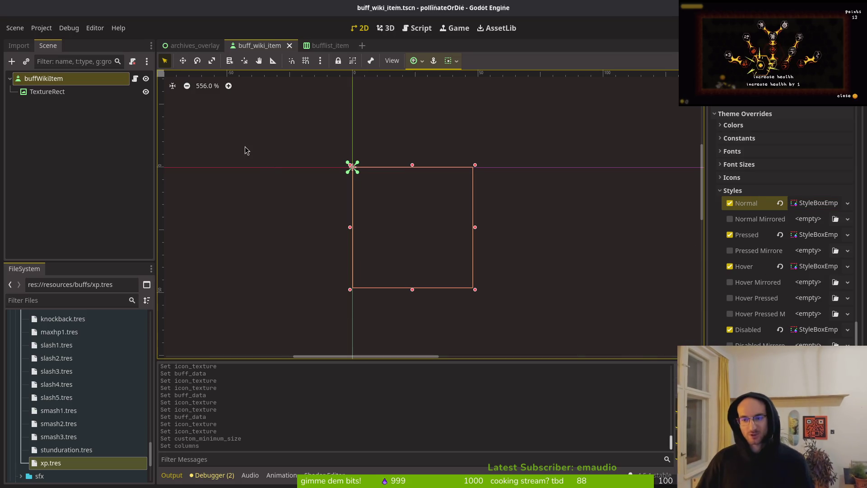
# - Inspect the TextureRect and buffWikiItem root properties and collapse the theme overrides
pyautogui.scroll(3, 746, 217)
pyautogui.click(47, 91)
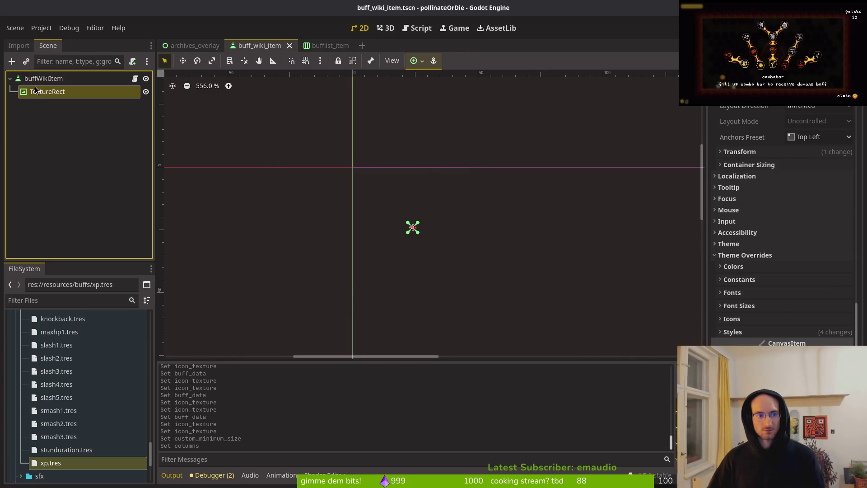
pyautogui.click(43, 79)
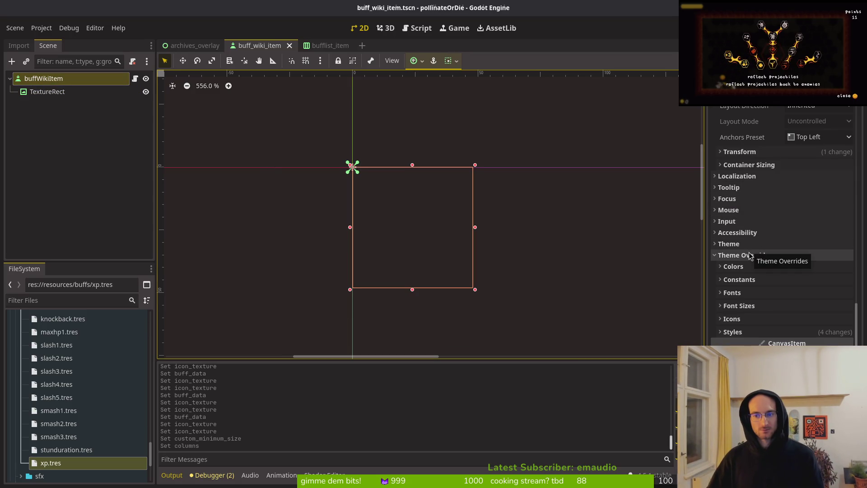
pyautogui.click(748, 255)
pyautogui.scroll(5, 768, 237)
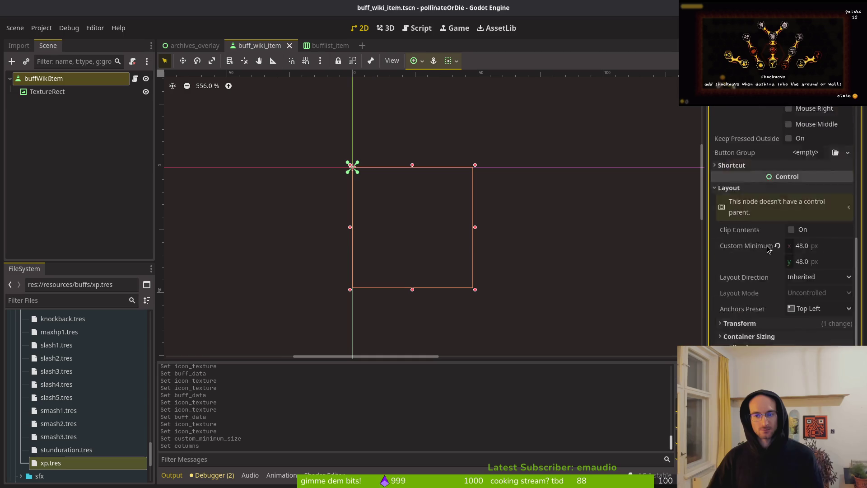
pyautogui.scroll(-5, 775, 225)
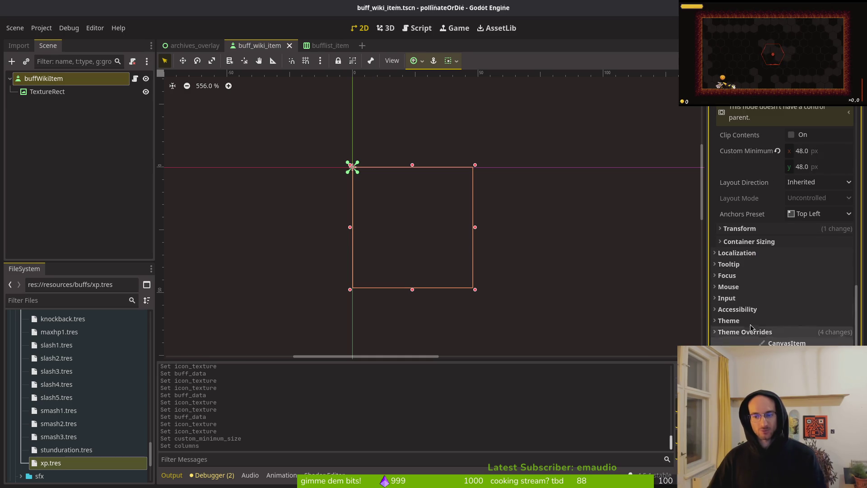
pyautogui.hotkey('alt', 'shift', 'o')
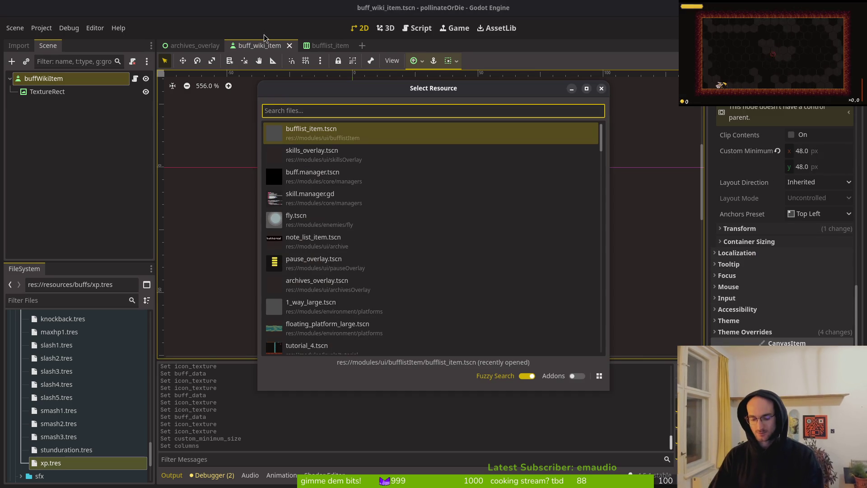
pyautogui.press('Escape')
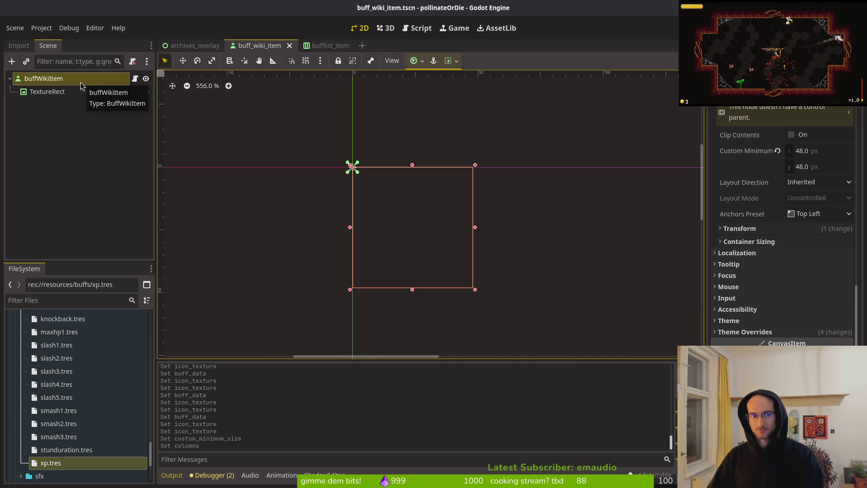
# - Add a new TextureRect child node under buffWikiItem
pyautogui.click(57, 93)
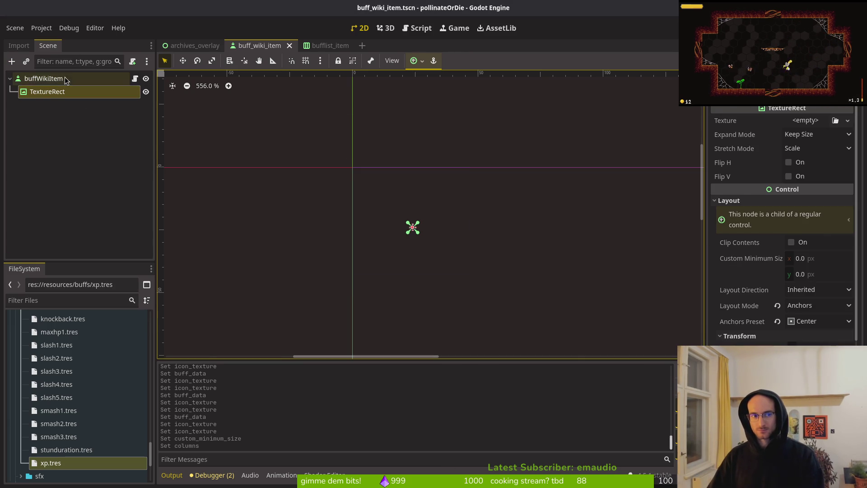
pyautogui.click(107, 80)
pyautogui.hotkey('ctrl', 'a')
pyautogui.write('texre')
pyautogui.press('Return')
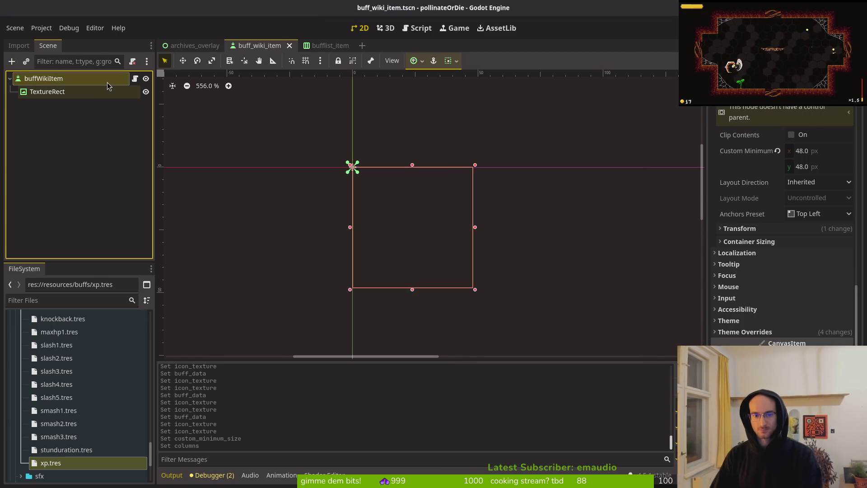
pyautogui.click(56, 93)
# - Move TextureRect2 above TextureRect and rename it 'placeholder'
pyautogui.click(56, 105)
pyautogui.click(56, 92)
pyautogui.click(38, 79)
pyautogui.moveTo(39, 105); pyautogui.dragTo(53, 89)
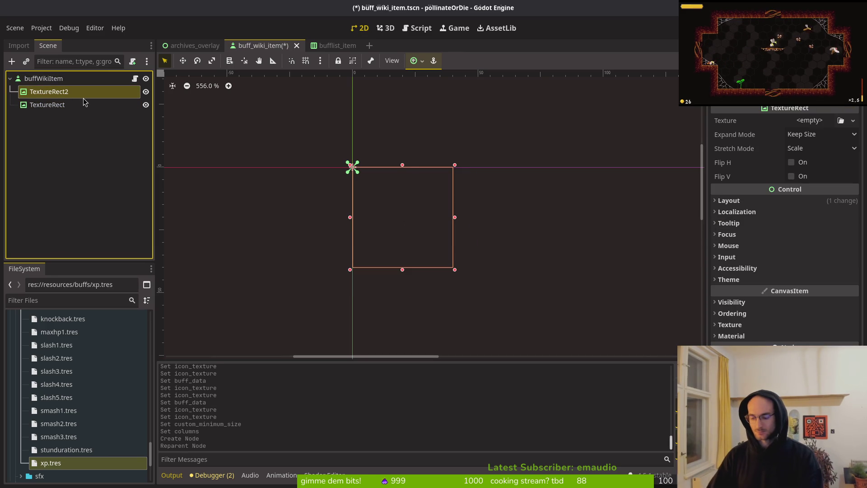
pyautogui.doubleClick(82, 96)
pyautogui.write('text')
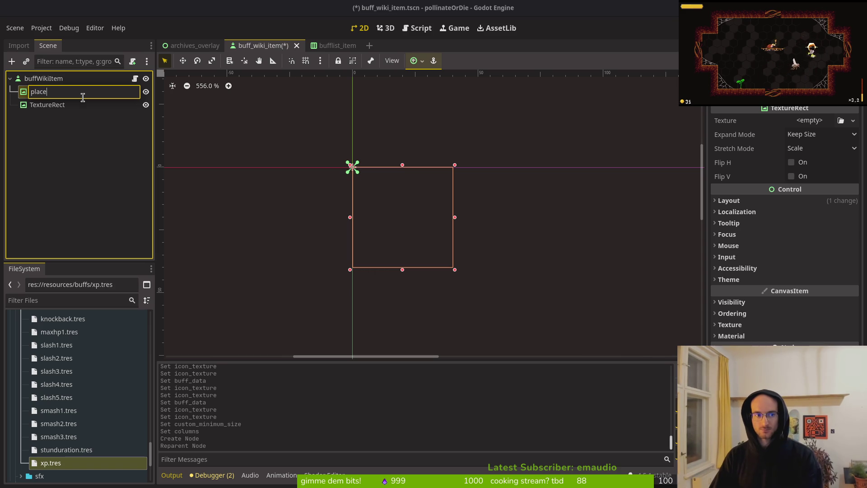
pyautogui.write('r')
pyautogui.press('Return')
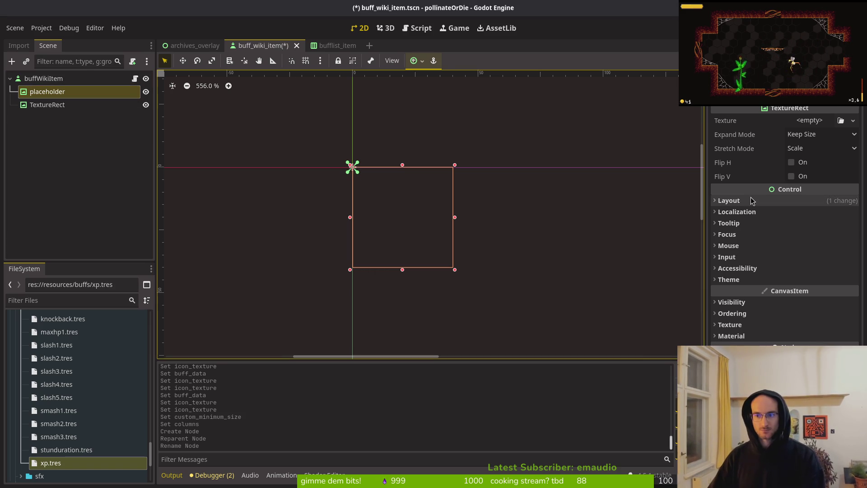
# - Set placeholder's layout mode to Anchors with the Center preset, and save
pyautogui.click(750, 201)
pyautogui.click(803, 306)
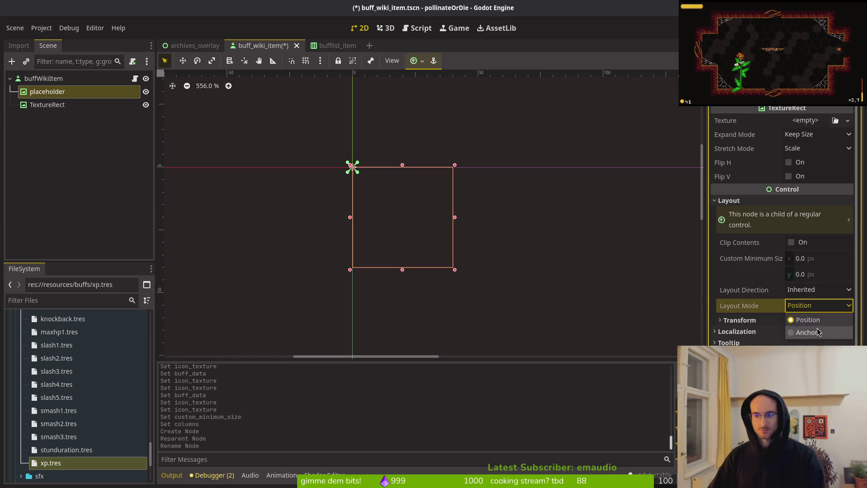
pyautogui.click(808, 330)
pyautogui.click(813, 322)
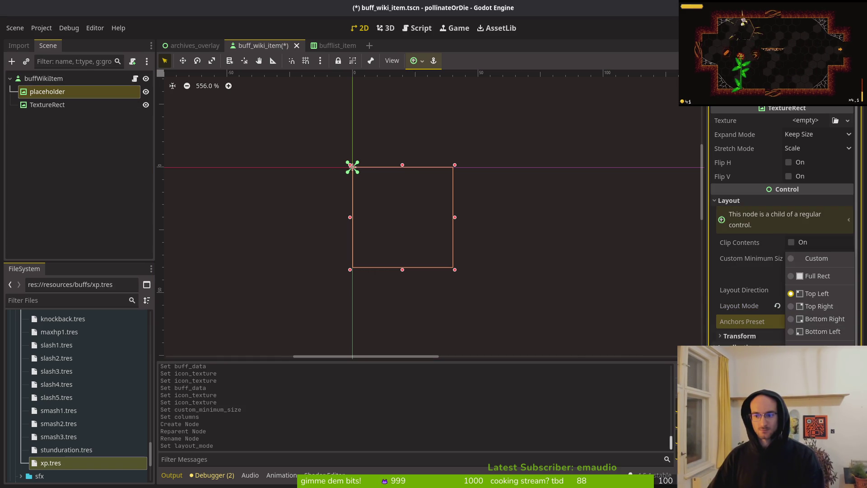
pyautogui.click(815, 395)
pyautogui.hotkey('ctrl', 's')
# - Give placeholder a new PlaceholderTexture2D, save, and view the archives_overlay scene
pyautogui.click(805, 120)
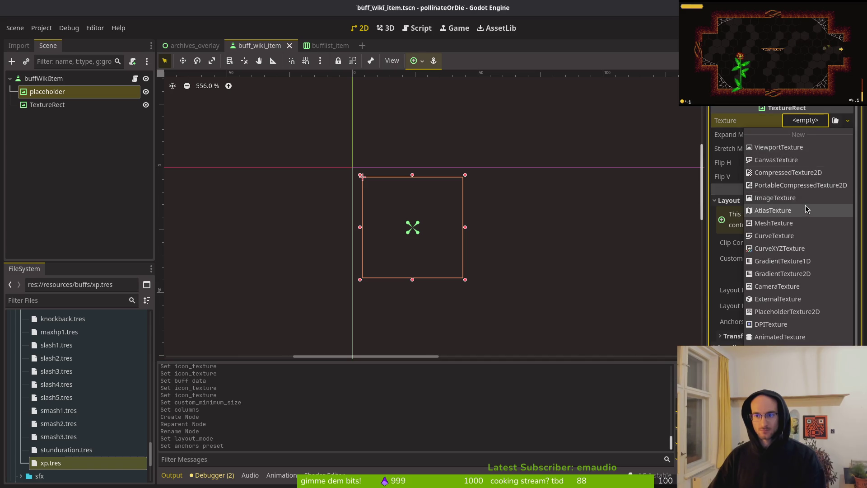
pyautogui.click(818, 315)
pyautogui.hotkey('ctrl', 's')
pyautogui.click(180, 46)
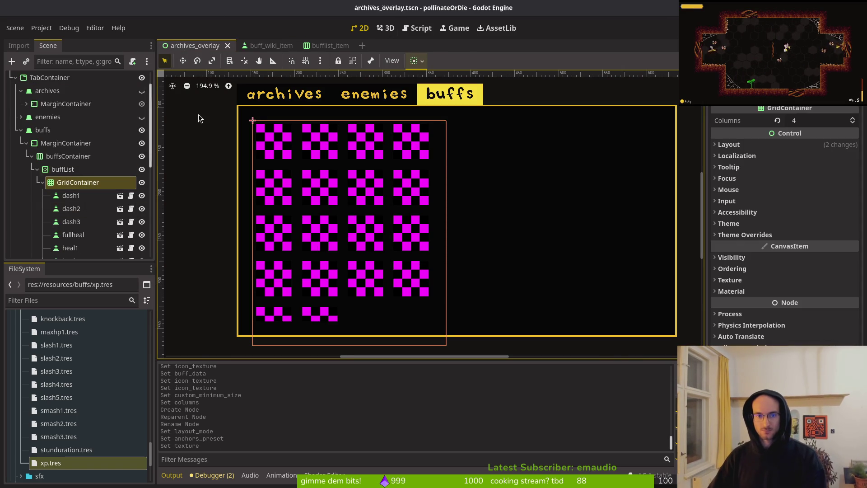
pyautogui.click(64, 169)
pyautogui.click(68, 183)
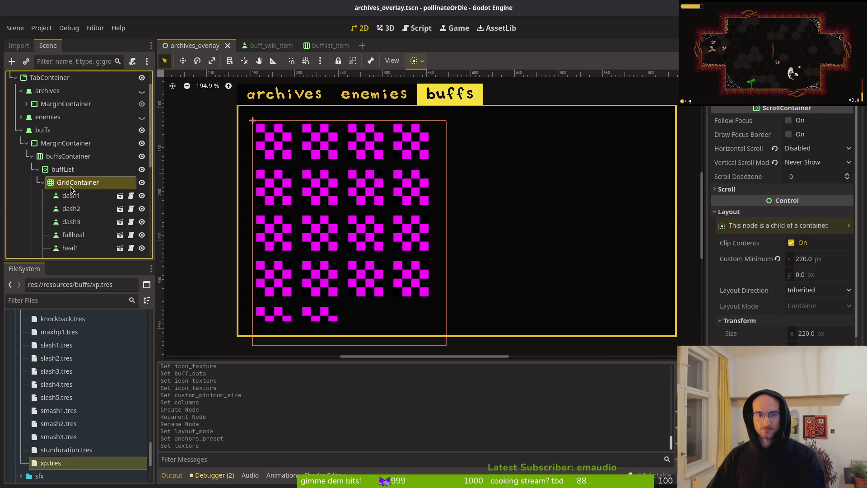
pyautogui.press('Down')
pyautogui.keyDown('ctrl'); pyautogui.click(82, 182); pyautogui.keyUp('ctrl')
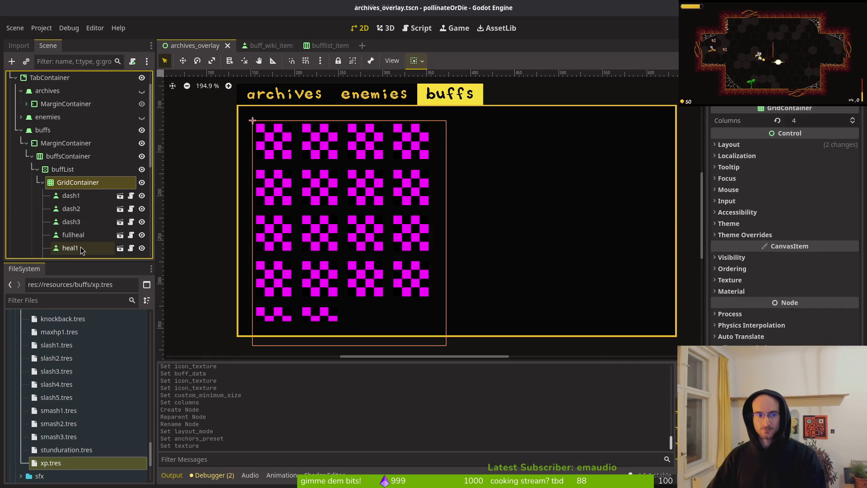
pyautogui.keyDown('shift'); pyautogui.click(70, 248); pyautogui.keyUp('shift')
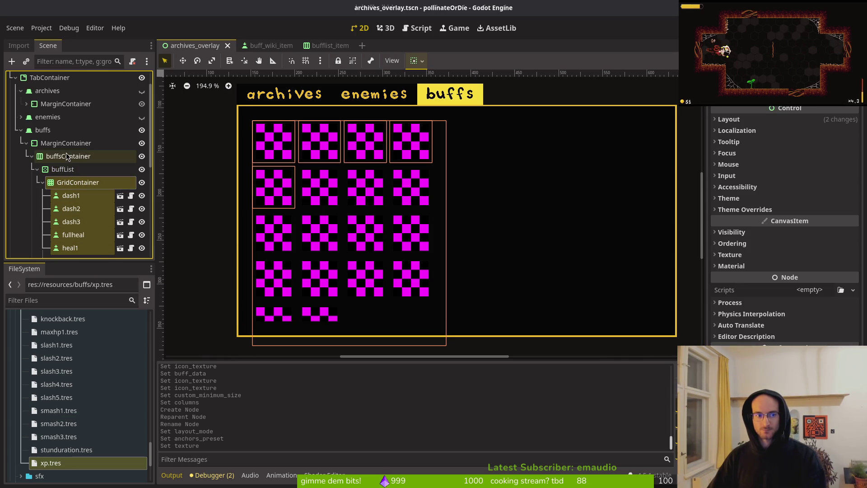
pyautogui.click(66, 169)
pyautogui.scroll(-3, 66, 170)
pyautogui.keyDown('shift'); pyautogui.click(85, 195); pyautogui.keyUp('shift')
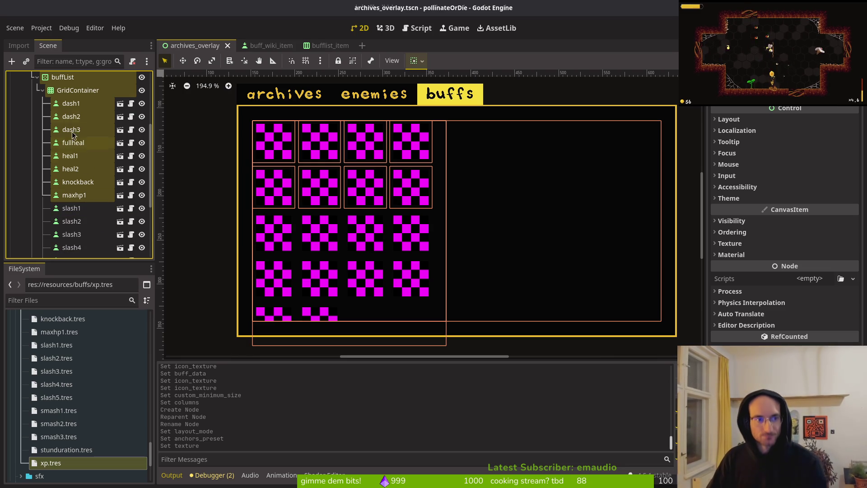
pyautogui.click(321, 167)
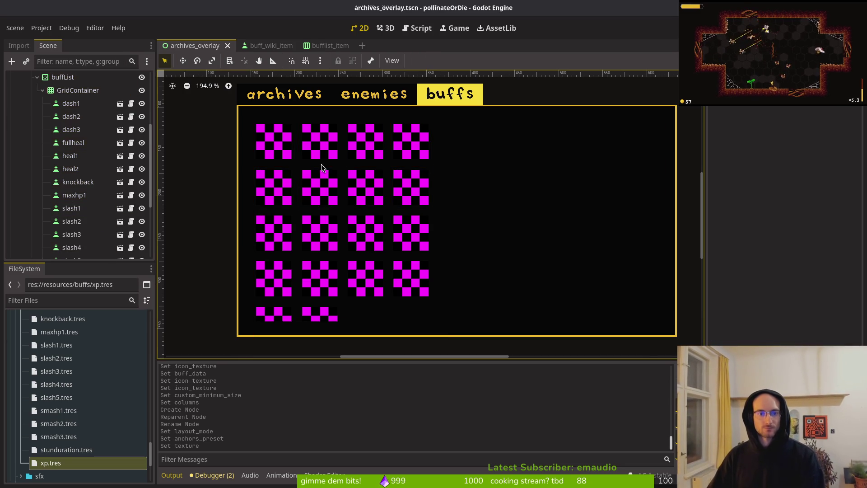
pyautogui.scroll(3, 104, 144)
pyautogui.press('F5')
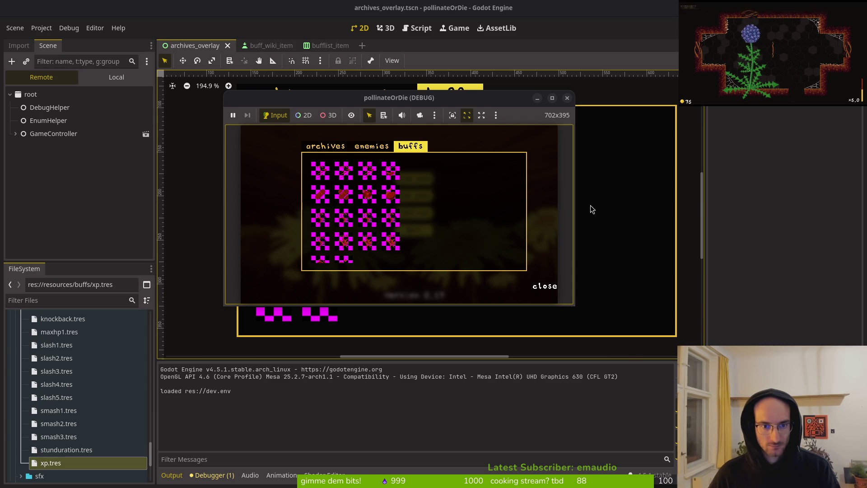
pyautogui.click(569, 98)
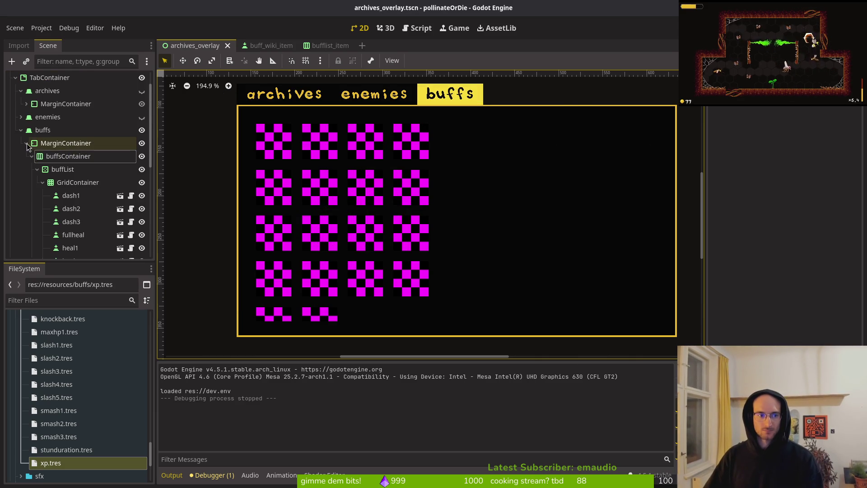
pyautogui.click(26, 143)
pyautogui.click(26, 170)
pyautogui.click(32, 183)
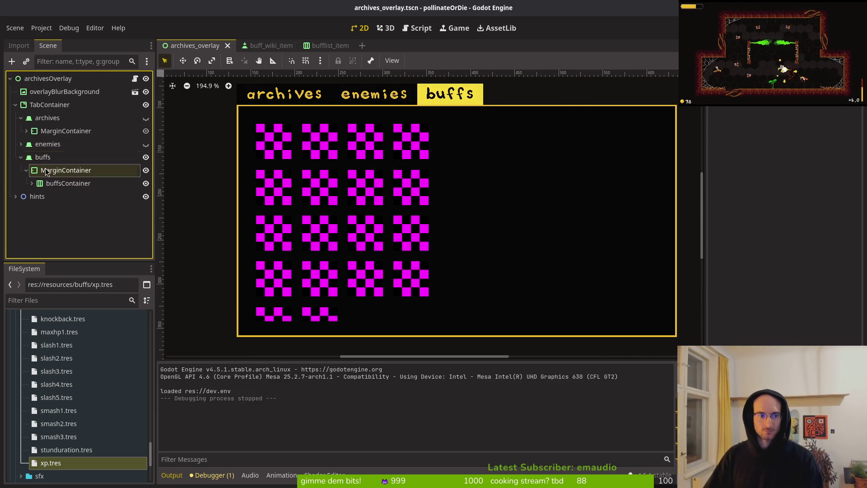
pyautogui.click(31, 183)
pyautogui.click(37, 170)
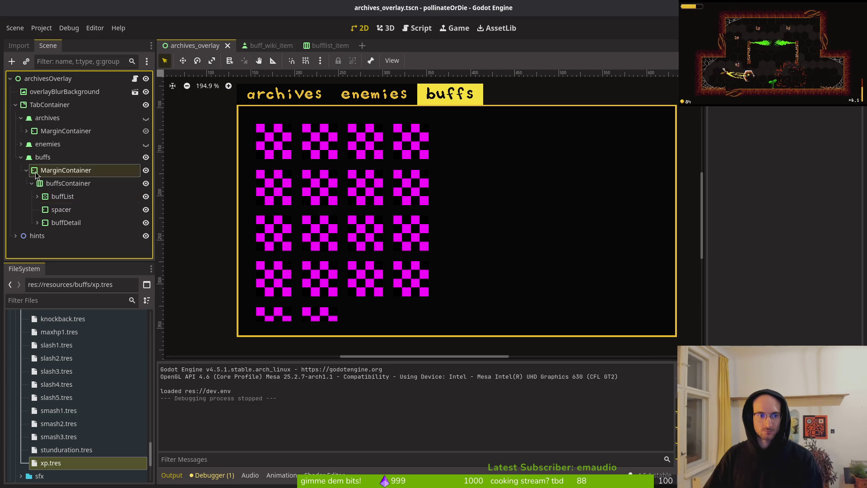
pyautogui.click(56, 196)
pyautogui.keyDown('shift'); pyautogui.click(64, 223); pyautogui.keyUp('shift')
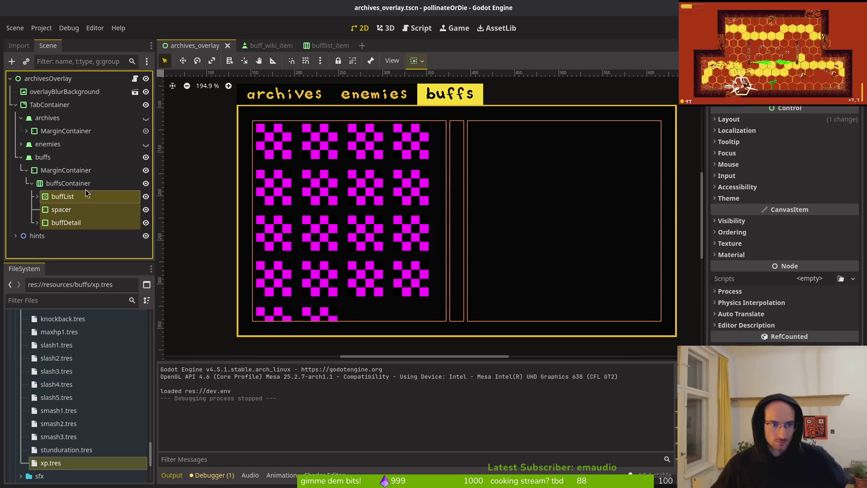
pyautogui.click(90, 183)
pyautogui.click(58, 196)
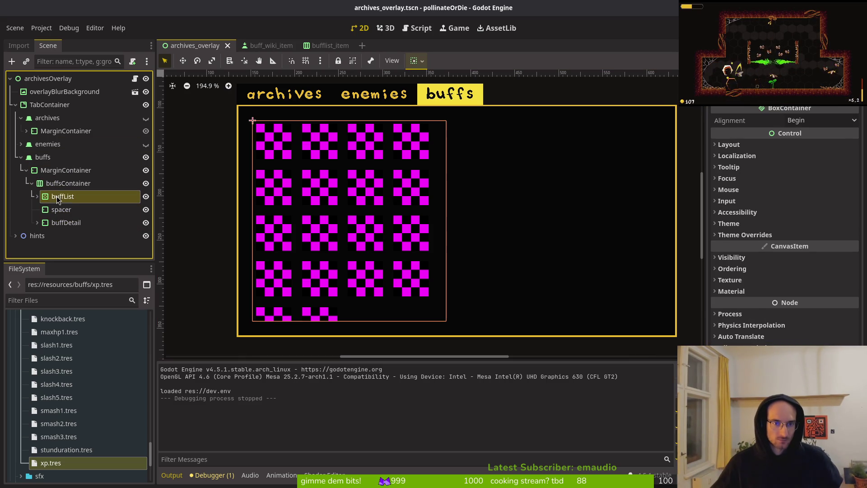
pyautogui.click(37, 197)
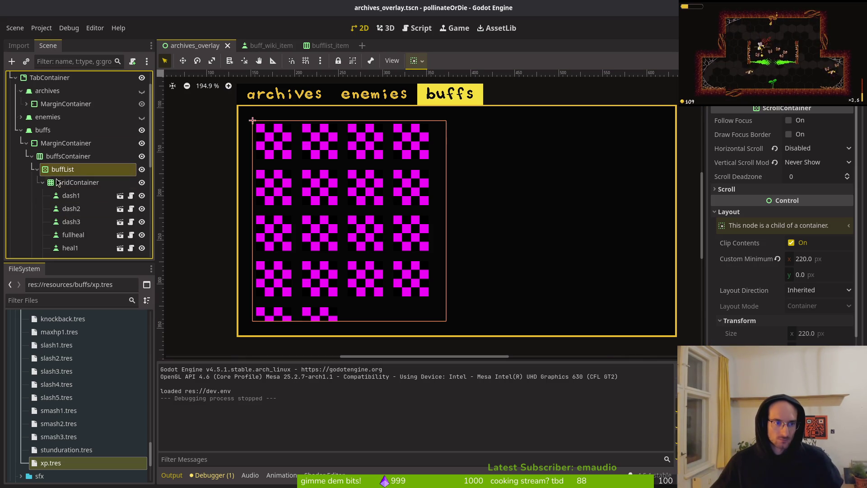
pyautogui.click(42, 182)
pyautogui.click(59, 210)
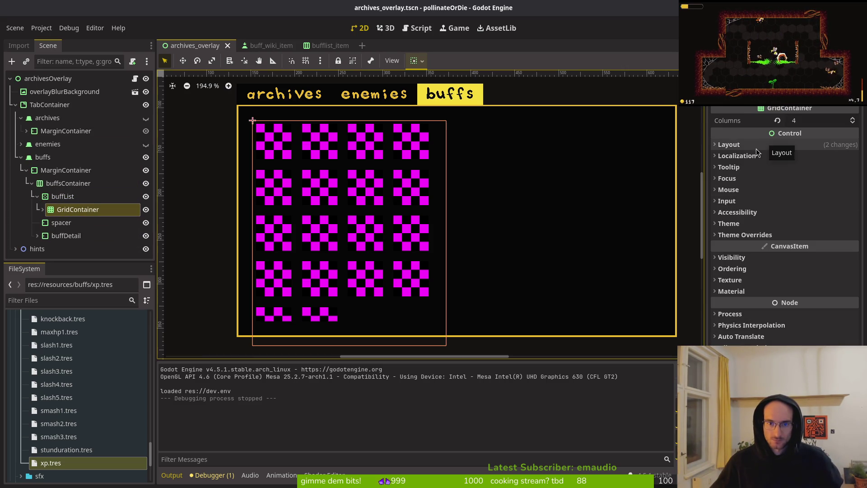
pyautogui.click(757, 235)
pyautogui.click(757, 246)
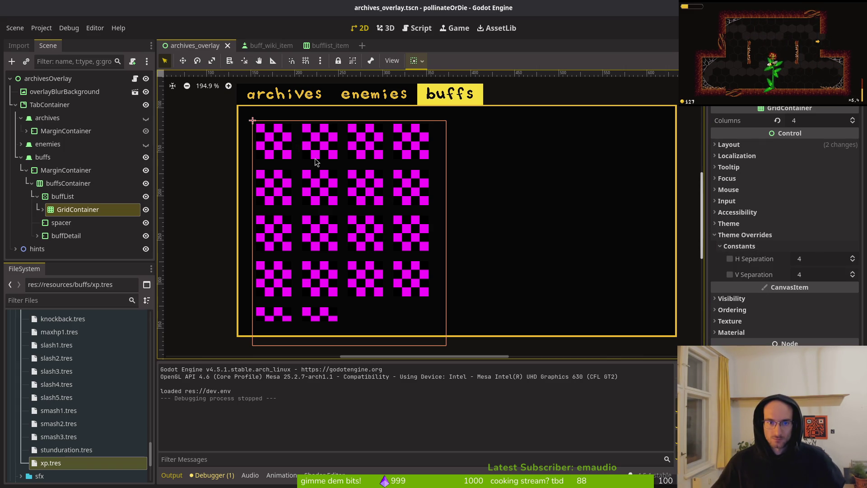
pyautogui.press('super')
pyautogui.press('super')
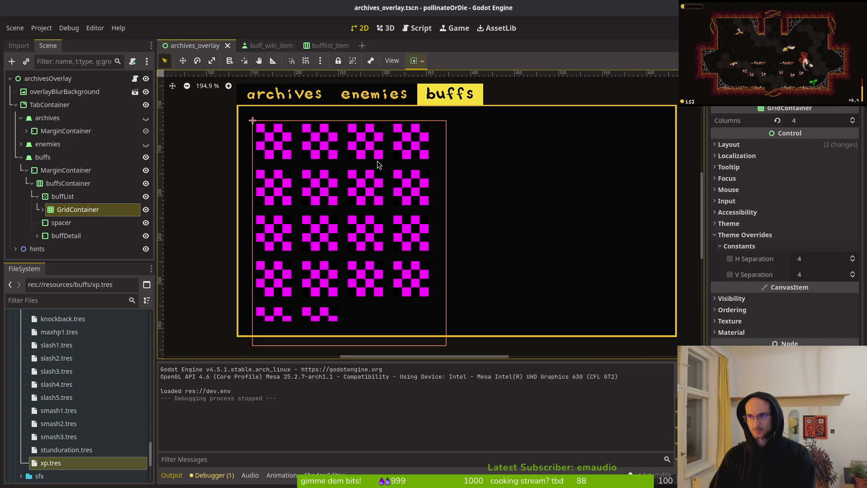
# - Set buffList's custom minimum width to 208
pyautogui.click(52, 162)
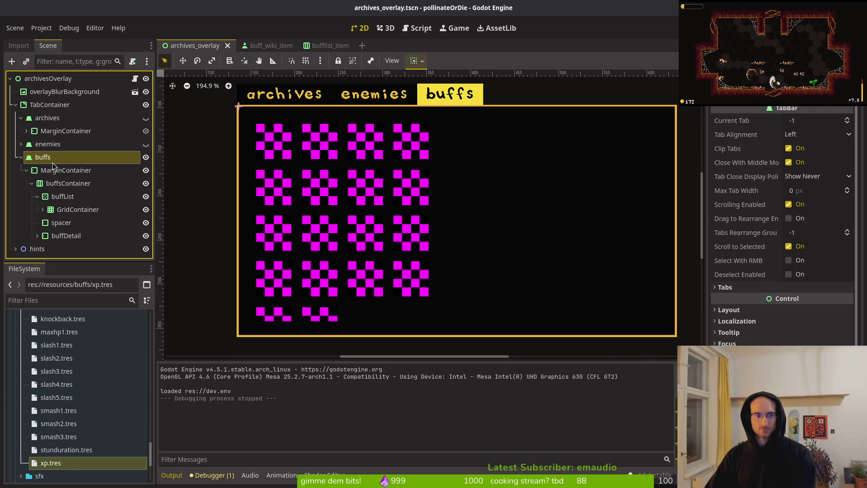
pyautogui.click(58, 184)
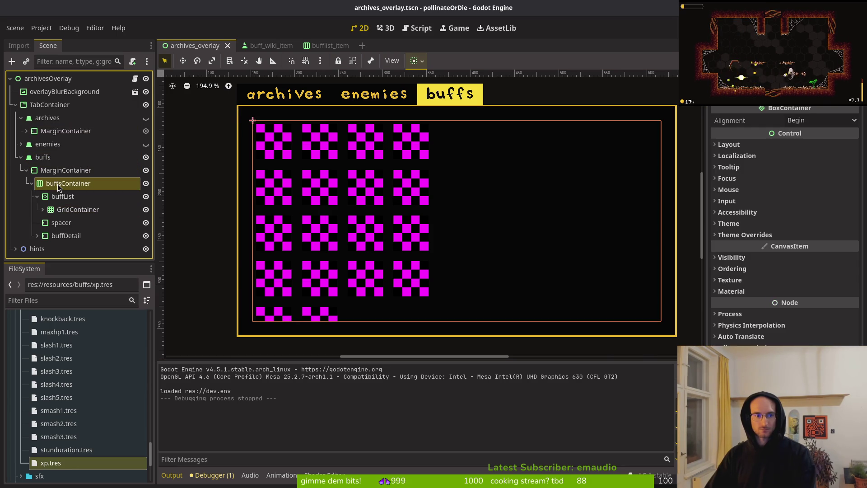
pyautogui.click(55, 196)
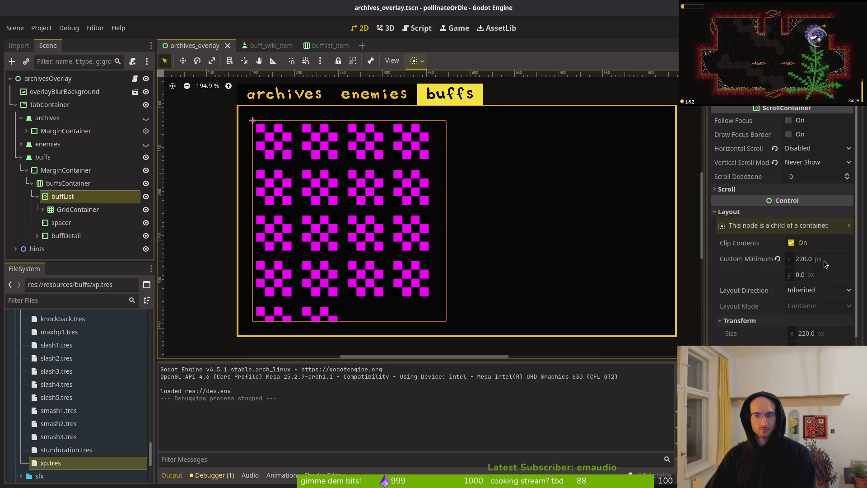
pyautogui.click(824, 261)
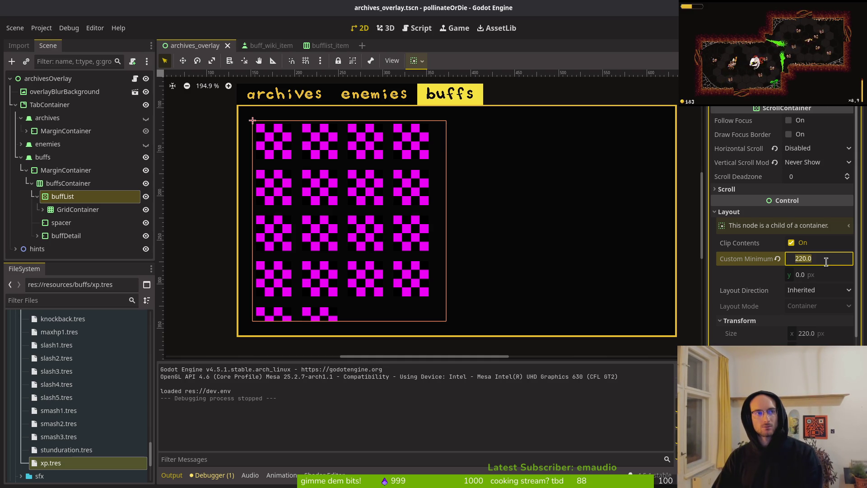
pyautogui.write('208')
pyautogui.press('Return')
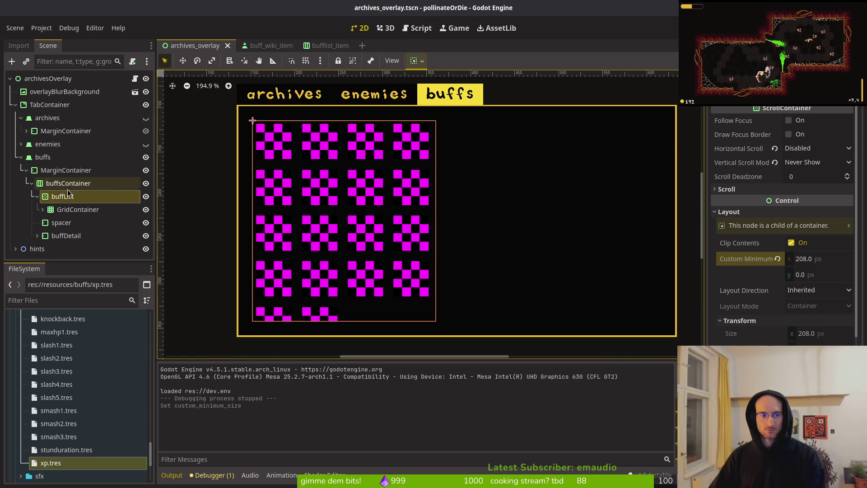
# - Browse the buff items, then reduce buffList's minimum width to 204
pyautogui.click(65, 214)
pyautogui.click(42, 209)
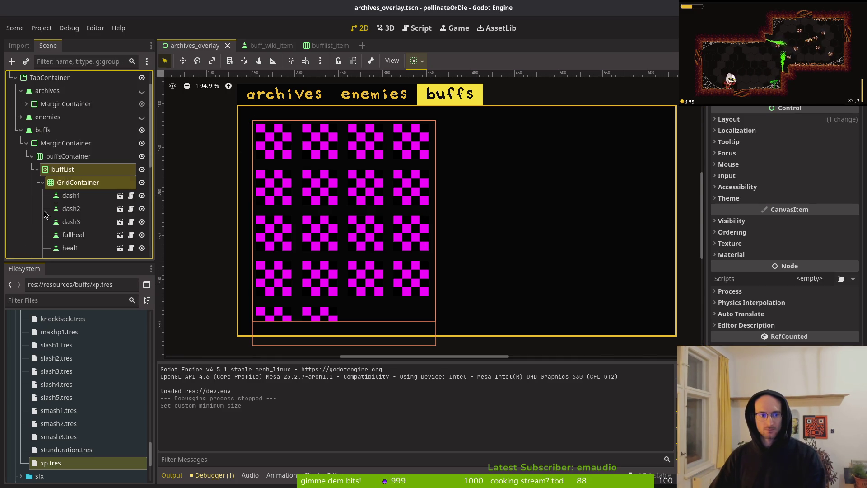
pyautogui.keyDown('shift'); pyautogui.click(71, 235); pyautogui.keyUp('shift')
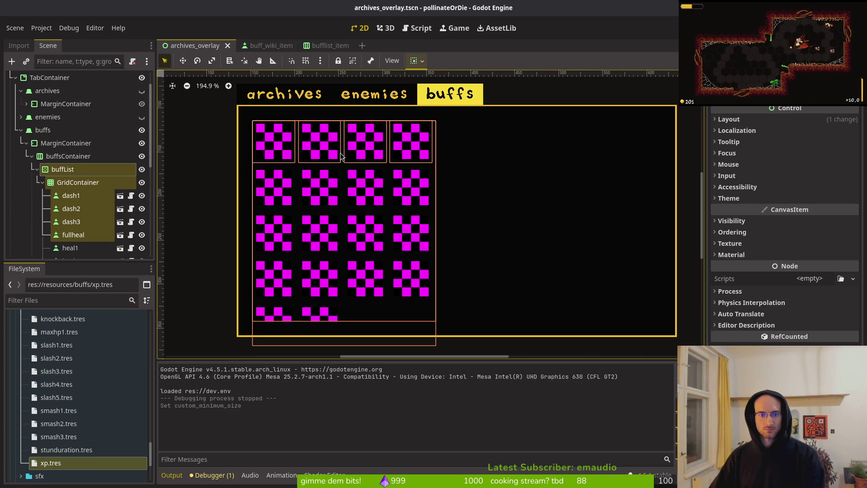
pyautogui.click(61, 160)
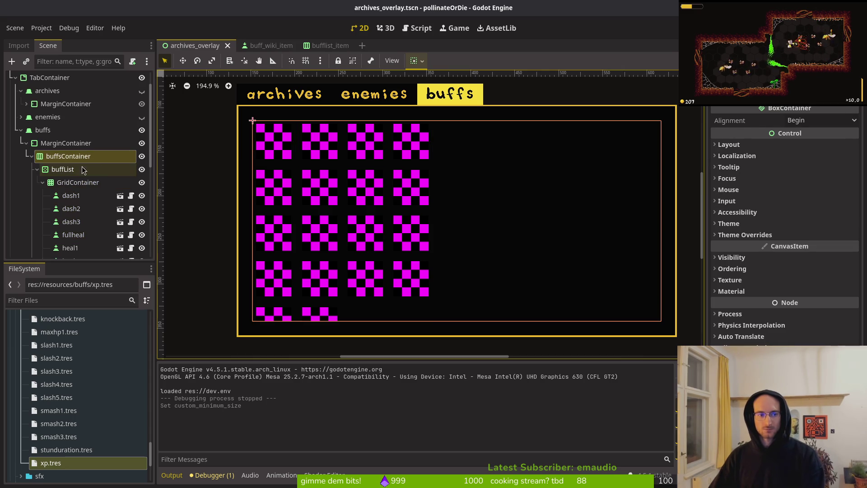
pyautogui.click(86, 169)
pyautogui.click(817, 262)
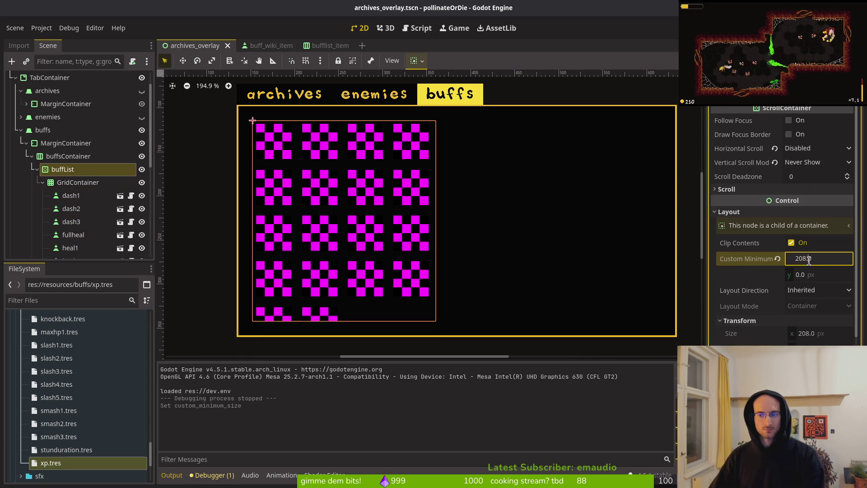
pyautogui.press('BackSpace')
pyautogui.write('4')
pyautogui.press('Return')
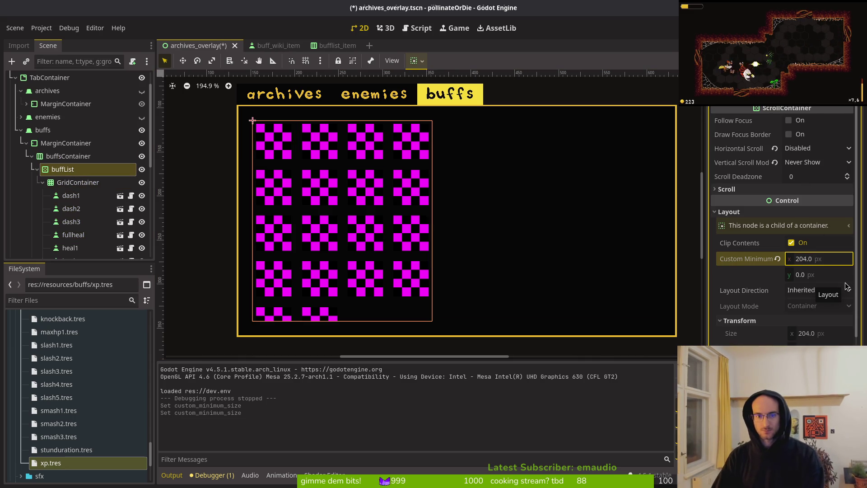
# - Select the dash1, dash2, dash3, fullheal and heal1 buff items together
pyautogui.click(71, 195)
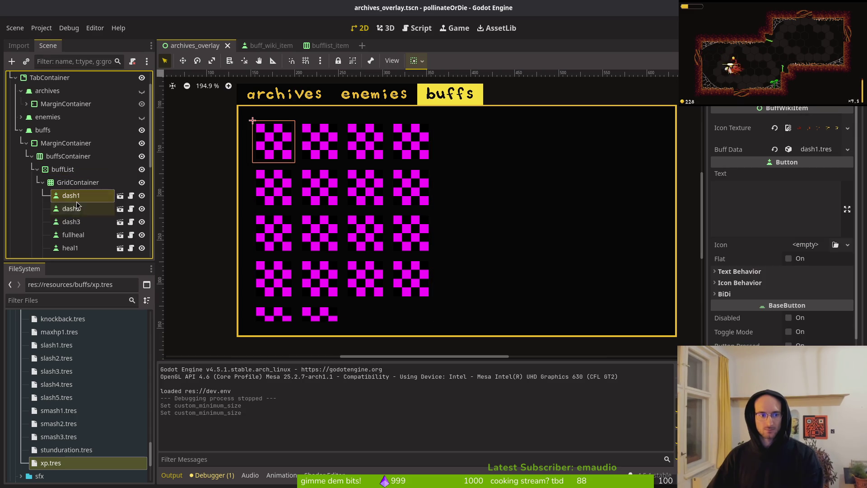
pyautogui.click(79, 182)
pyautogui.keyDown('shift'); pyautogui.click(75, 221); pyautogui.keyUp('shift')
pyautogui.keyDown('shift'); pyautogui.click(77, 235); pyautogui.keyUp('shift')
pyautogui.keyDown('shift'); pyautogui.click(77, 248); pyautogui.keyUp('shift')
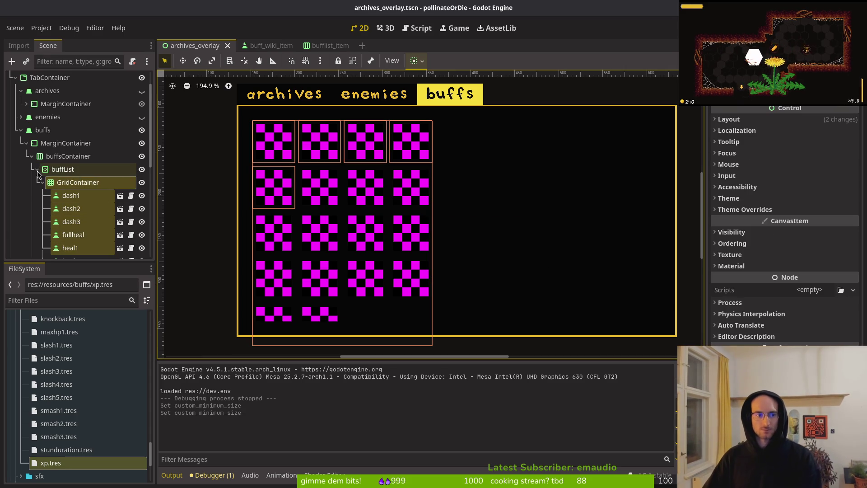
# - Inspect buffsContainer's children: buffList, spacer and buffDetail bounds
pyautogui.click(55, 156)
pyautogui.press('Left')
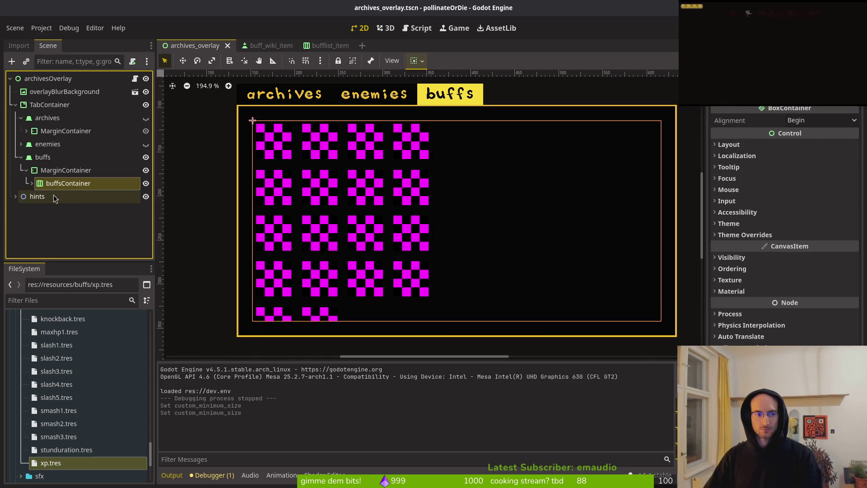
pyautogui.click(31, 183)
pyautogui.click(46, 199)
pyautogui.click(37, 196)
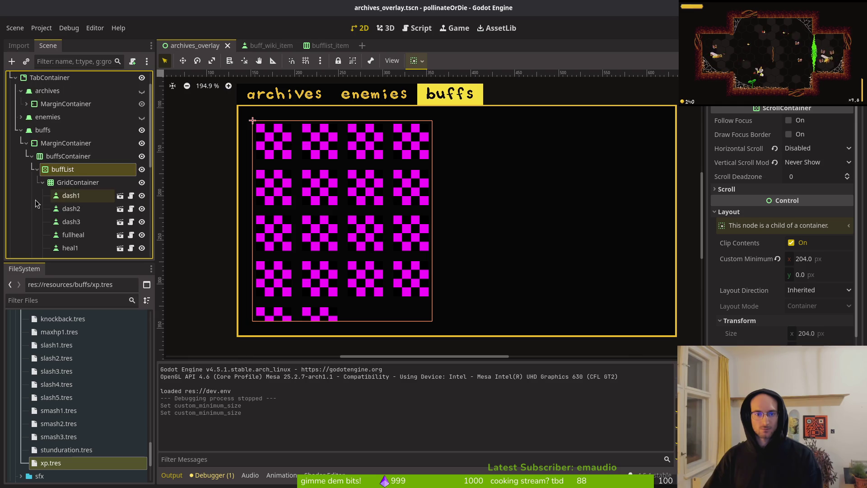
pyautogui.click(37, 196)
pyautogui.click(58, 210)
pyautogui.press('Down')
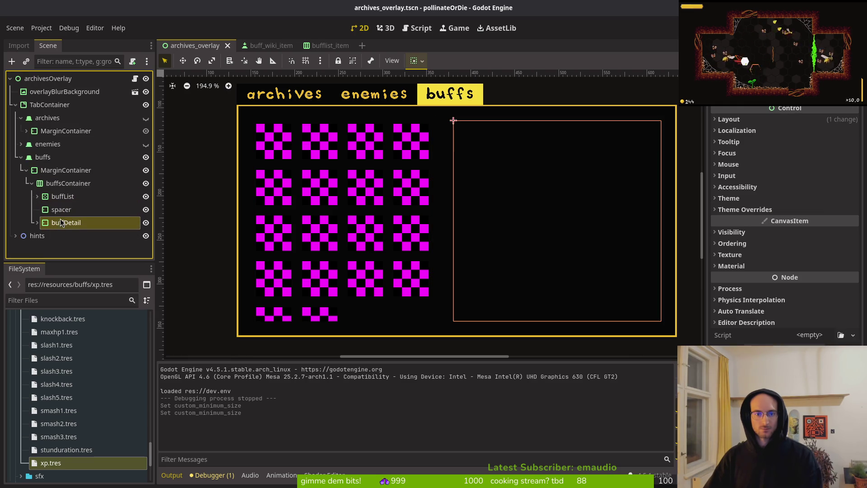
pyautogui.press('Up')
pyautogui.press('Left')
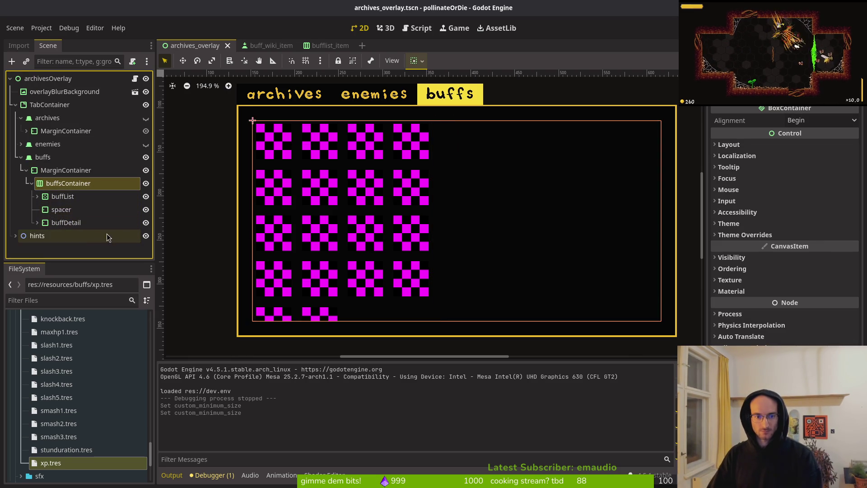
# - Expand the enemies branch and inspect enemiesContainer's layout, size and position
pyautogui.click(21, 157)
pyautogui.click(21, 143)
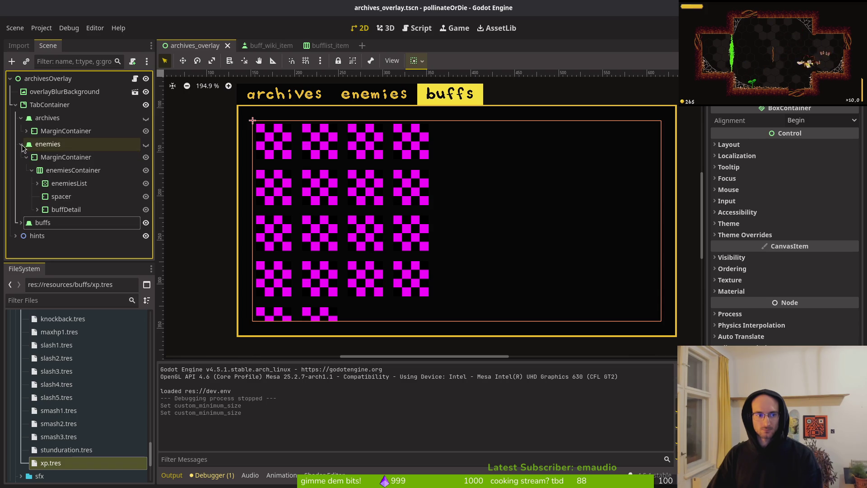
pyautogui.click(20, 223)
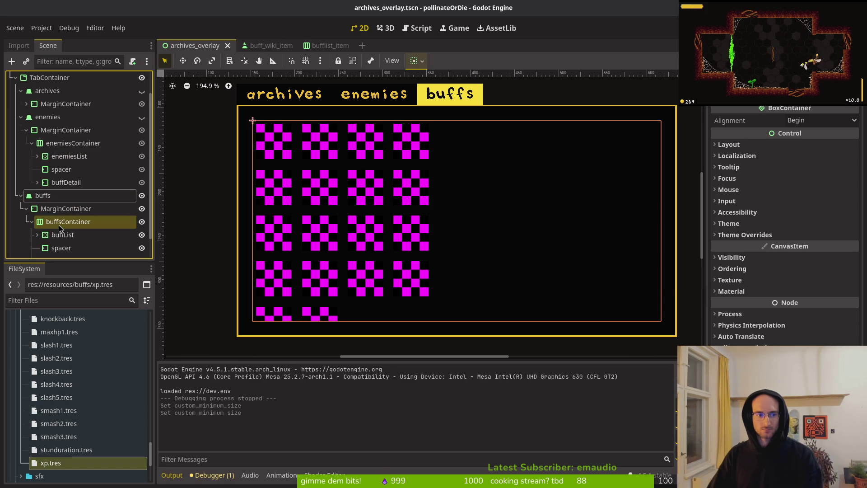
pyautogui.click(72, 143)
pyautogui.click(729, 145)
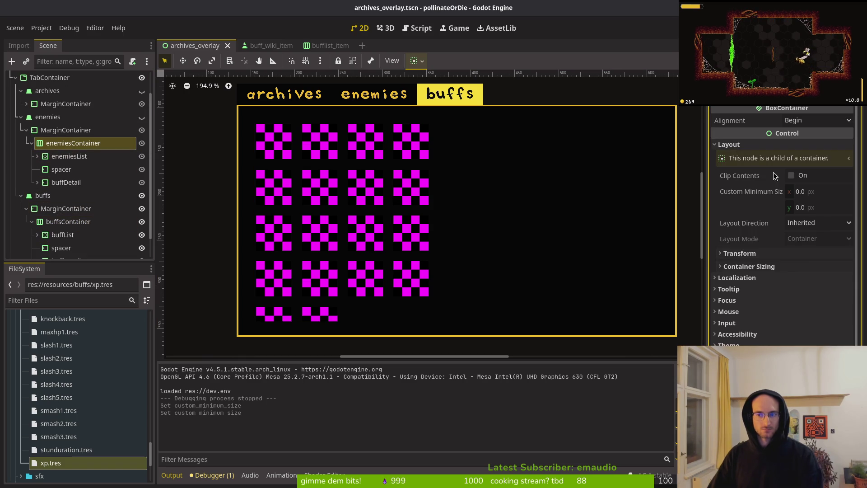
pyautogui.click(757, 266)
pyautogui.click(759, 266)
pyautogui.click(764, 254)
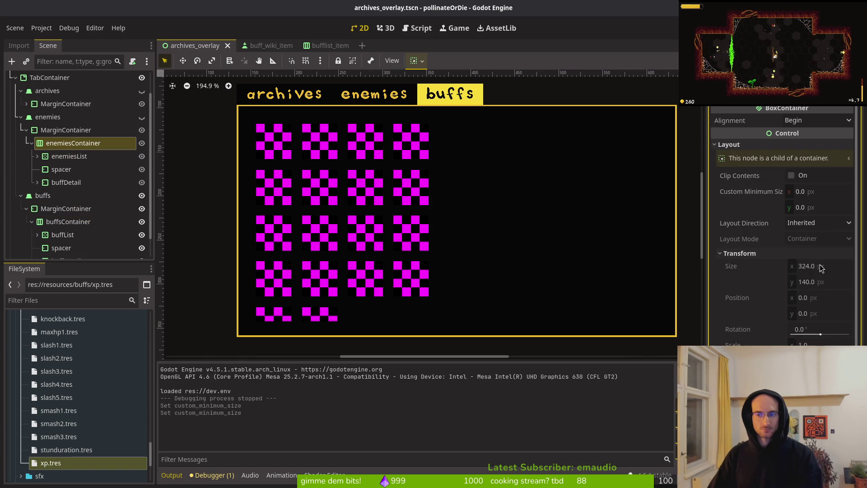
pyautogui.click(48, 134)
pyautogui.click(91, 117)
# - Make the enemies tab visible, set enemiesList's minimum width to 208, and save
pyautogui.click(142, 117)
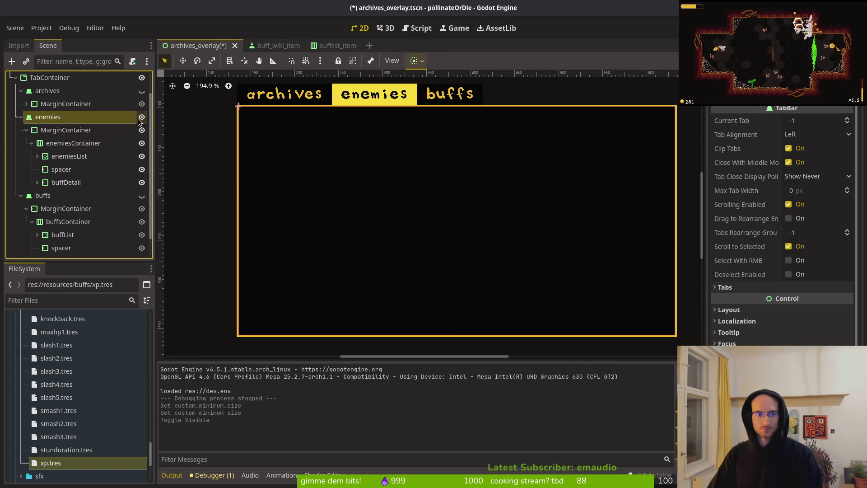
pyautogui.click(60, 143)
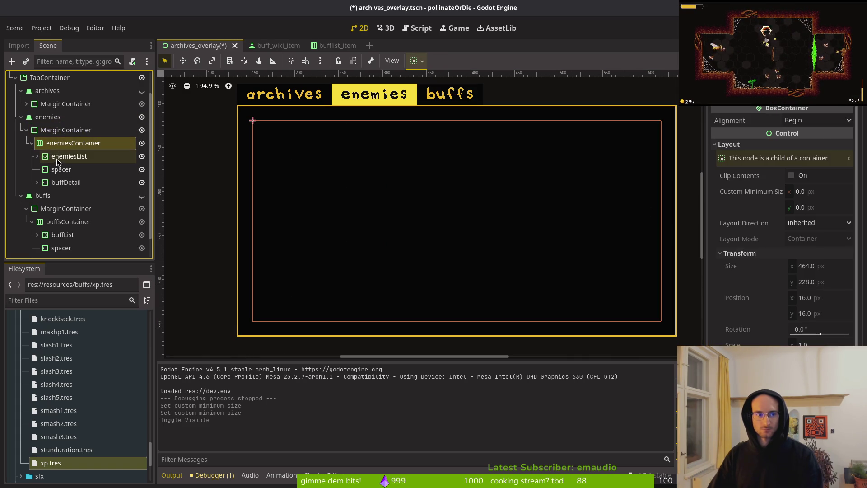
pyautogui.click(33, 144)
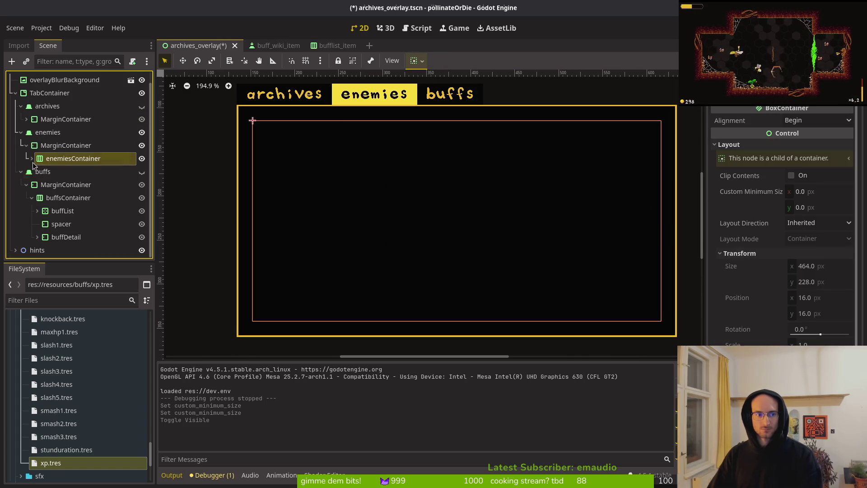
pyautogui.click(32, 159)
pyautogui.click(57, 172)
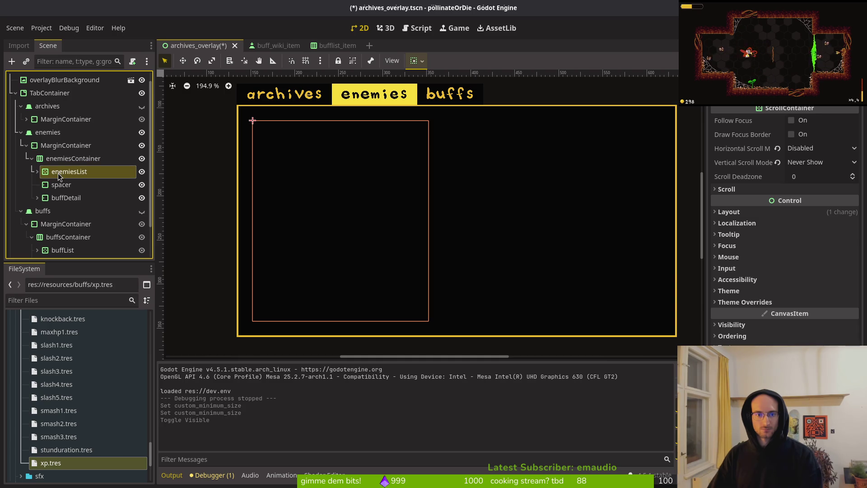
pyautogui.click(771, 212)
pyautogui.click(819, 265)
pyautogui.write('208')
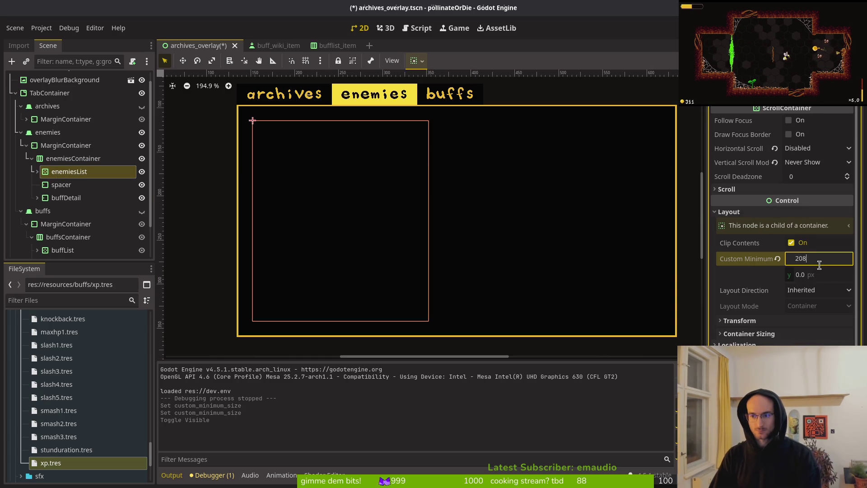
pyautogui.press('Return')
pyautogui.hotkey('ctrl', 's')
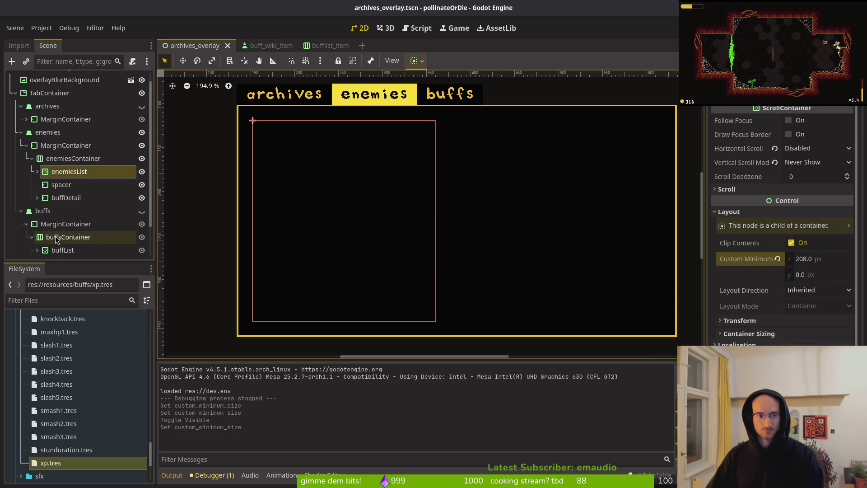
# - Compare with buffList and change enemiesList's minimum width to 204
pyautogui.click(60, 250)
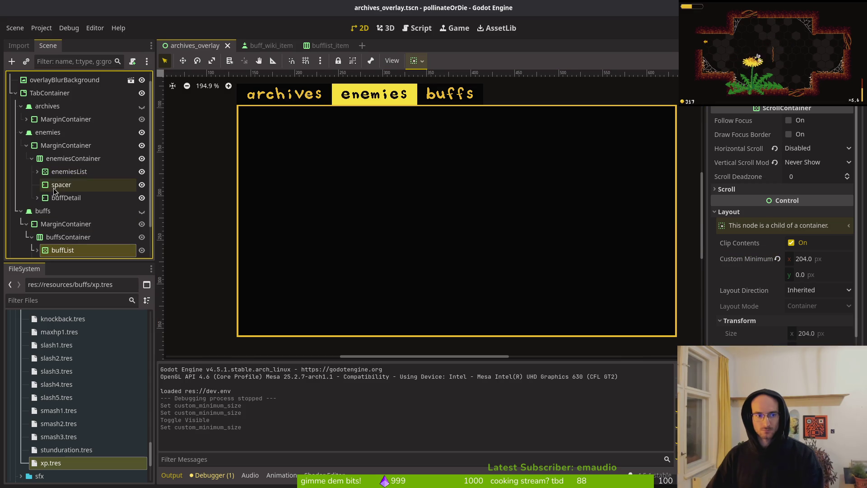
pyautogui.click(90, 171)
pyautogui.click(824, 259)
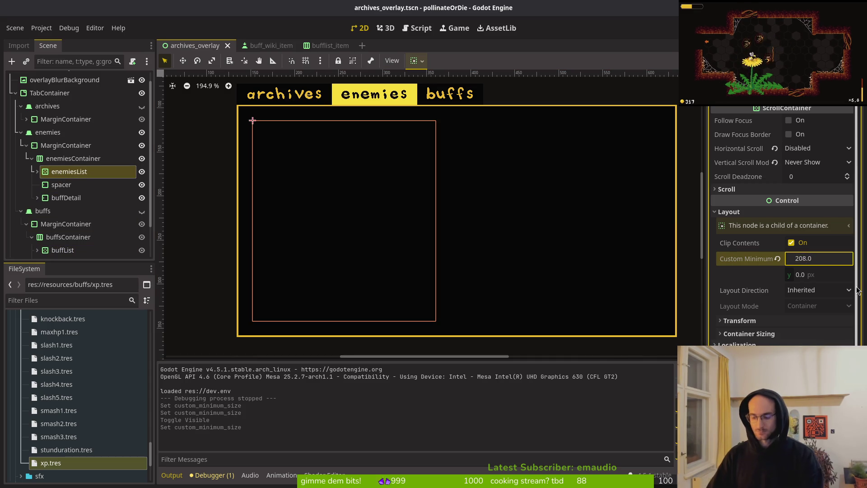
pyautogui.write('4')
pyautogui.press('Return')
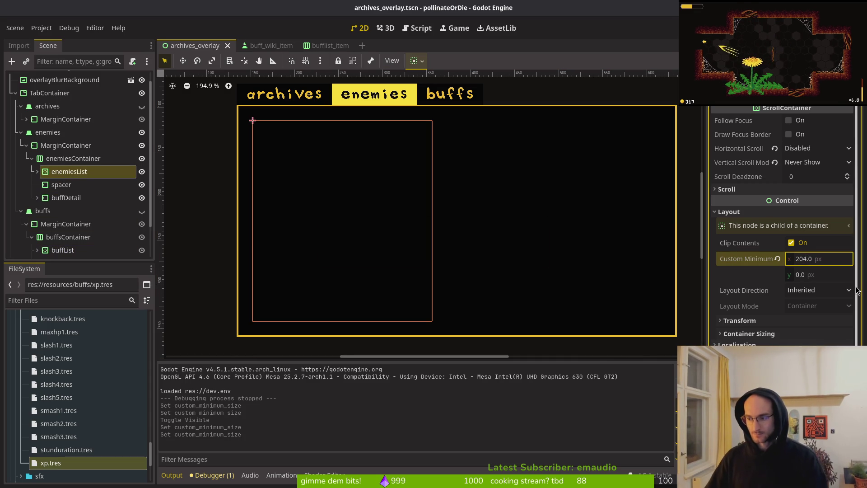
# - Give the archives noteList a 204 px minimum width and save
pyautogui.click(21, 132)
pyautogui.click(27, 118)
pyautogui.click(21, 118)
pyautogui.click(21, 118)
pyautogui.click(31, 131)
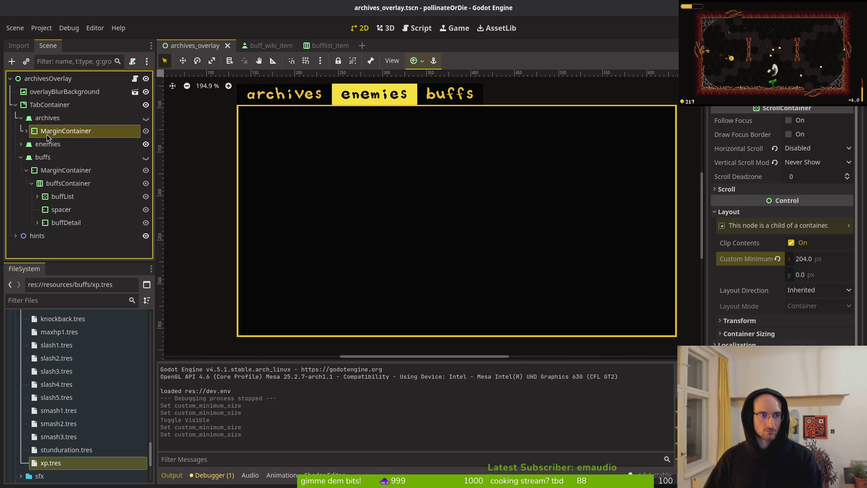
pyautogui.click(26, 131)
pyautogui.click(92, 146)
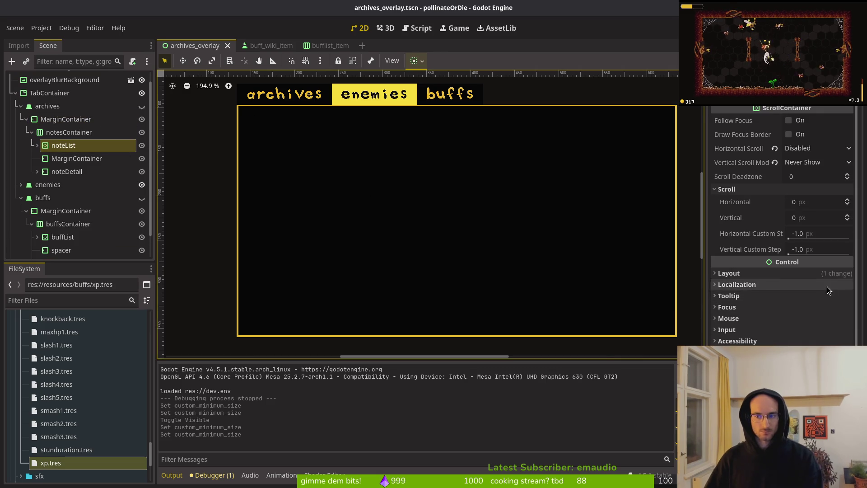
pyautogui.click(806, 321)
pyautogui.write('204')
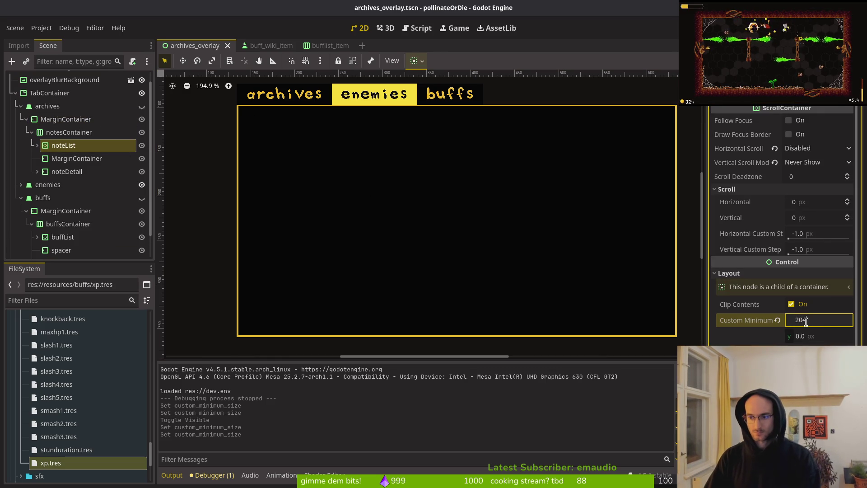
pyautogui.press('Return')
pyautogui.hotkey('ctrl', 's')
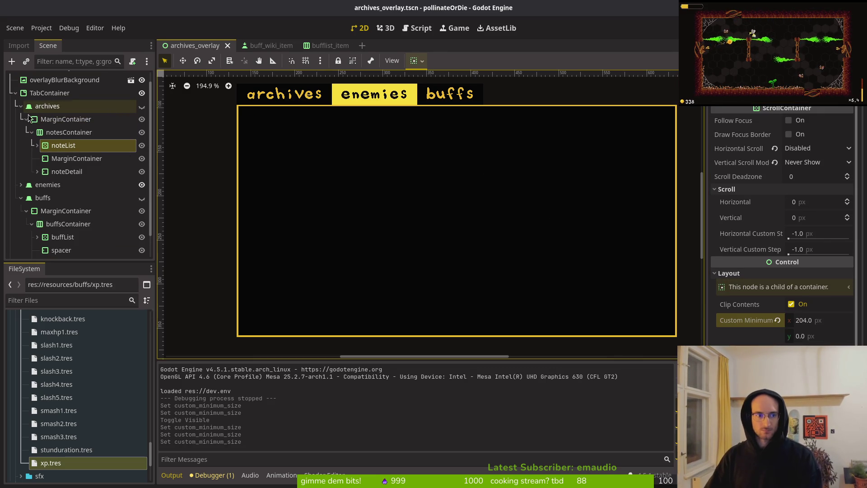
# - Collapse the tree branches, make the buffs tab visible again, and save
pyautogui.click(21, 106)
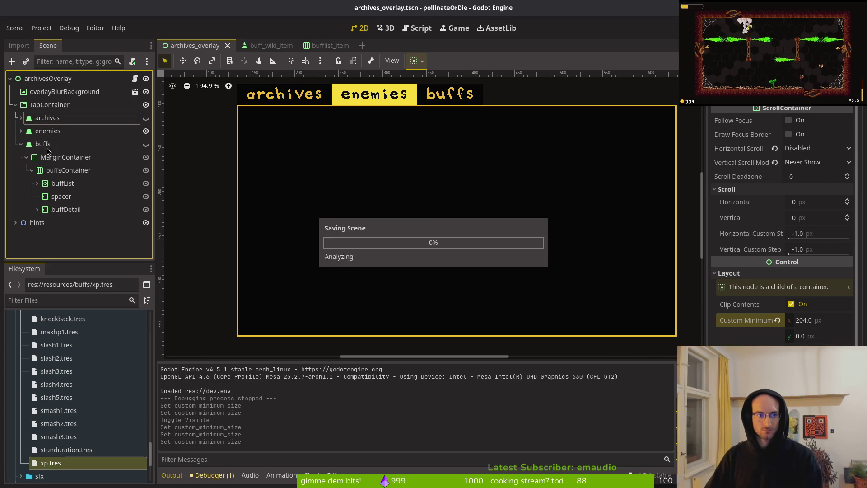
pyautogui.click(20, 144)
pyautogui.click(67, 144)
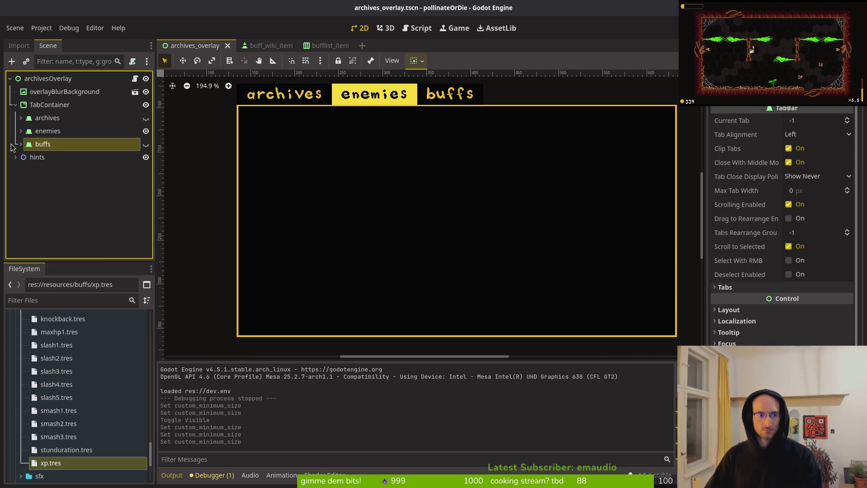
pyautogui.click(21, 144)
pyautogui.click(146, 143)
pyautogui.hotkey('ctrl', 's')
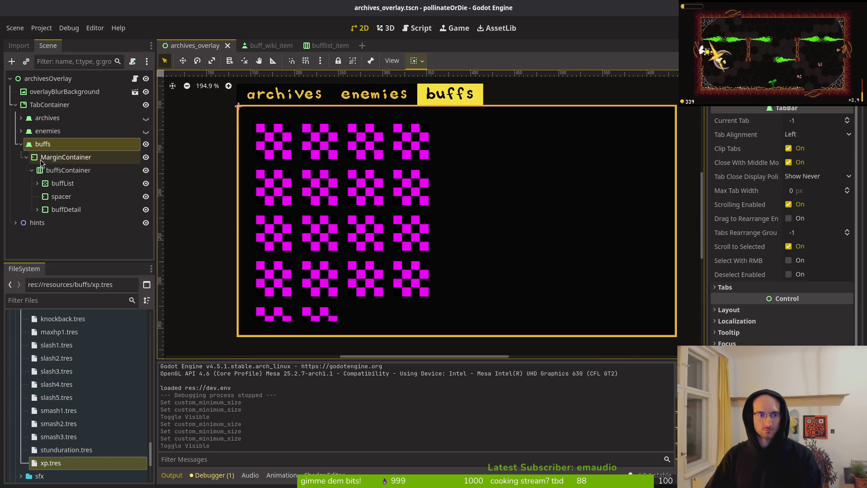
pyautogui.click(48, 170)
# - Fill the name label with 'sdasdfsadfasdfasdf' and description with 'asdfasdfasdfasfasdfasdf'
pyautogui.click(25, 157)
pyautogui.click(25, 157)
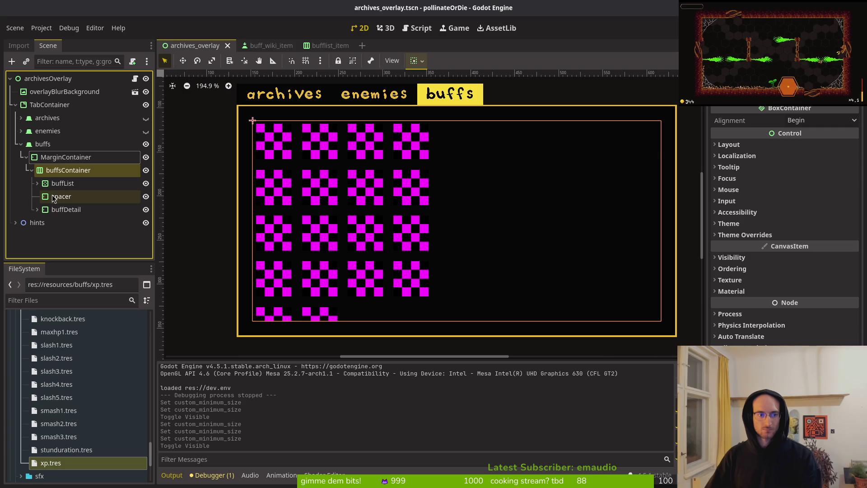
pyautogui.click(37, 209)
pyautogui.click(70, 224)
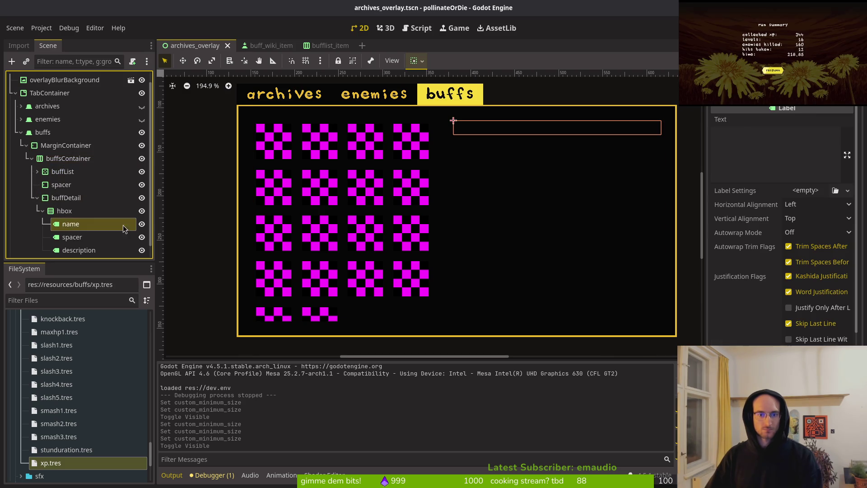
pyautogui.click(722, 154)
pyautogui.write('sdasdfsadfasdfasdf')
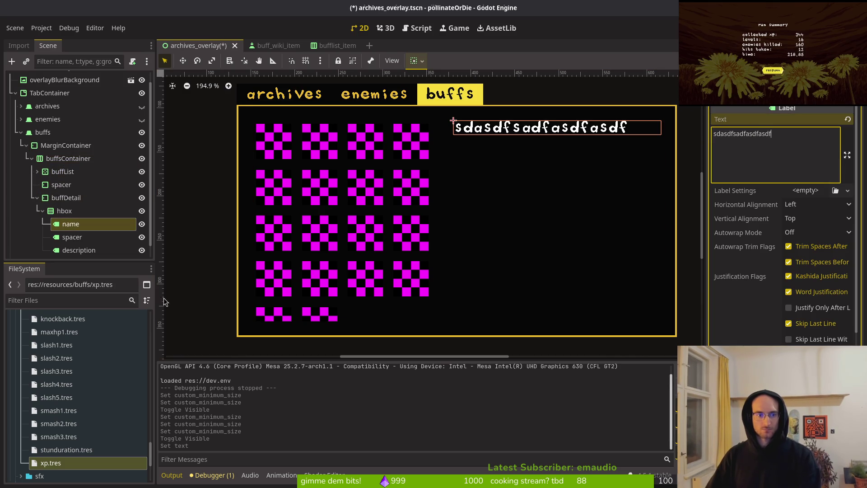
pyautogui.scroll(-1, 80, 243)
pyautogui.click(66, 234)
pyautogui.click(757, 149)
pyautogui.write('asdf')
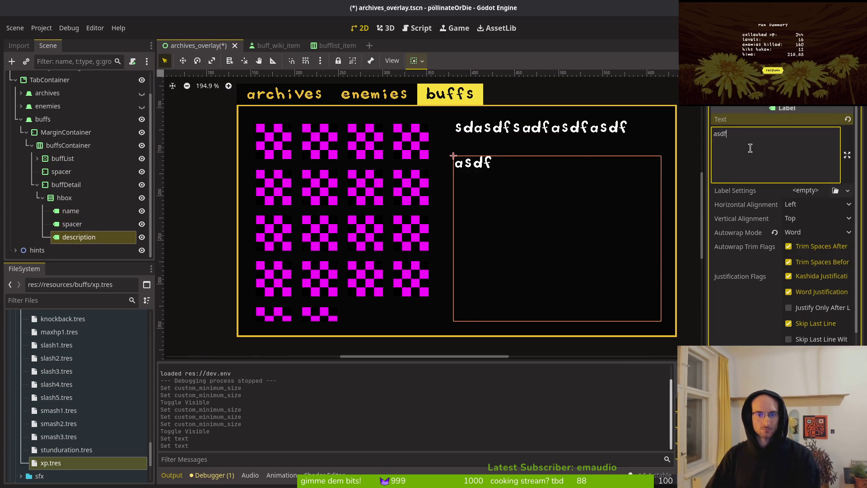
pyautogui.write('asdfasdfasfasdfasdfasdf')
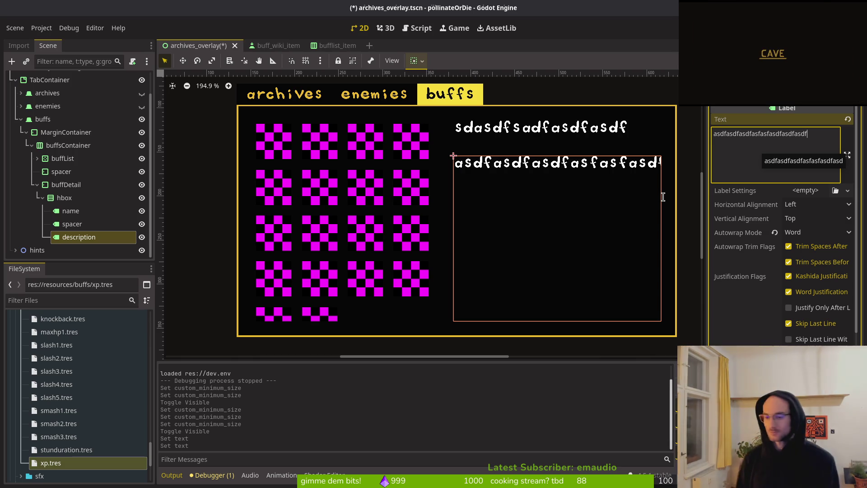
# - Move the Godot window aside to reveal the system monitor behind it
pyautogui.moveTo(619, 19); pyautogui.dragTo(621, 21)
pyautogui.doubleClick(621, 20)
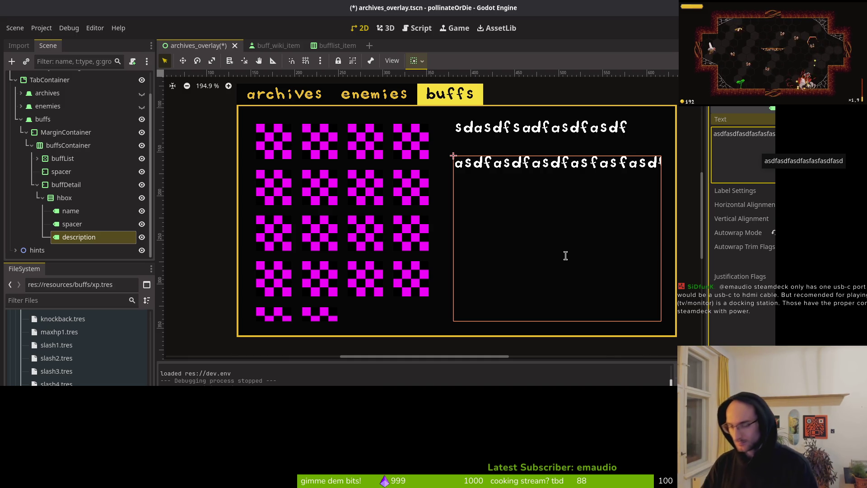
pyautogui.moveTo(598, 12); pyautogui.dragTo(610, 61)
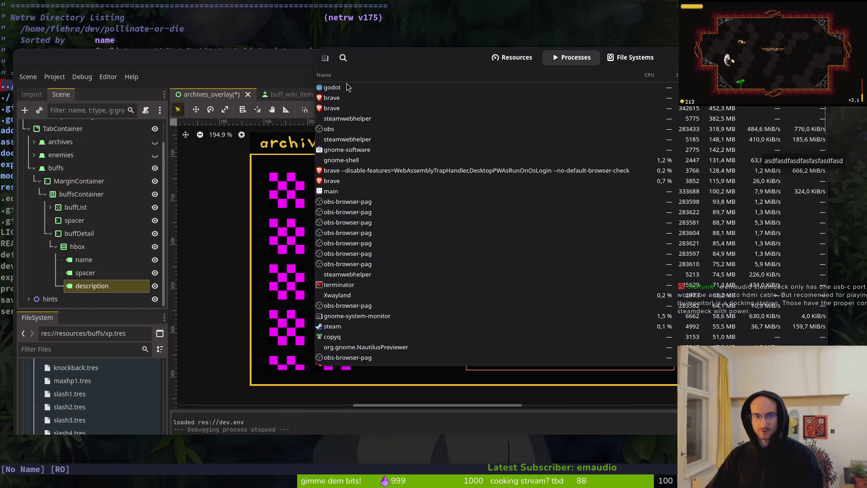
# - End the godot process, close System Monitor, and reopen the pollinateOrDie project
pyautogui.click(346, 87)
pyautogui.click(356, 356)
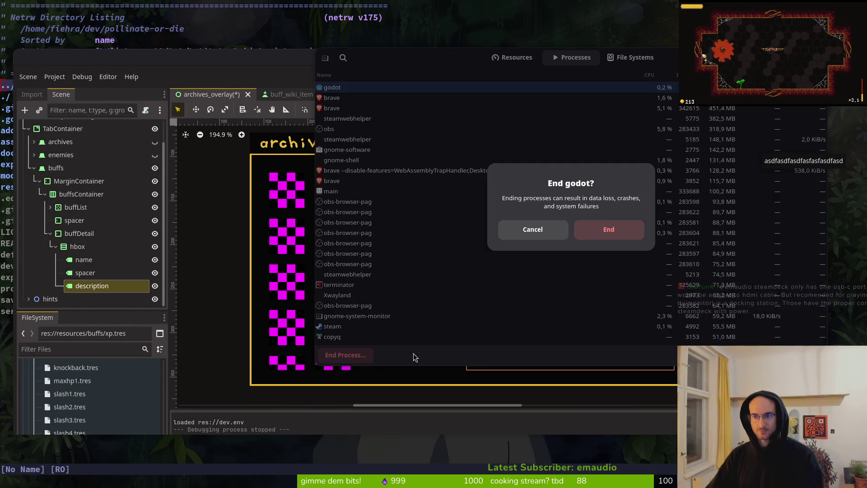
pyautogui.click(610, 227)
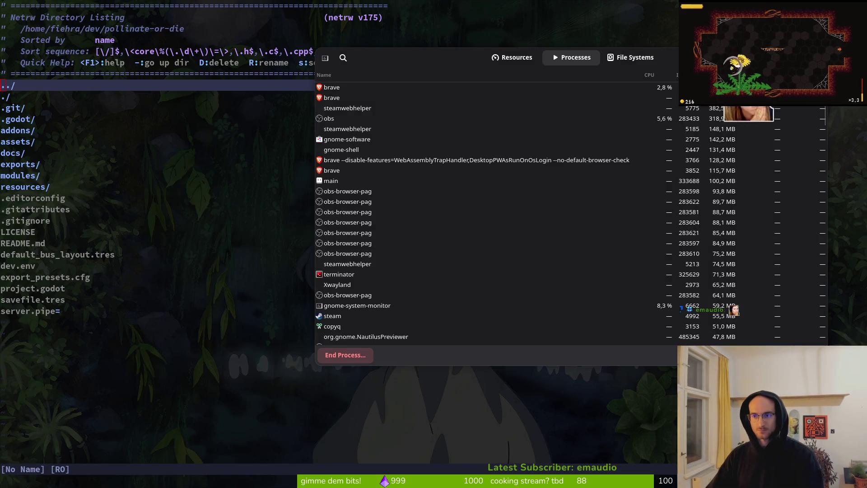
pyautogui.hotkey('ctrl', 'w')
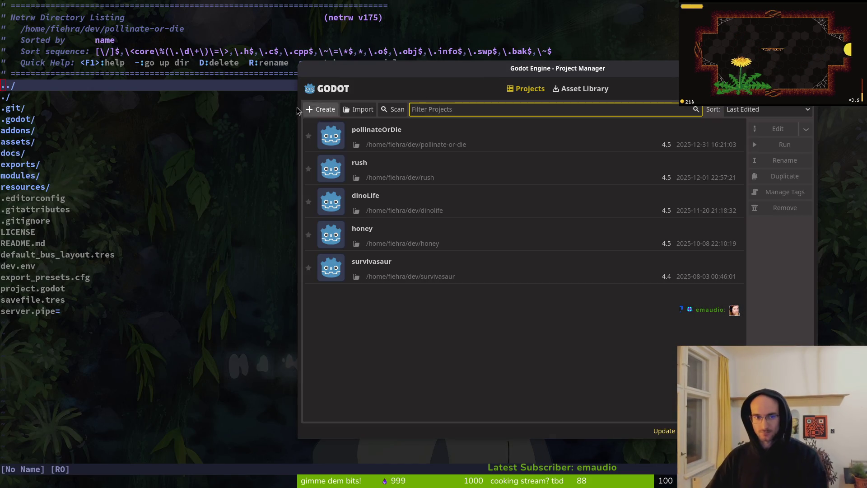
pyautogui.doubleClick(408, 140)
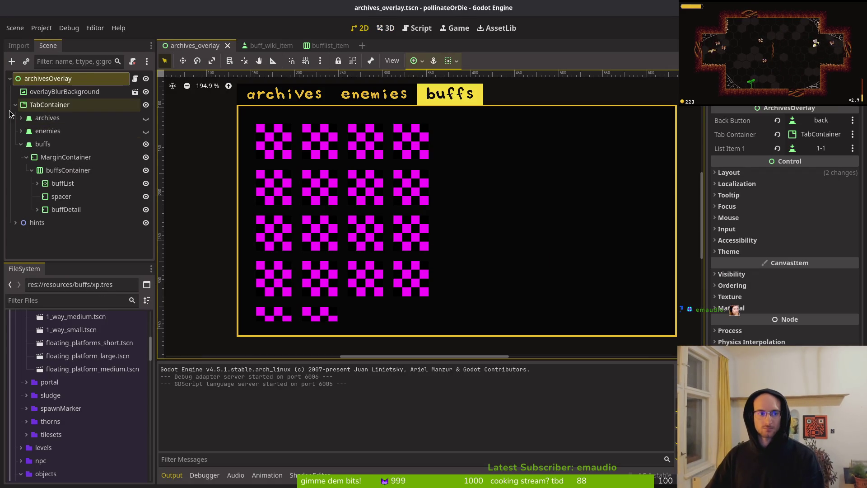
pyautogui.click(15, 104)
pyautogui.click(15, 105)
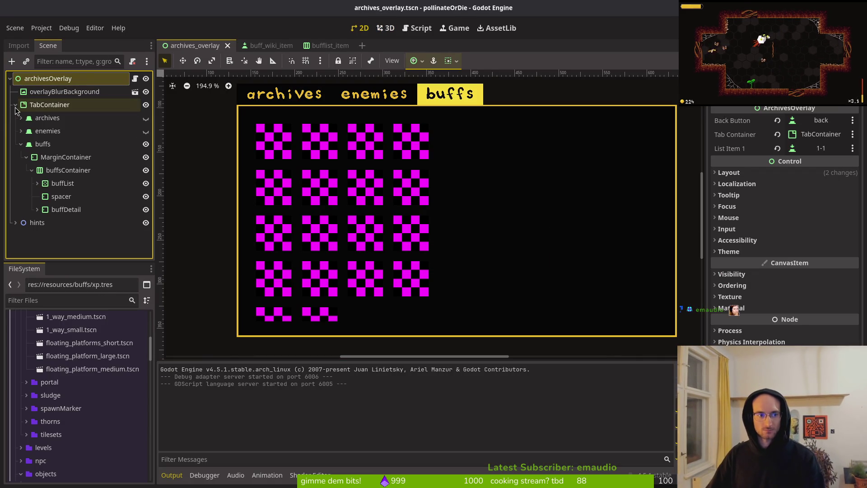
pyautogui.click(20, 144)
pyautogui.click(20, 144)
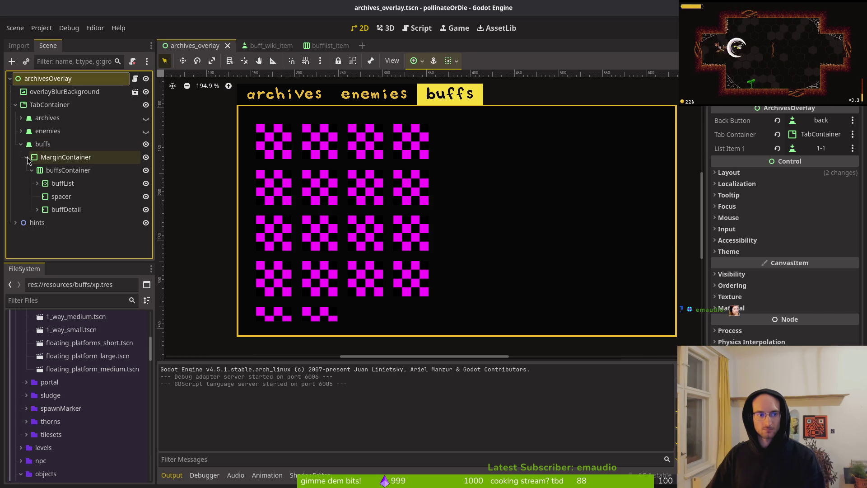
pyautogui.click(26, 157)
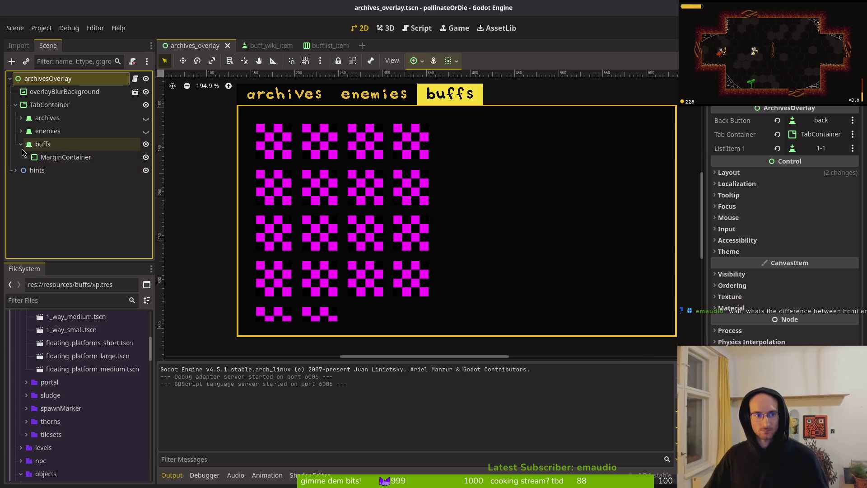
pyautogui.click(26, 157)
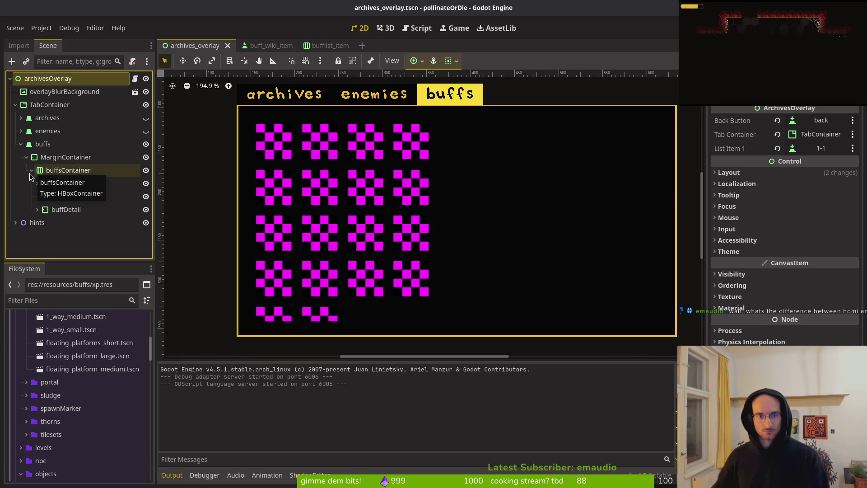
pyautogui.click(37, 183)
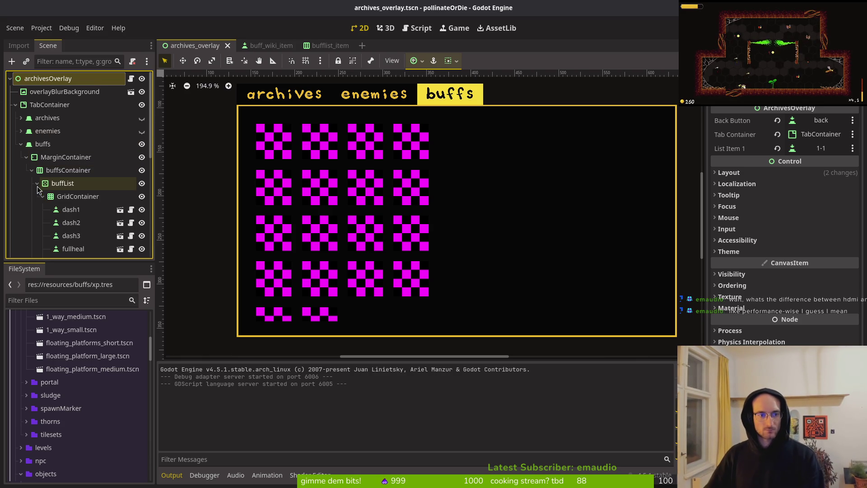
pyautogui.click(77, 210)
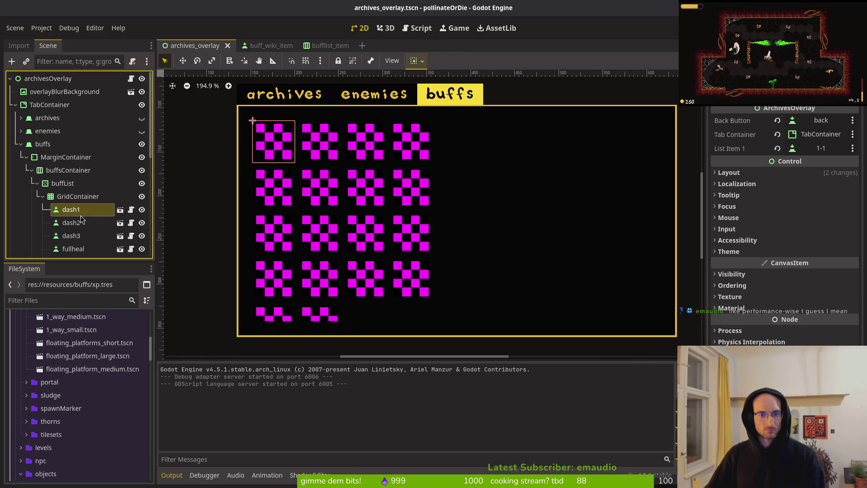
pyautogui.click(37, 183)
pyautogui.click(37, 209)
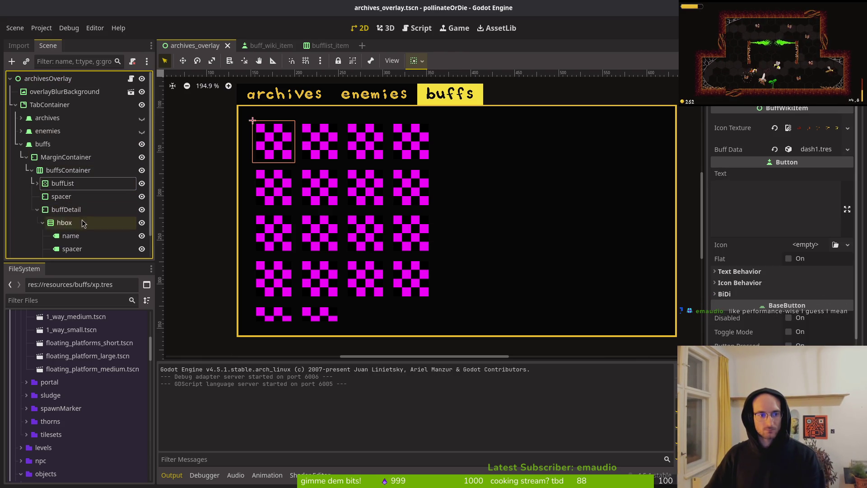
pyautogui.scroll(-2, 70, 239)
pyautogui.click(88, 237)
pyautogui.click(107, 210)
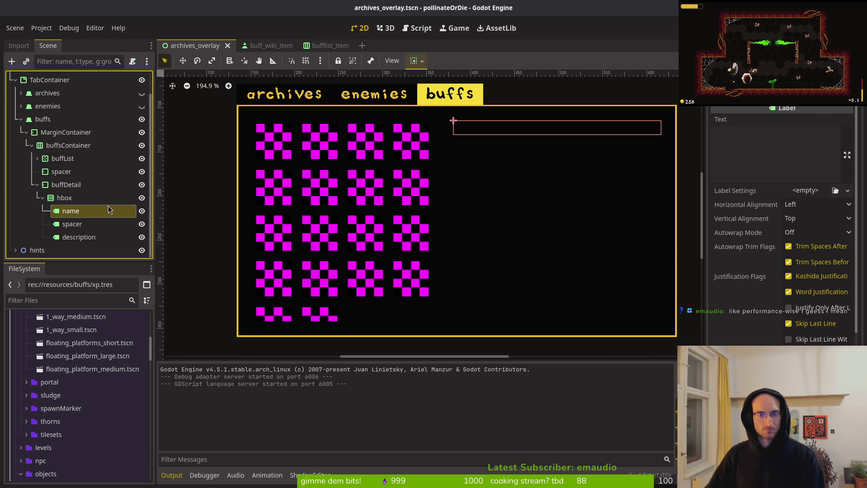
pyautogui.press('F6')
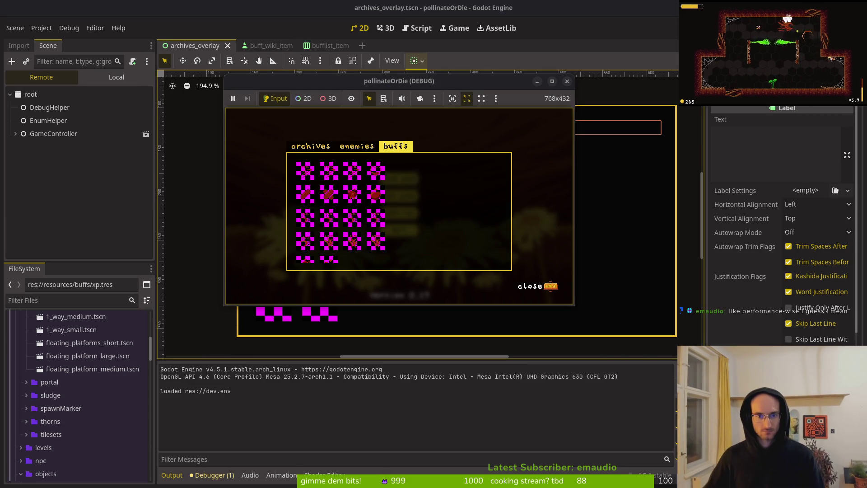
# - Move focus around the buff grid in the running game, then close the game window
pyautogui.press('Right')
pyautogui.press('Right')
pyautogui.press('Right')
pyautogui.press('Down')
pyautogui.press('Left')
pyautogui.press('Left')
pyautogui.press('Down')
pyautogui.press('Left')
pyautogui.click(374, 244)
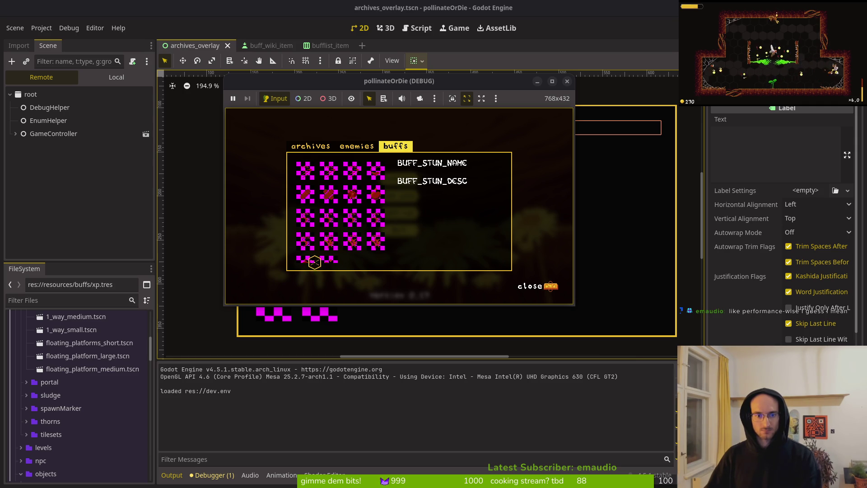
pyautogui.click(567, 82)
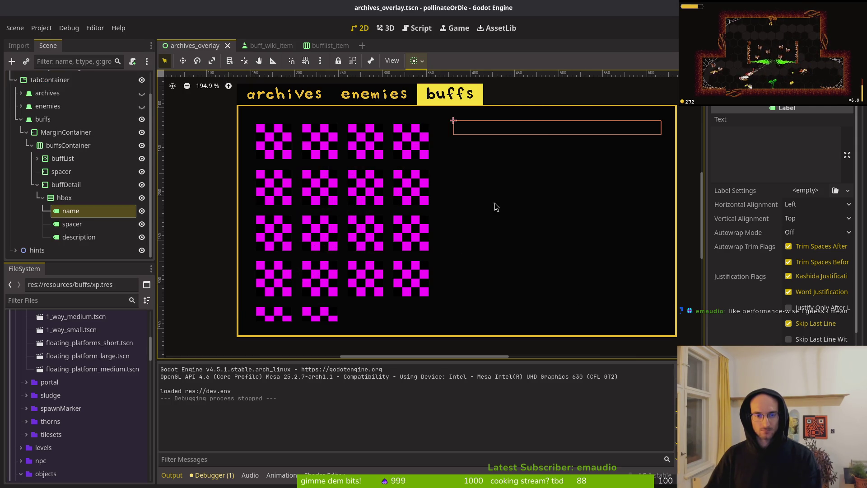
# - Save archives_overlay and collapse the buffDetail, buffsContainer and MarginContainer branches under the TabContainer
pyautogui.click(37, 185)
pyautogui.hotkey('ctrl', 's')
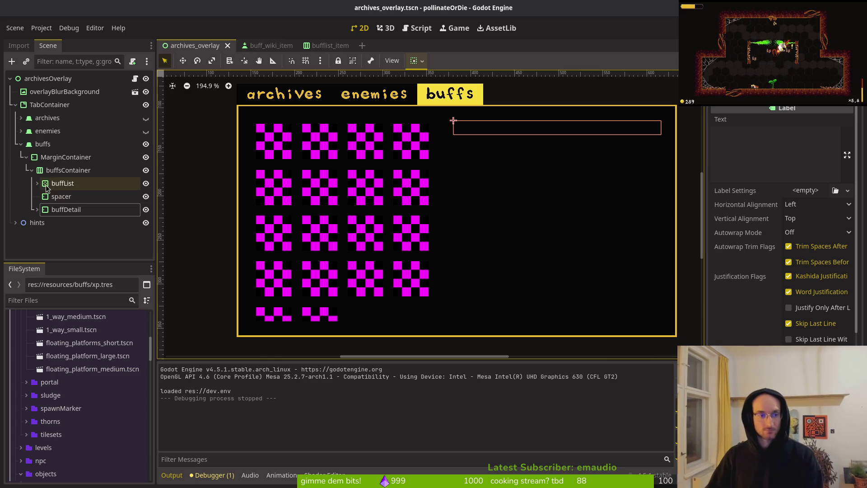
pyautogui.click(31, 170)
pyautogui.click(26, 157)
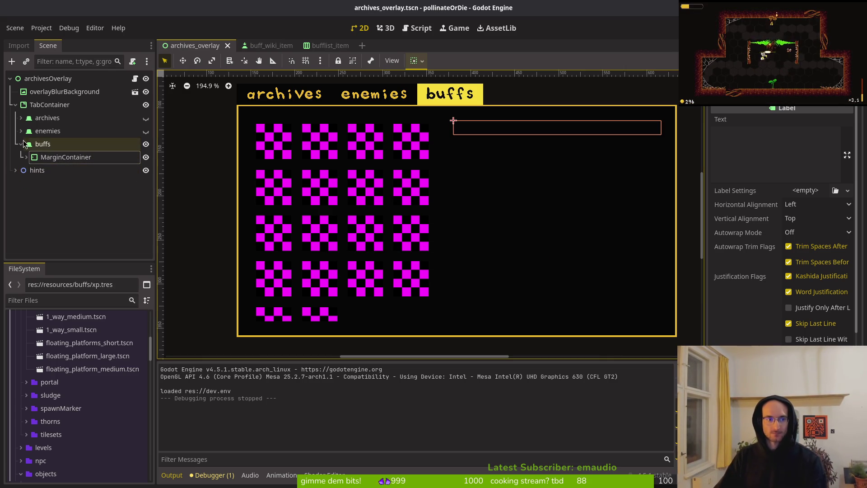
pyautogui.click(16, 104)
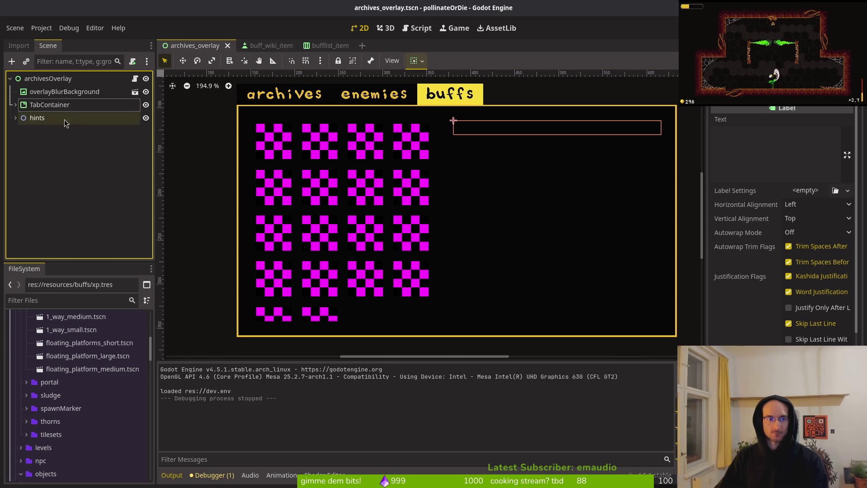
pyautogui.click(20, 107)
pyautogui.click(16, 105)
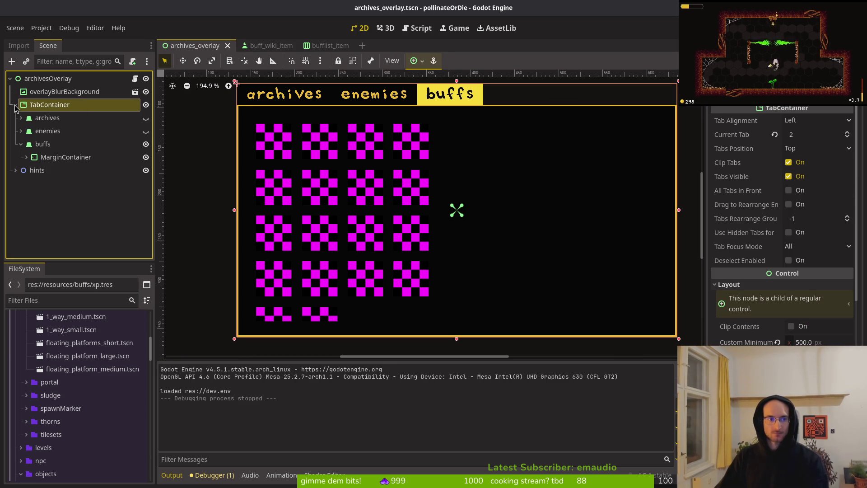
# - Fold the buffs tab branch shut so only the archives, enemies and buffs tabs show
pyautogui.click(535, 221)
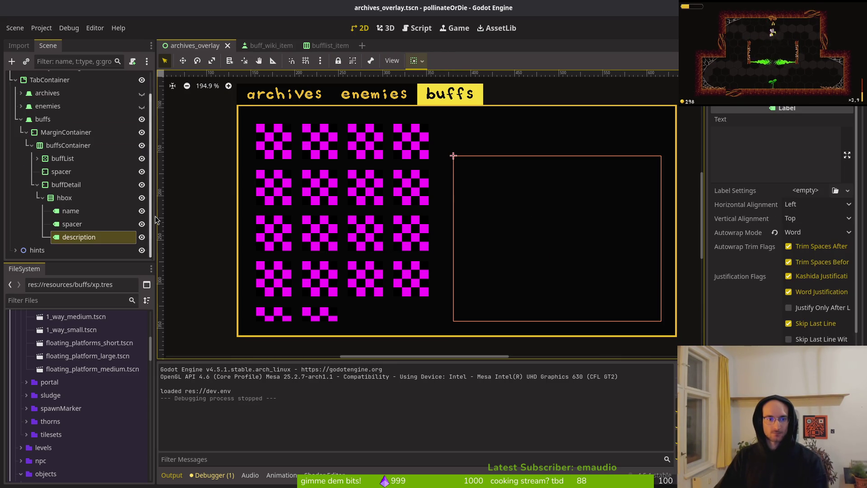
pyautogui.press('Left')
pyautogui.press('Left')
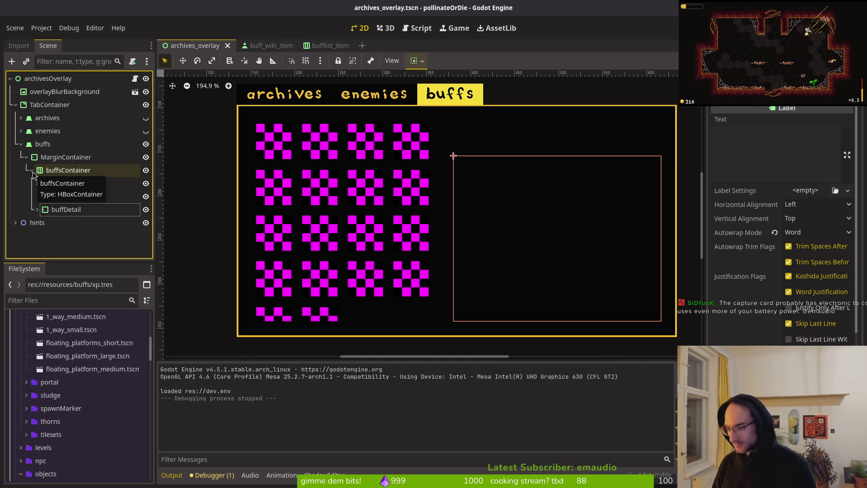
pyautogui.click(43, 144)
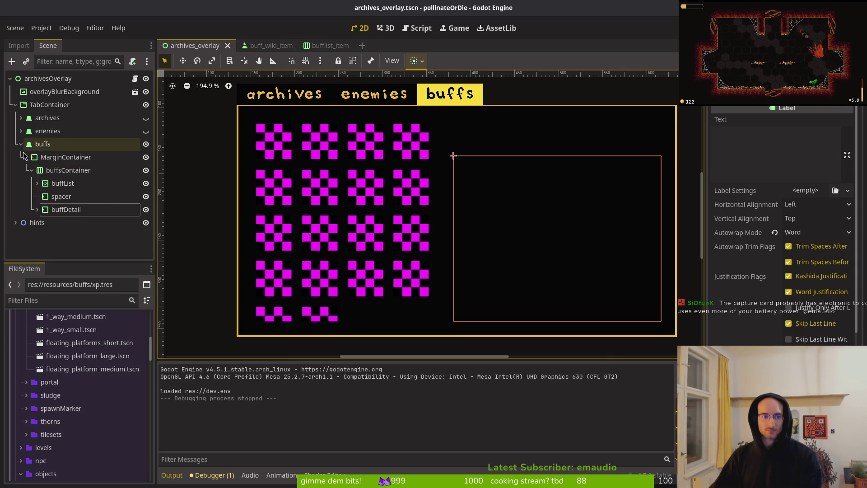
pyautogui.click(45, 157)
pyautogui.click(26, 157)
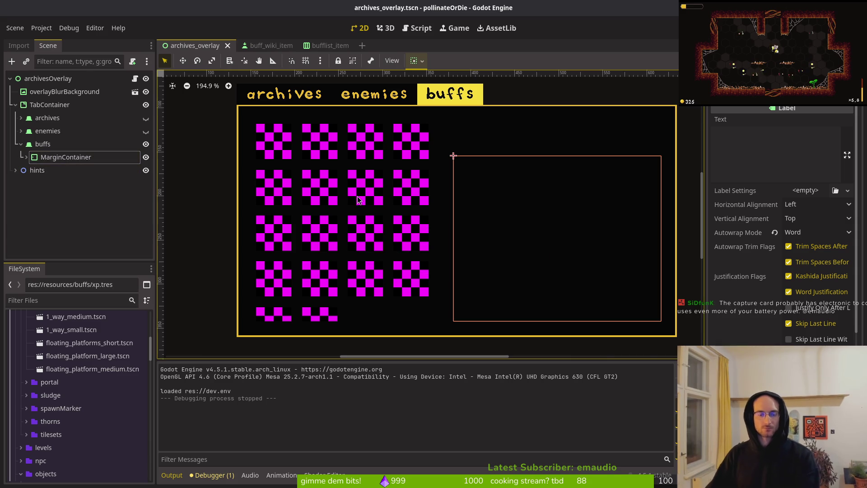
pyautogui.click(20, 144)
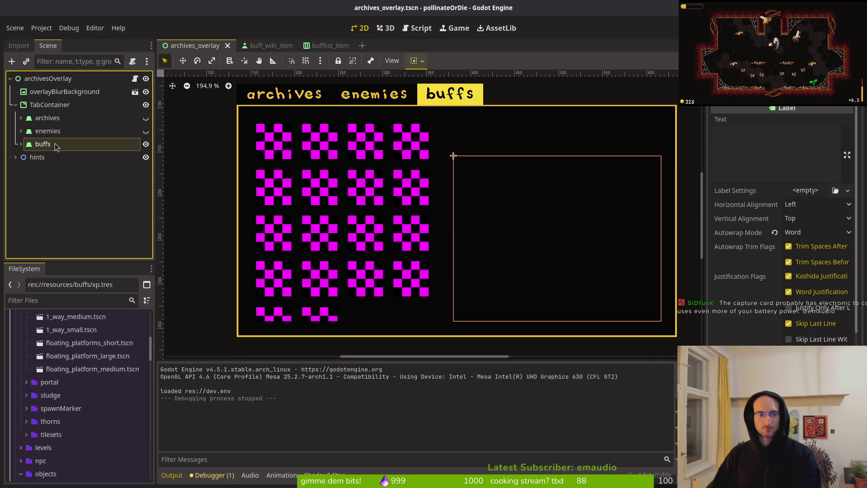
pyautogui.click(327, 46)
# - Hide the placeholder checkerboard node in buff_wiki_item, then save and run the game
pyautogui.click(258, 46)
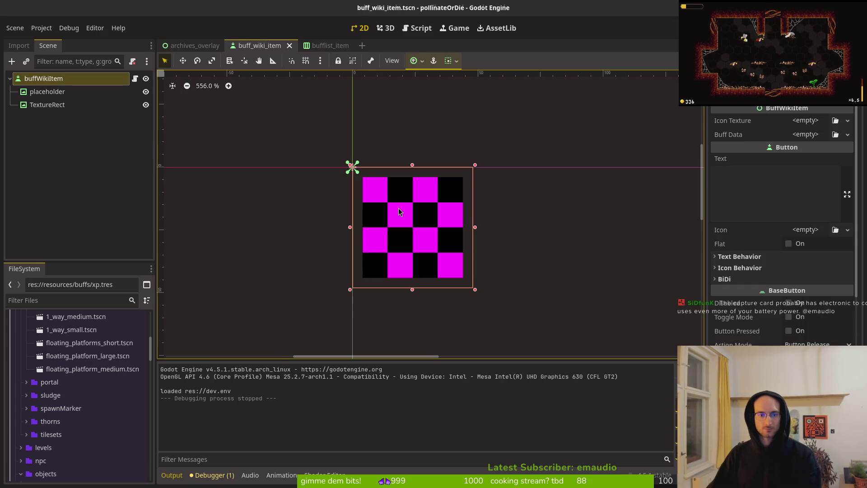
pyautogui.click(50, 92)
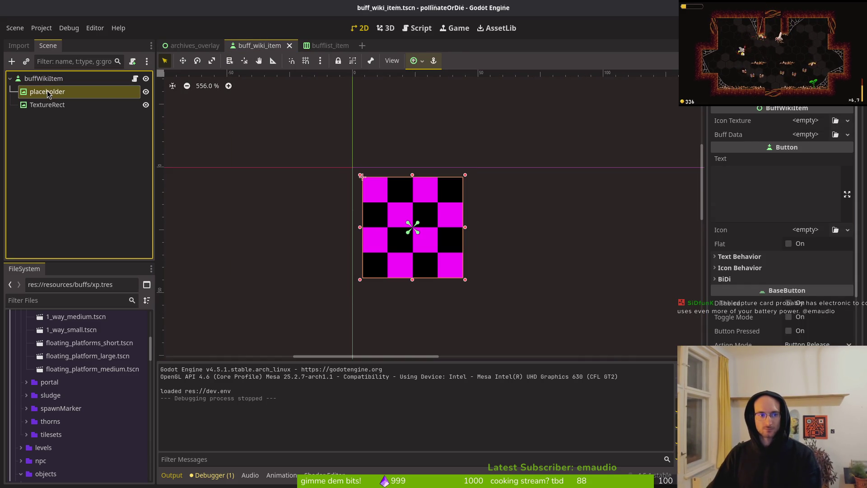
pyautogui.click(146, 92)
pyautogui.press('F5')
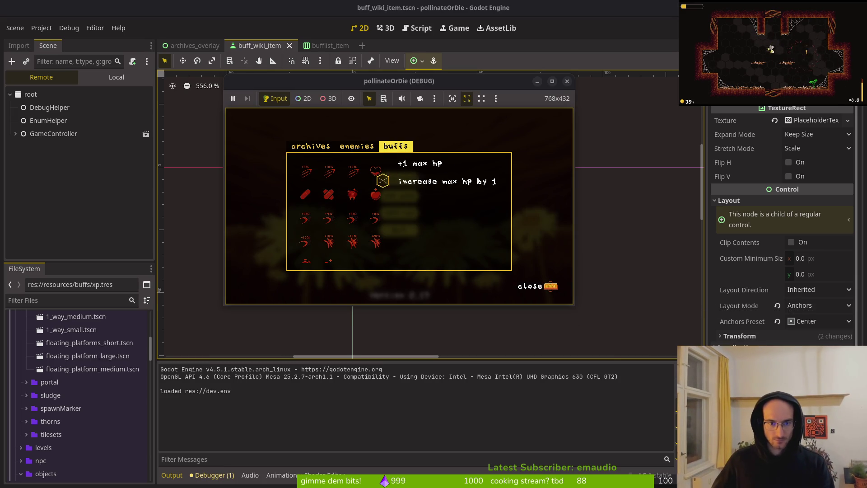
# - Close the test game and return to the 2D workspace with TextureRect selected
pyautogui.click(567, 82)
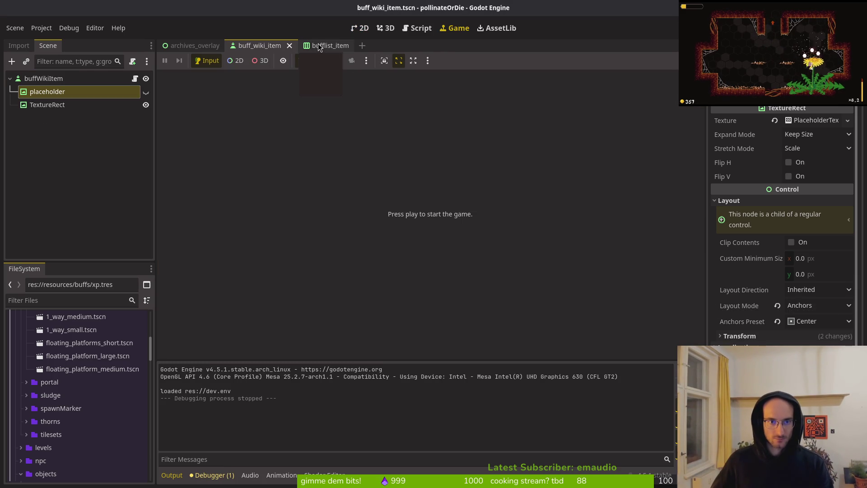
pyautogui.click(354, 30)
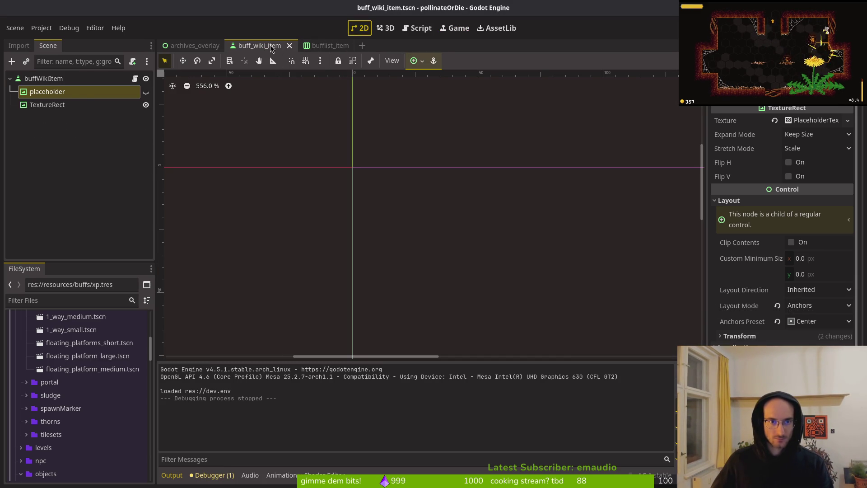
pyautogui.click(48, 107)
pyautogui.click(747, 200)
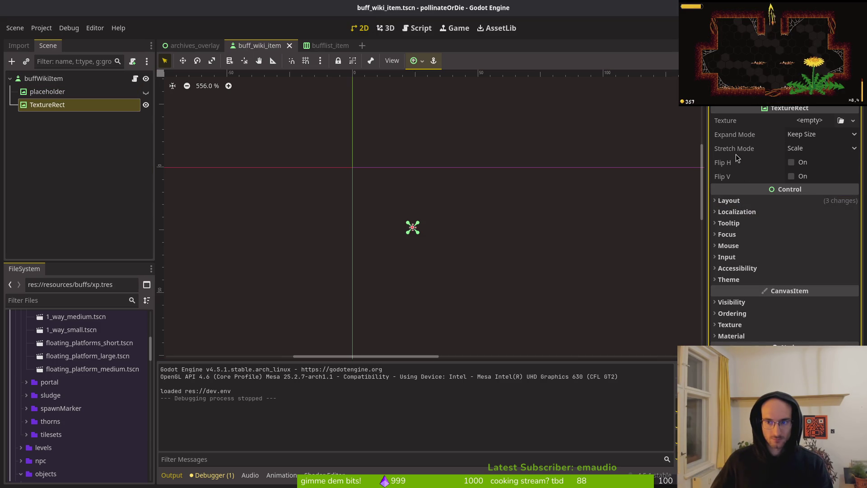
# - Add an AnimationPlayer as a child of TextureRect
pyautogui.click(101, 105)
pyautogui.hotkey('ctrl', 'a')
pyautogui.write('animpla')
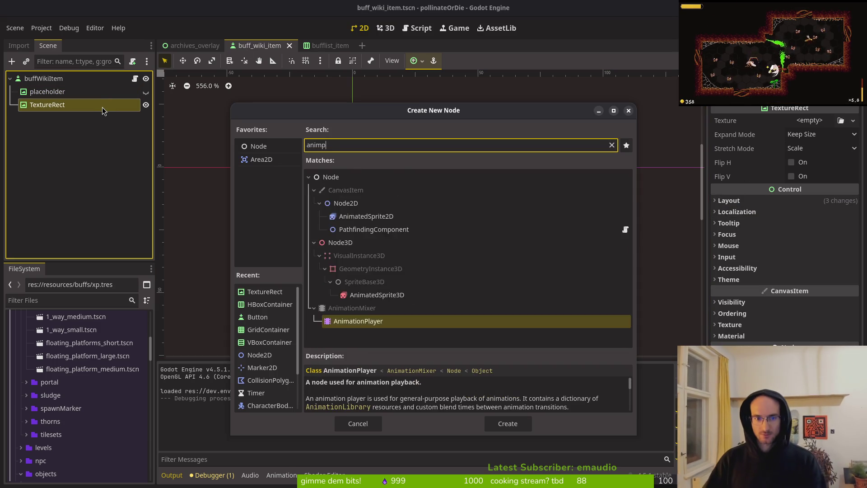
pyautogui.press('Return')
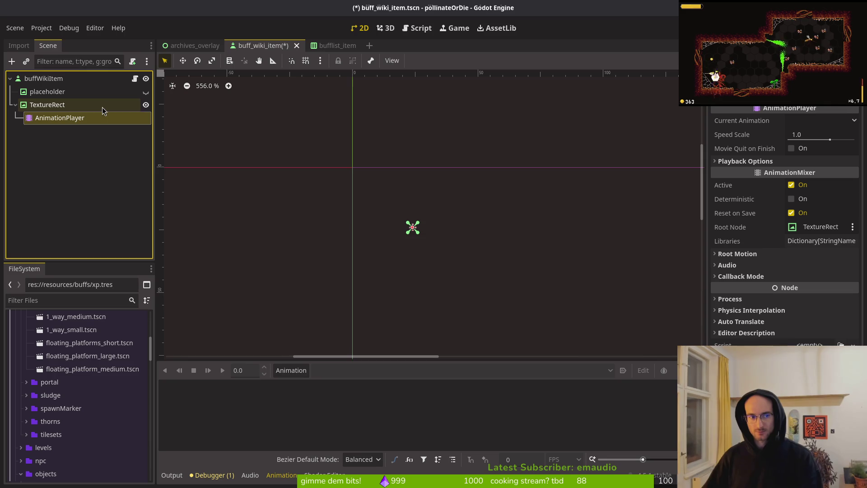
pyautogui.click(299, 375)
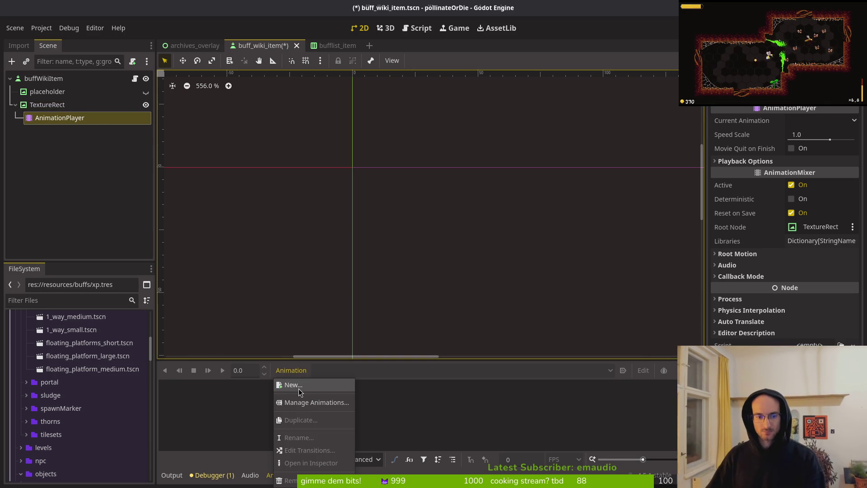
pyautogui.press('Escape')
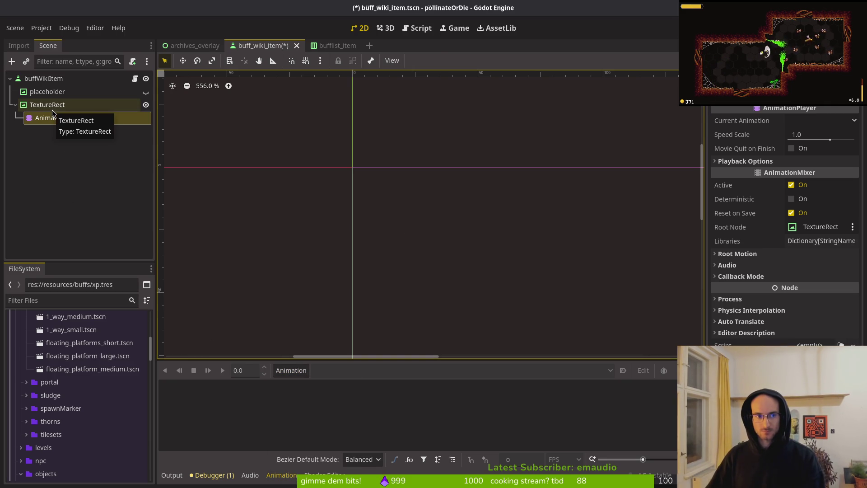
pyautogui.click(40, 111)
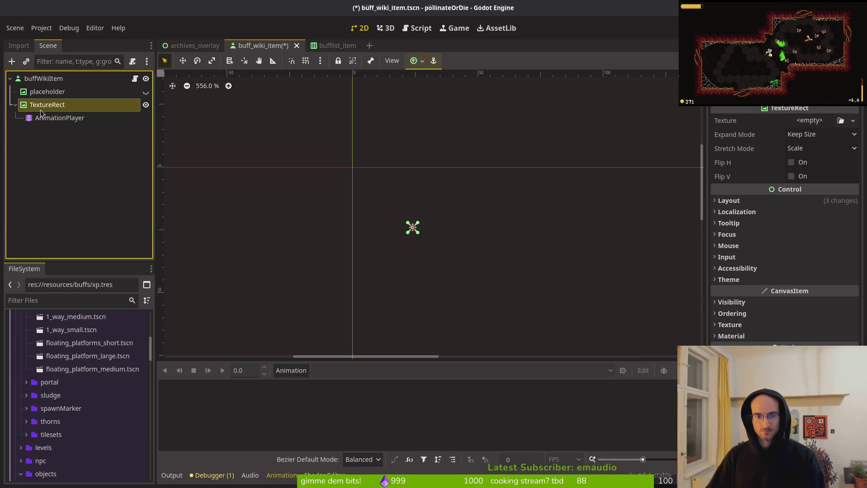
# - Add a Sprite2D as a child of the buffWikiItem root
pyautogui.click(43, 78)
pyautogui.click(54, 105)
pyautogui.click(44, 79)
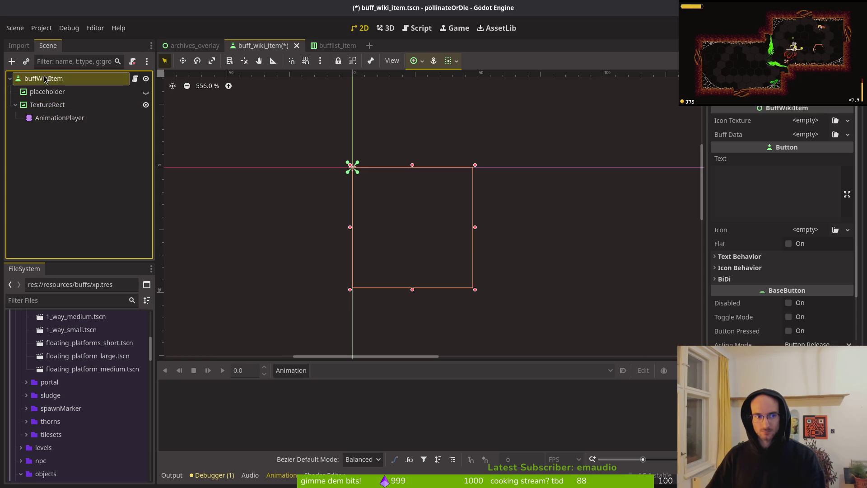
pyautogui.hotkey('ctrl', 'a')
pyautogui.write('sprite2d')
pyautogui.press('Return')
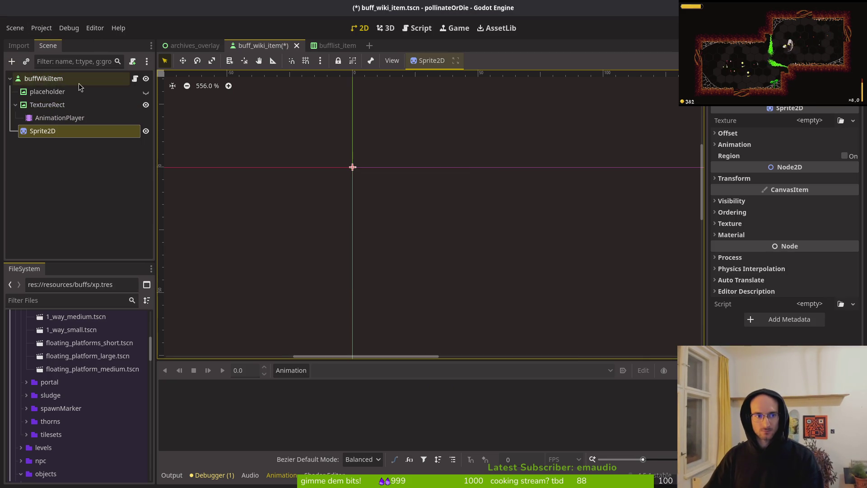
# - Give the Sprite2D a 32×32 PlaceholderTexture and save the scene
pyautogui.press('Up')
pyautogui.press('Up')
pyautogui.press('Up')
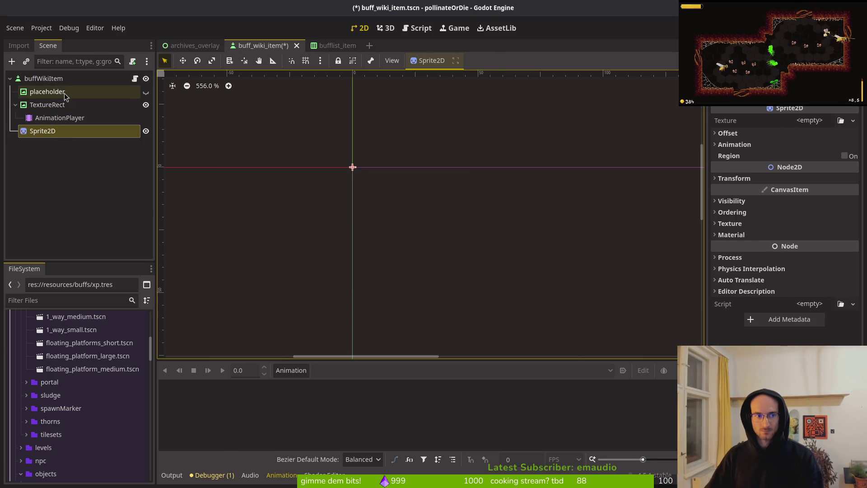
pyautogui.press('Down')
pyautogui.press('Down')
pyautogui.press('Down')
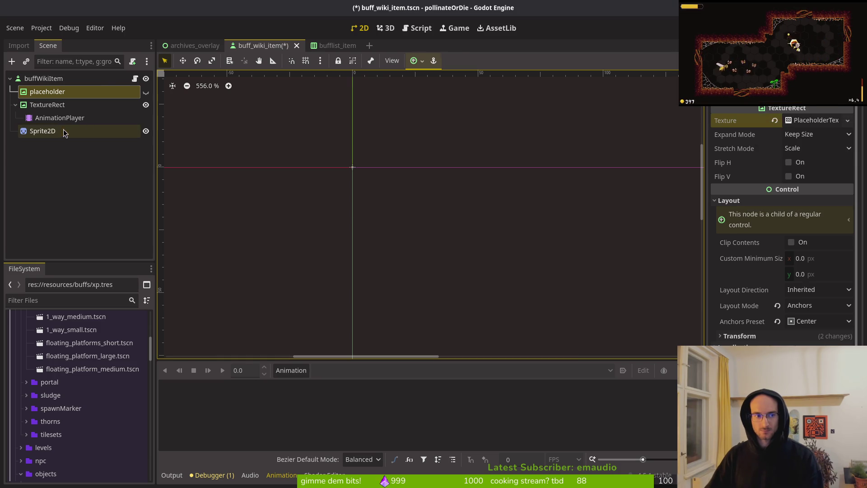
pyautogui.rightClick(731, 121)
pyautogui.click(765, 138)
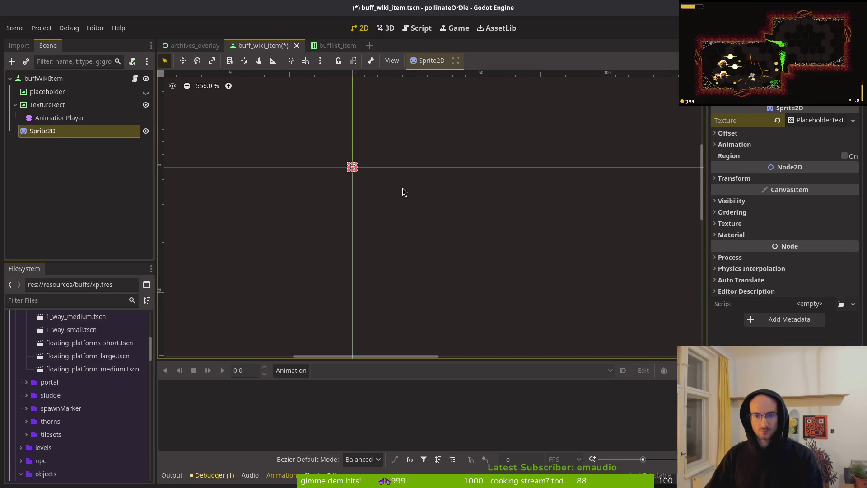
pyautogui.click(800, 121)
pyautogui.click(816, 140)
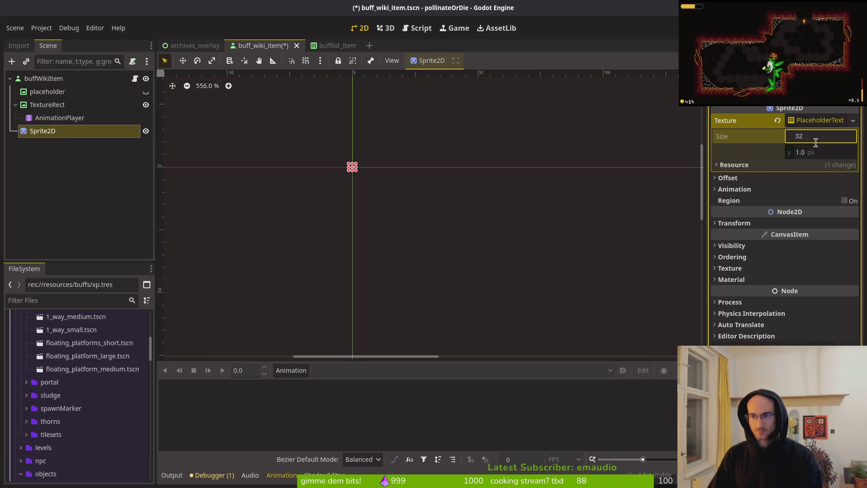
pyautogui.press('Tab')
pyautogui.write('32')
pyautogui.press('Return')
pyautogui.hotkey('ctrl', 's')
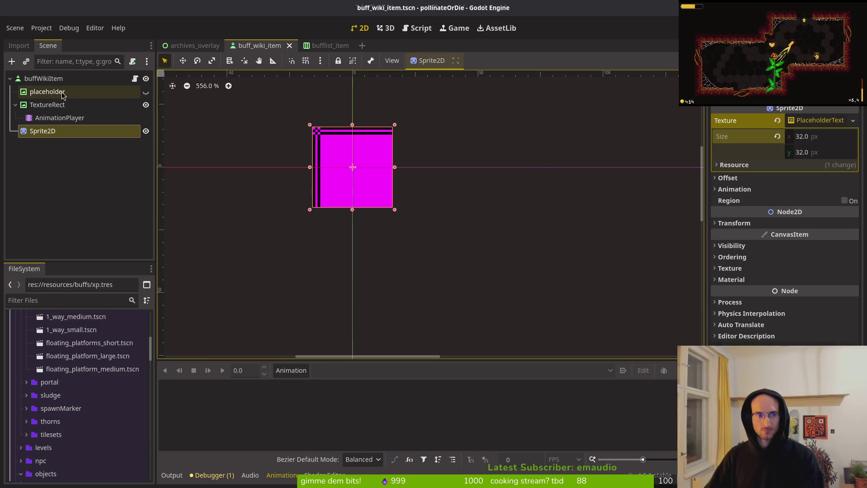
# - Turn off the Sprite2D's Offset > Centered option and save
pyautogui.click(46, 93)
pyautogui.click(55, 105)
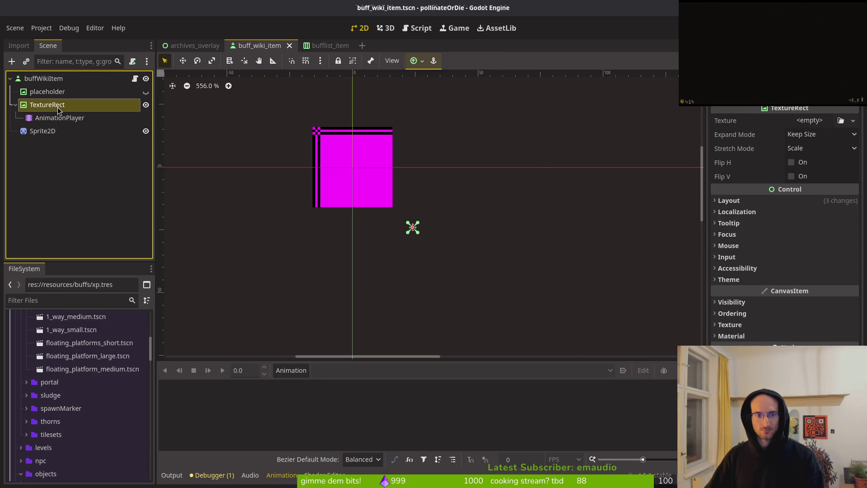
pyautogui.click(59, 82)
pyautogui.click(43, 131)
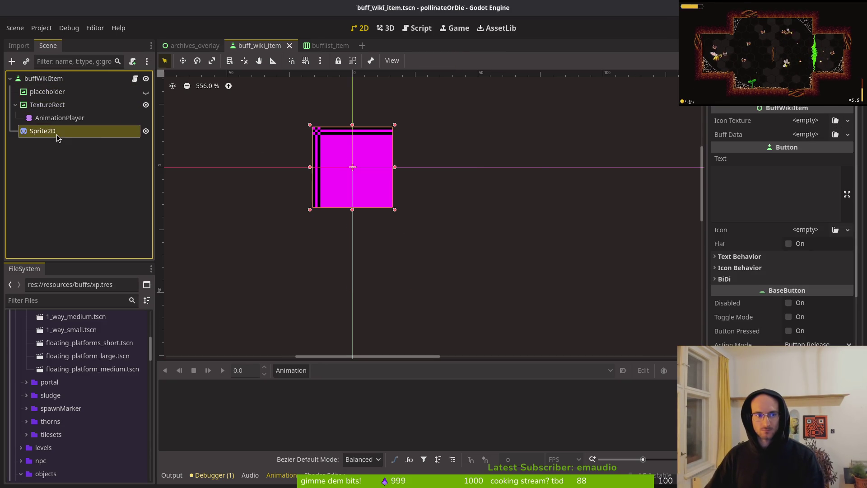
pyautogui.click(749, 178)
pyautogui.click(795, 191)
pyautogui.hotkey('ctrl', 's')
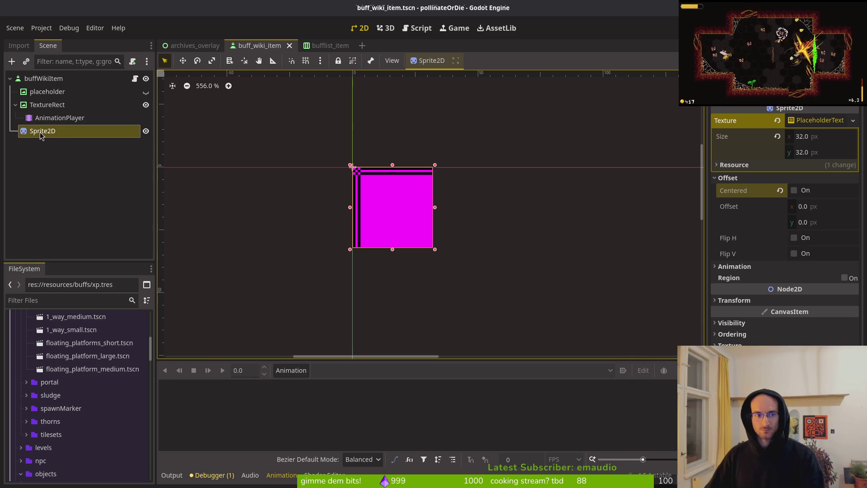
# - Resize the placeholder texture to 48×48 px and move the AnimationPlayer under Sprite2D
pyautogui.click(91, 79)
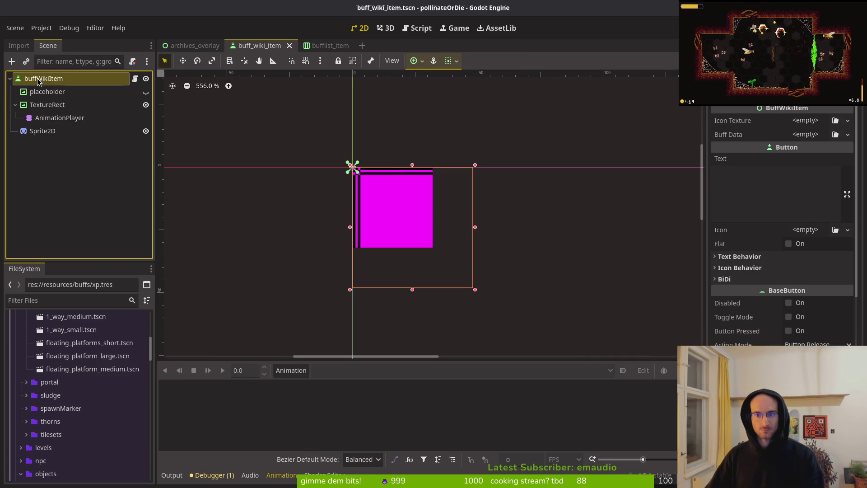
pyautogui.scroll(-5, 771, 333)
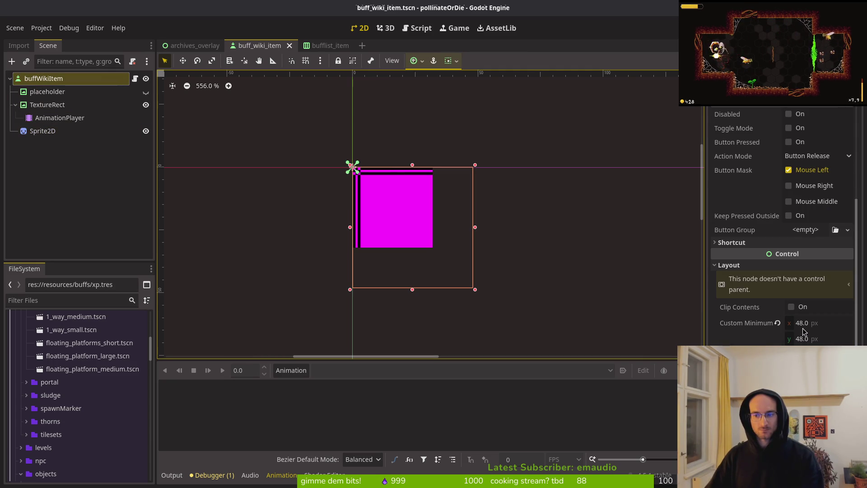
pyautogui.click(54, 132)
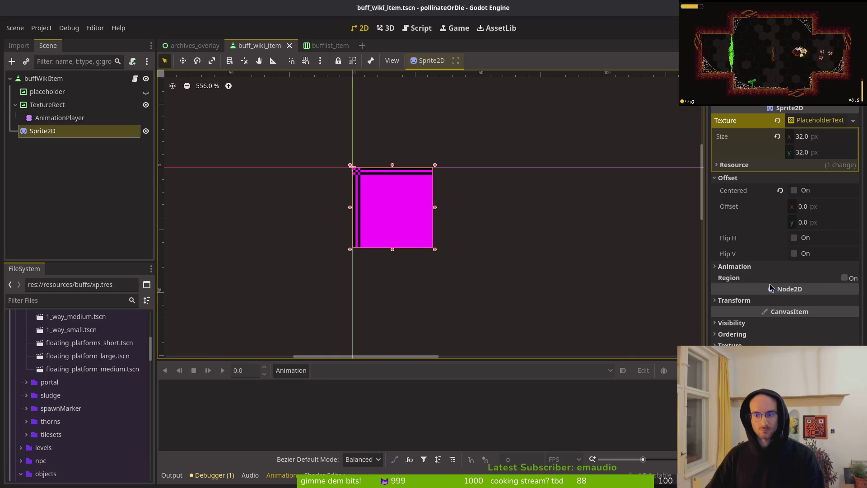
pyautogui.click(752, 301)
pyautogui.click(753, 301)
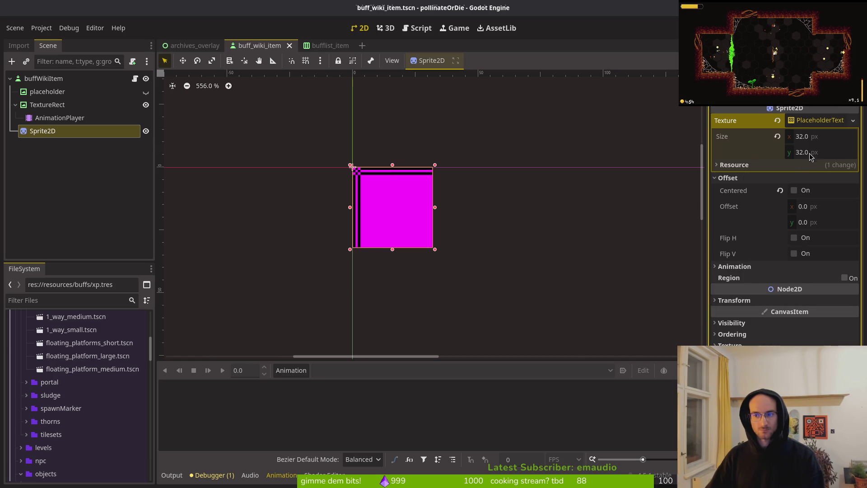
pyautogui.click(822, 137)
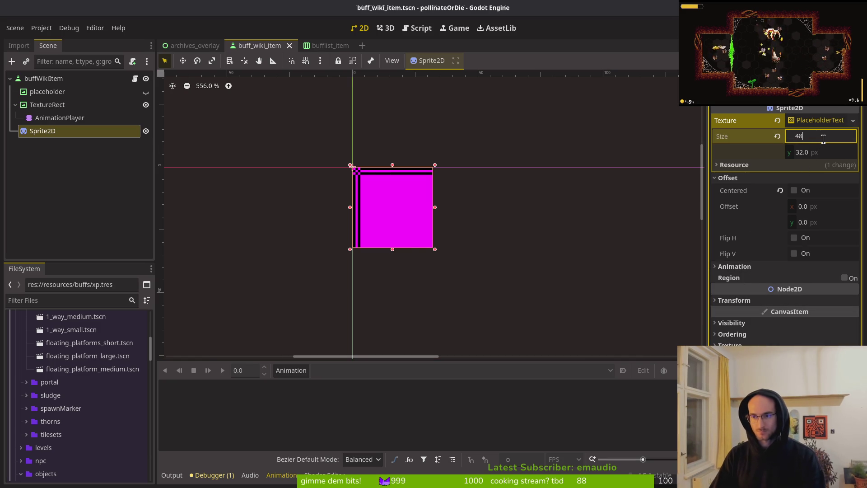
pyautogui.press('Tab')
pyautogui.write('48')
pyautogui.press('Return')
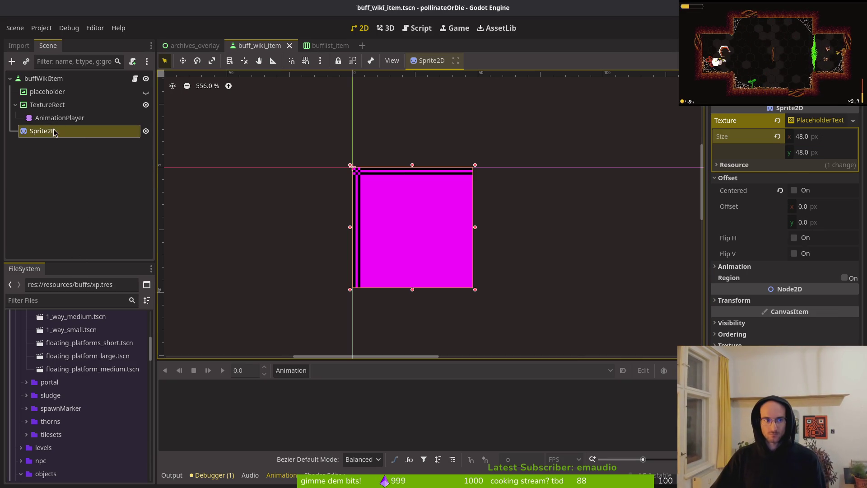
pyautogui.moveTo(59, 118); pyautogui.dragTo(59, 132)
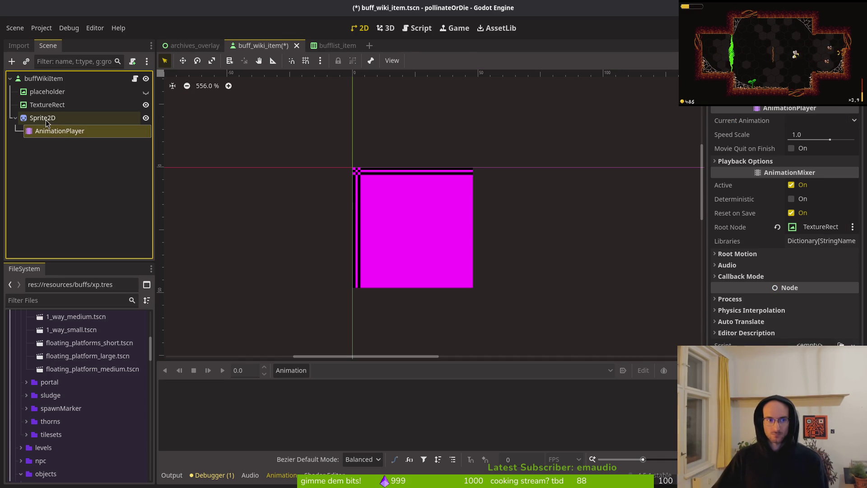
# - Create a new animation 'focues', then another correctly named 'focused'
pyautogui.click(45, 122)
pyautogui.click(53, 130)
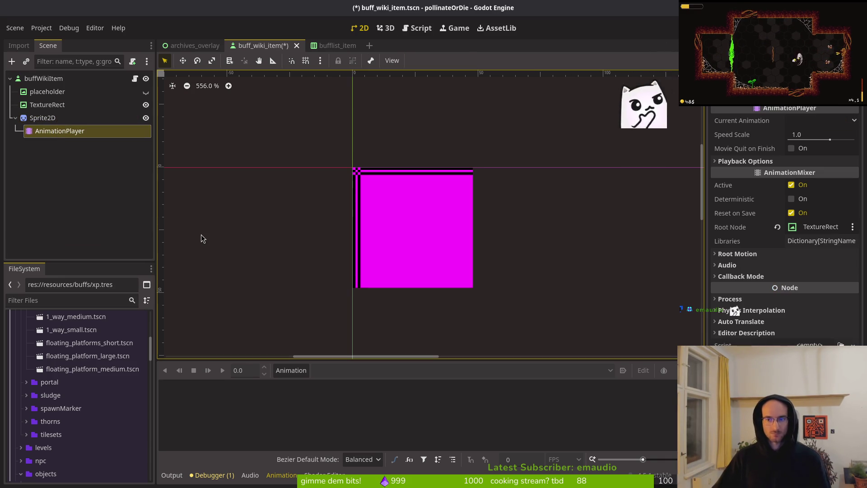
pyautogui.click(289, 370)
pyautogui.click(289, 384)
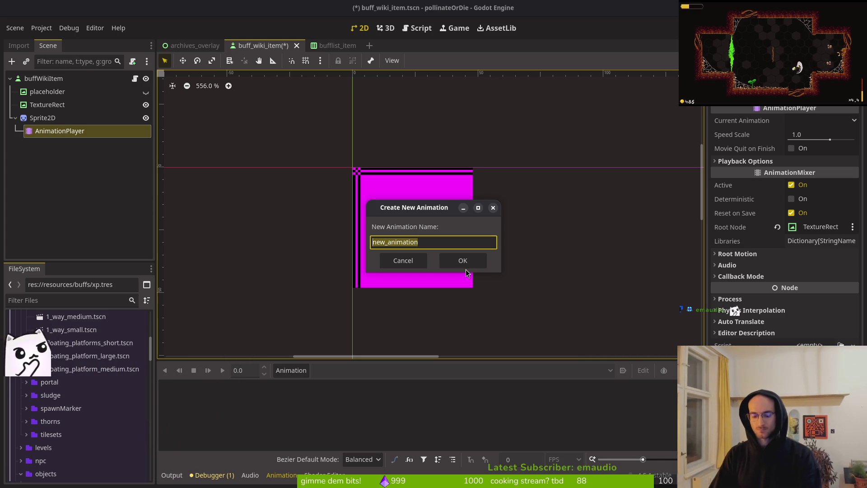
pyautogui.write('focu')
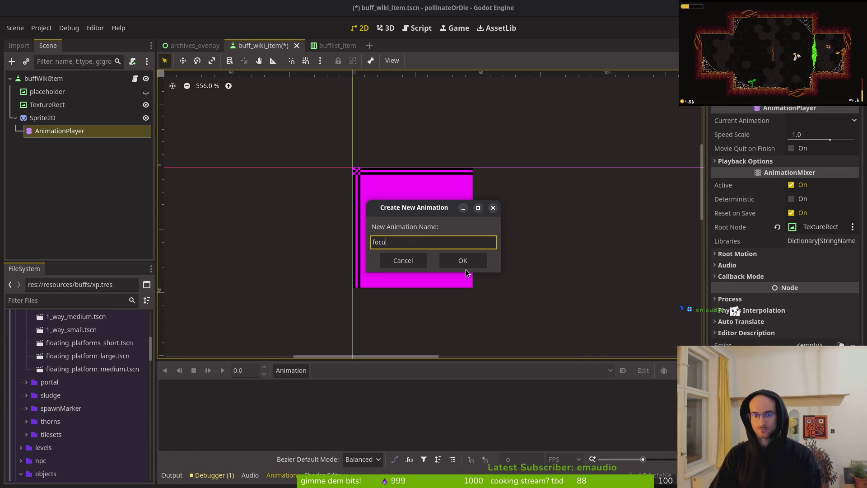
pyautogui.write('es')
pyautogui.press('Return')
pyautogui.click(291, 370)
pyautogui.click(294, 384)
pyautogui.write('focuse')
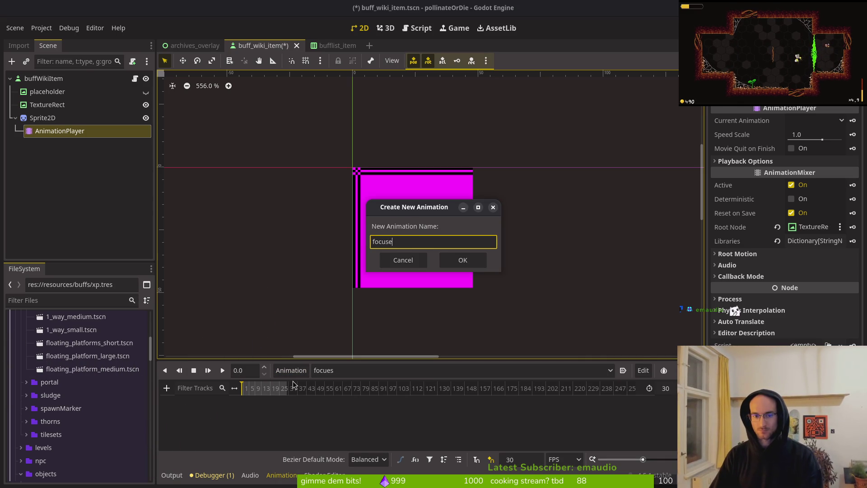
pyautogui.write('d')
pyautogui.press('Return')
# - Delete the misspelled 'focues' animation in Manage Animations
pyautogui.click(291, 370)
pyautogui.click(307, 404)
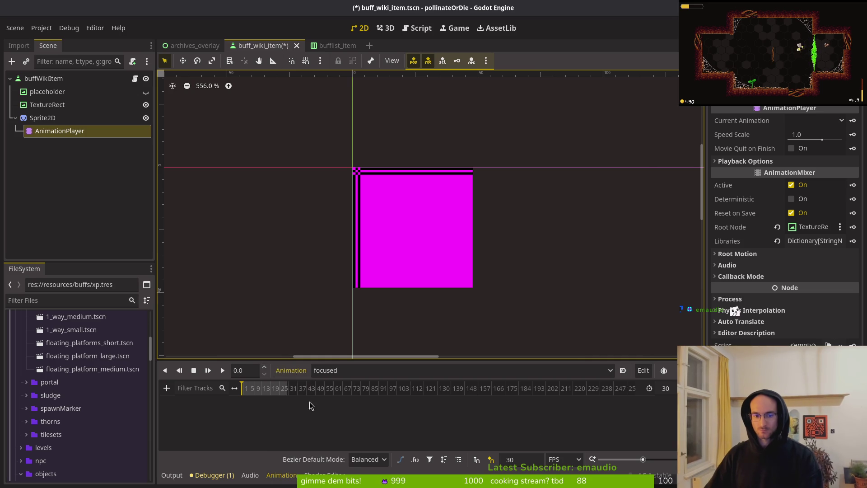
pyautogui.click(640, 175)
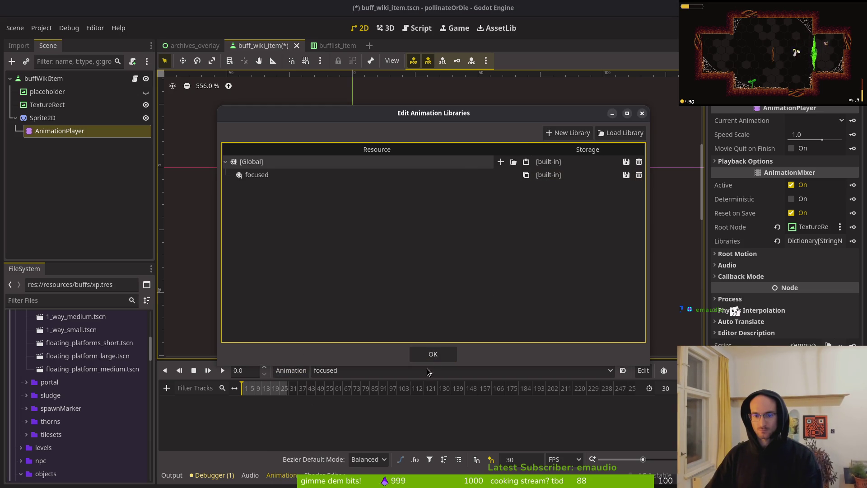
pyautogui.click(445, 357)
# - Set the timeline snap to 12 fps and animation length to 5, then save
pyautogui.write('12')
pyautogui.press('Return')
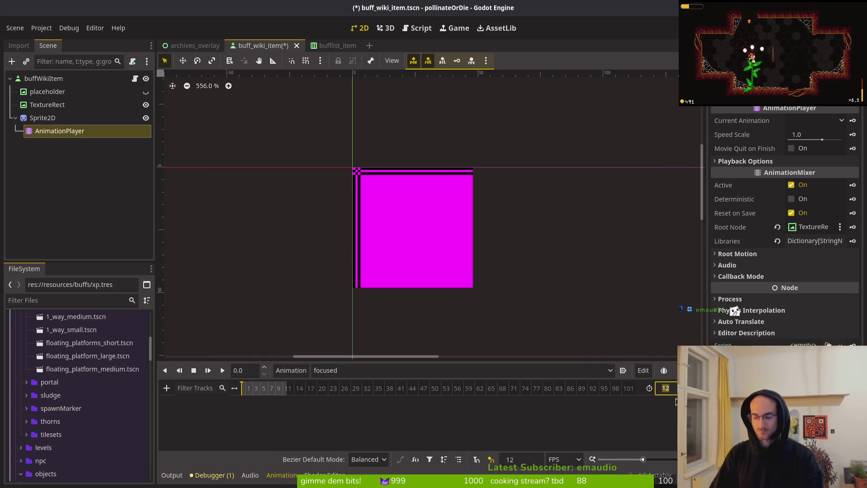
pyautogui.press('Return')
pyautogui.click(664, 388)
pyautogui.write('5')
pyautogui.hotkey('ctrl', 's')
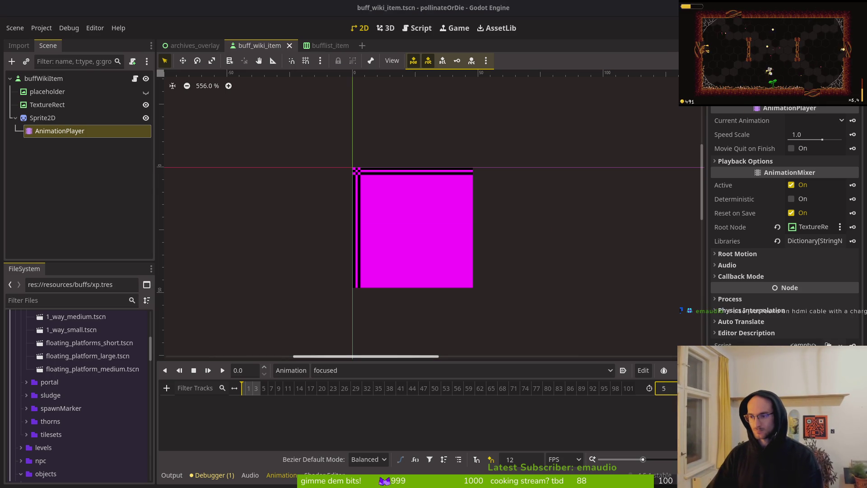
pyautogui.click(480, 418)
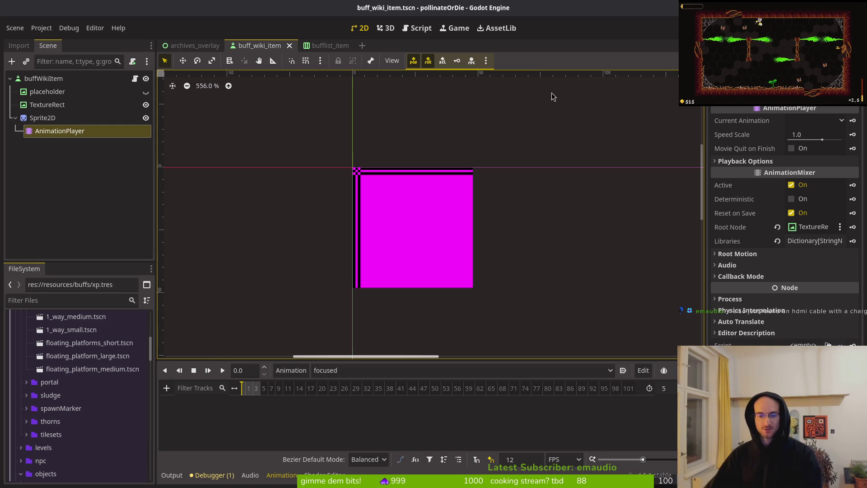
pyautogui.hotkey('ctrl', 's')
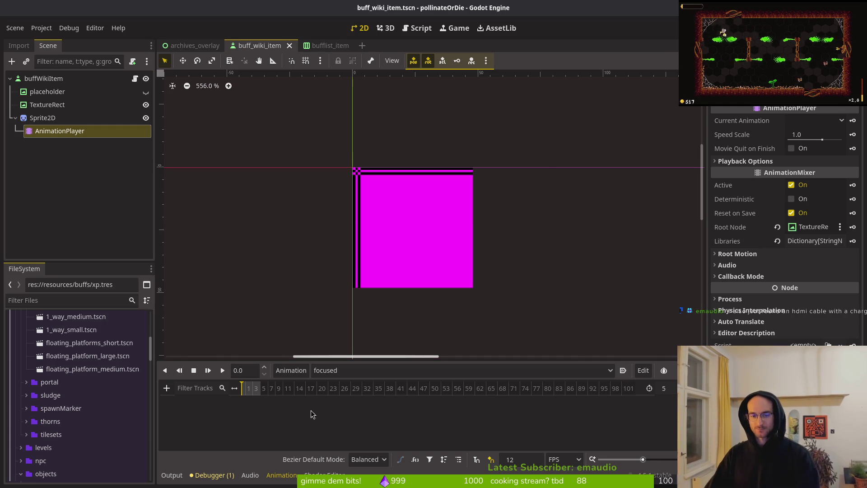
pyautogui.scroll(5, 280, 392)
pyautogui.click(374, 175)
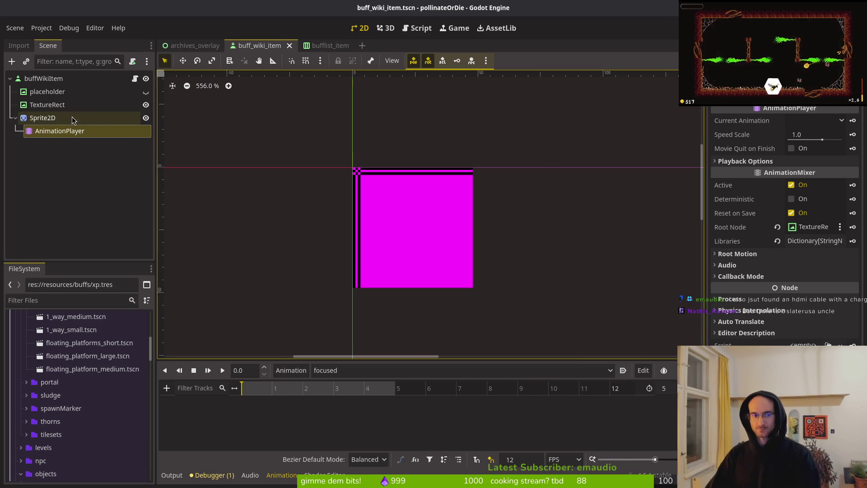
# - Add then remove a trial Frame track in 'focused', and clear the Sprite2D's placeholder texture
pyautogui.click(751, 267)
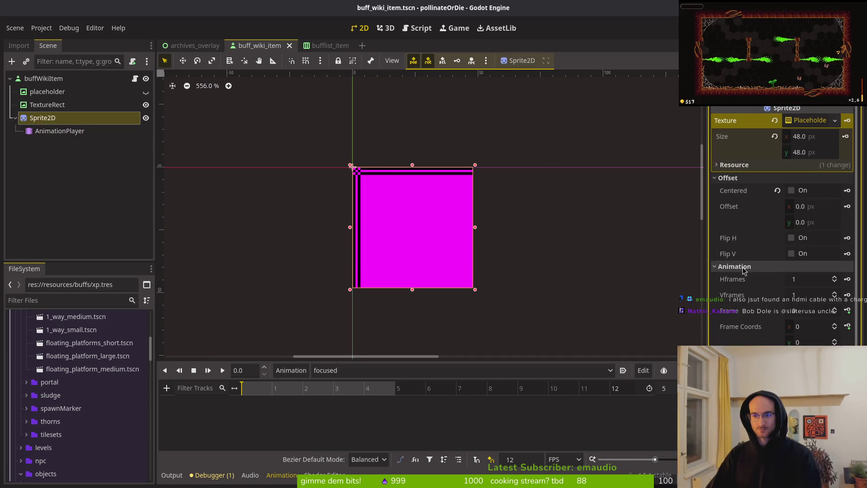
pyautogui.click(848, 311)
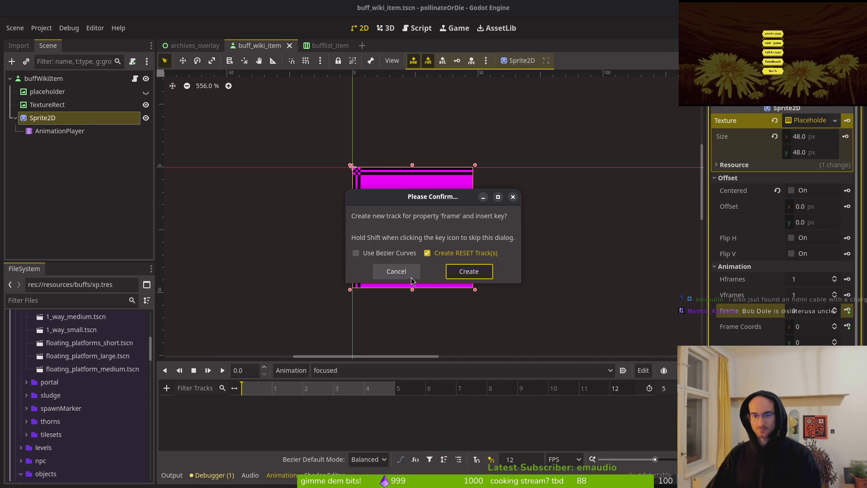
pyautogui.click(453, 272)
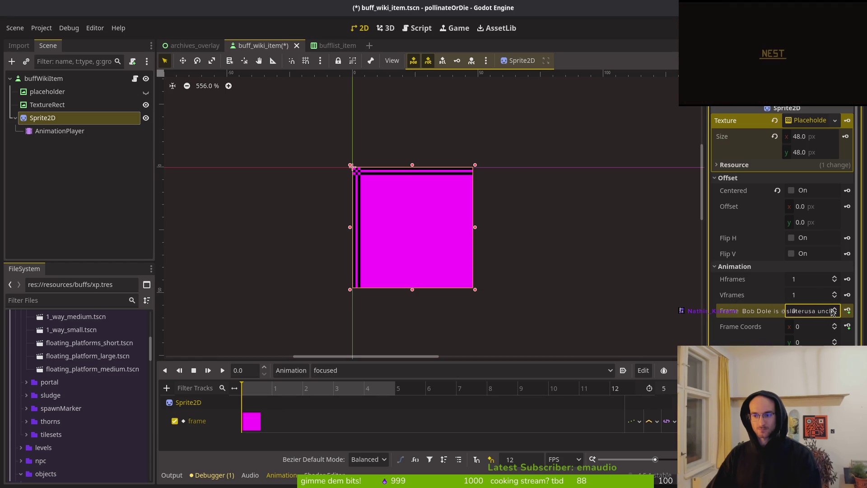
pyautogui.click(275, 391)
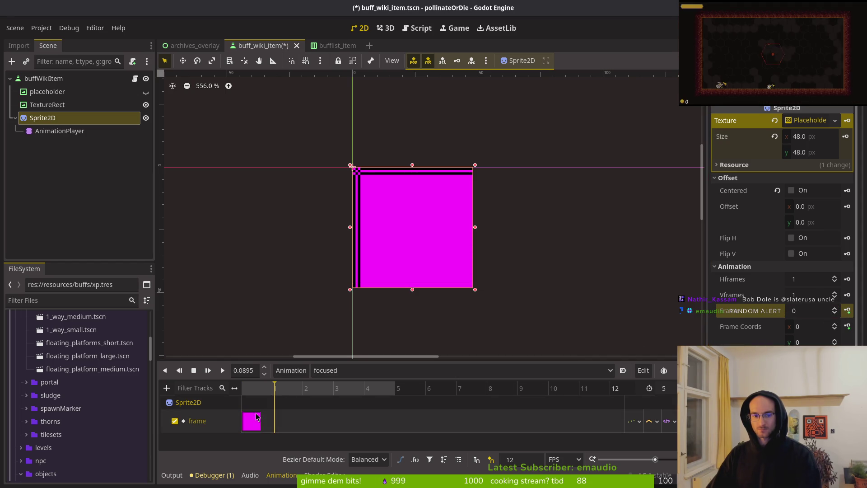
pyautogui.press('Delete')
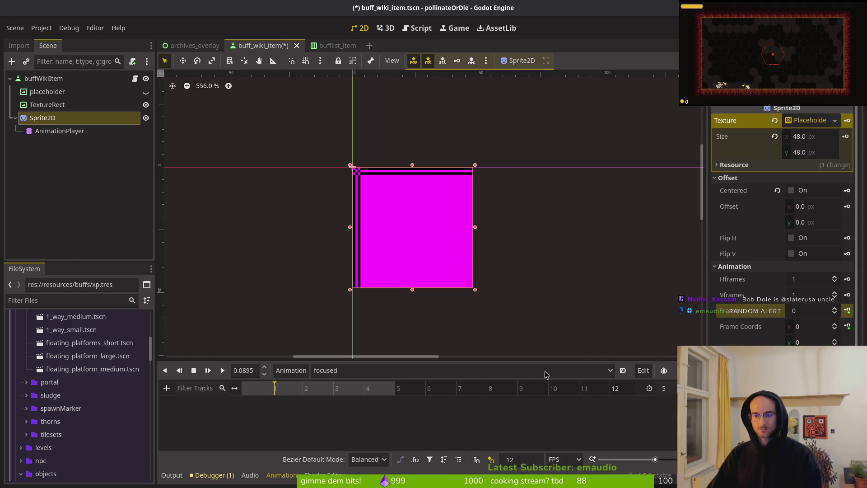
pyautogui.hotkey('ctrl', 's')
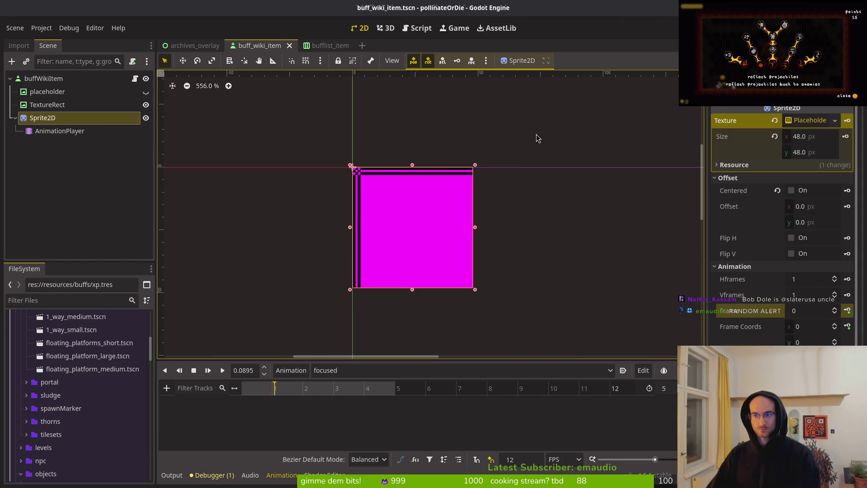
pyautogui.click(775, 121)
pyautogui.click(800, 121)
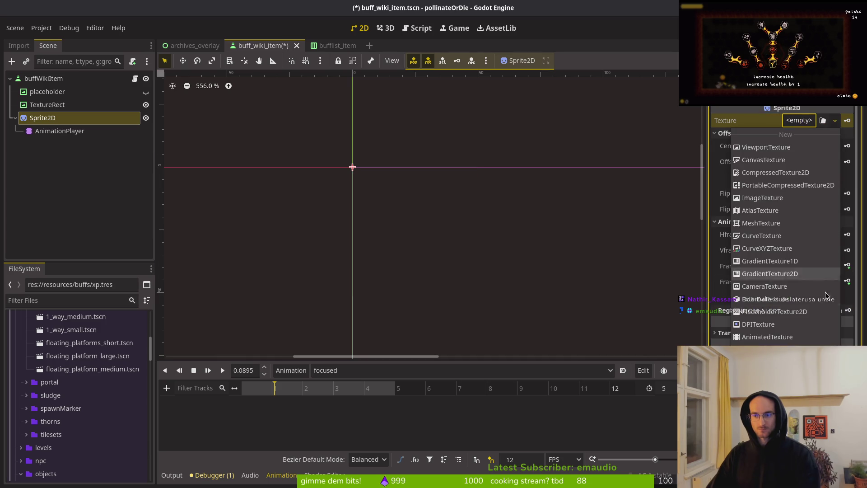
# - Load flower_xp.png as the Sprite2D texture and save the buff_wiki_item scene
pyautogui.click(768, 375)
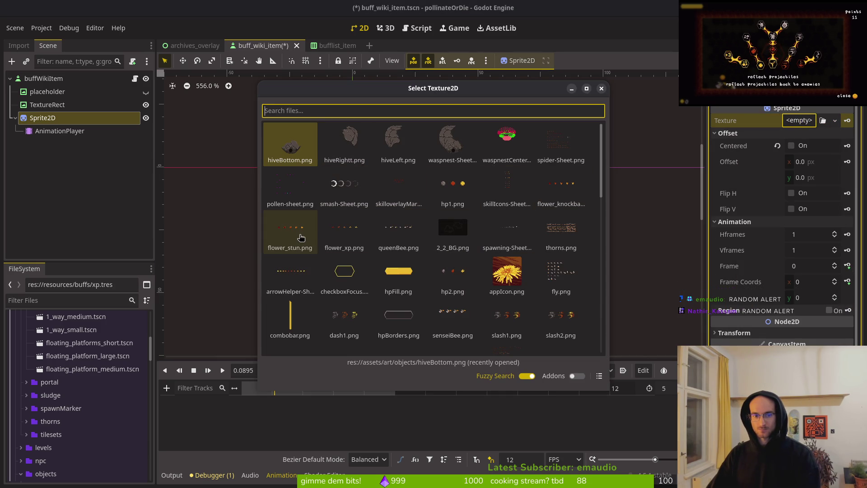
pyautogui.click(343, 232)
pyautogui.hotkey('ctrl', 's')
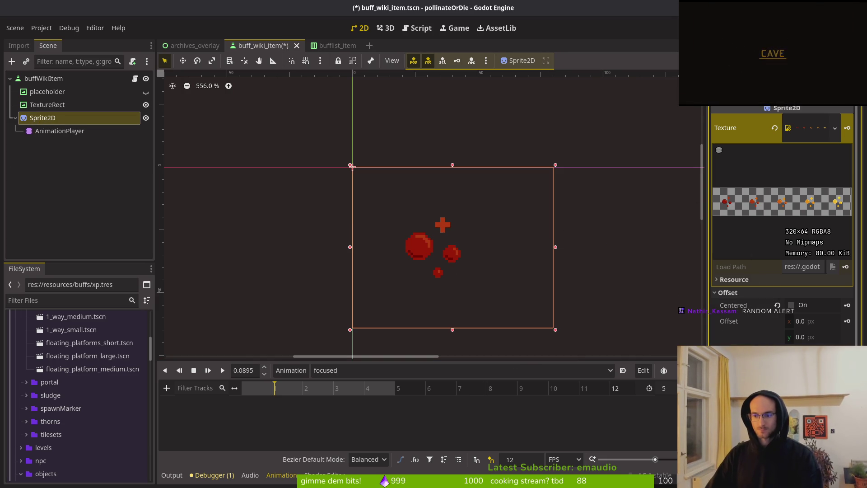
pyautogui.hotkey('ctrl', 's')
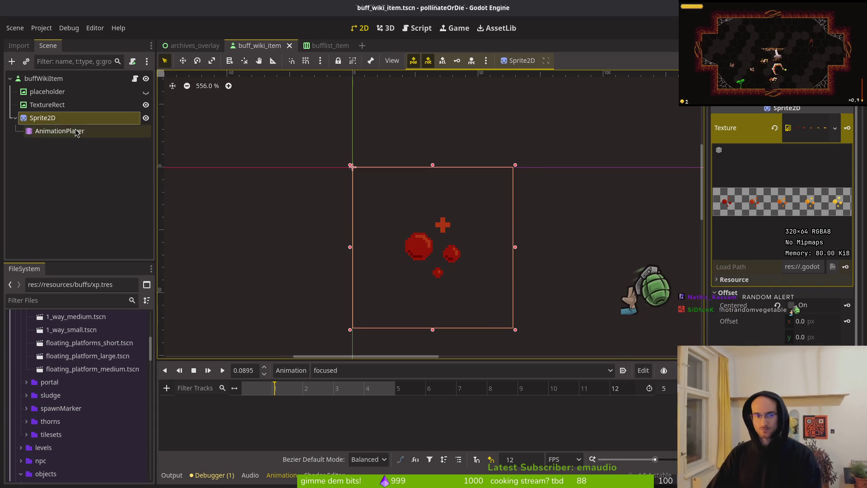
pyautogui.click(59, 131)
pyautogui.click(43, 117)
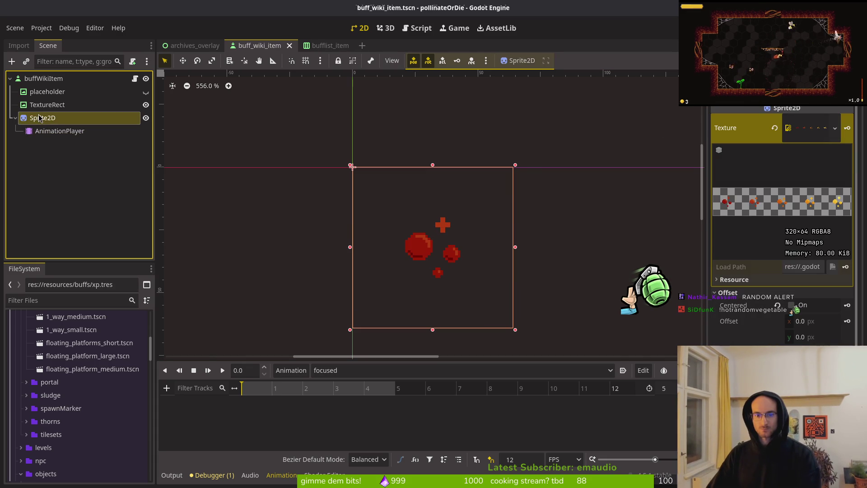
# - Undo clearing the Sprite2D texture to restore the XP sprite sheet and save
pyautogui.click(775, 128)
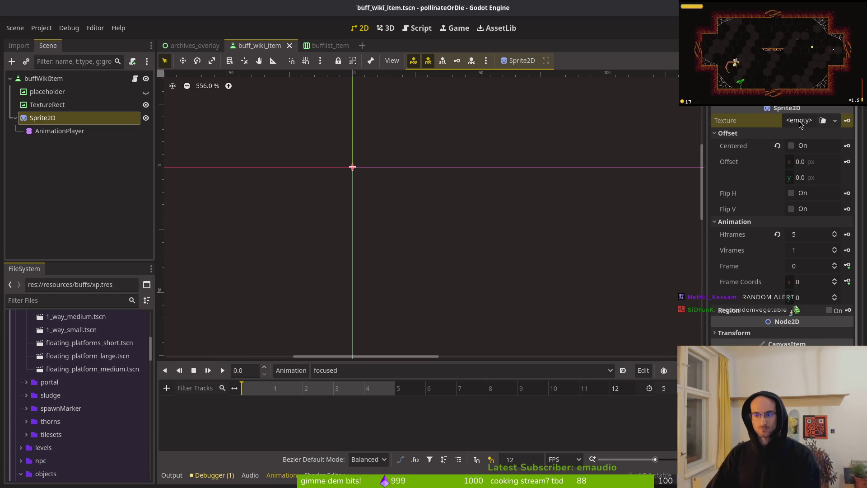
pyautogui.hotkey('ctrl', 'z')
pyautogui.hotkey('ctrl', 's')
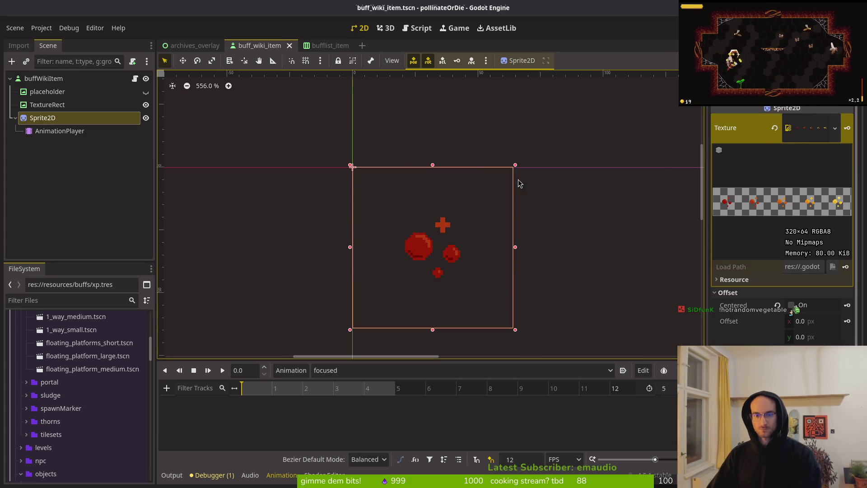
pyautogui.click(47, 83)
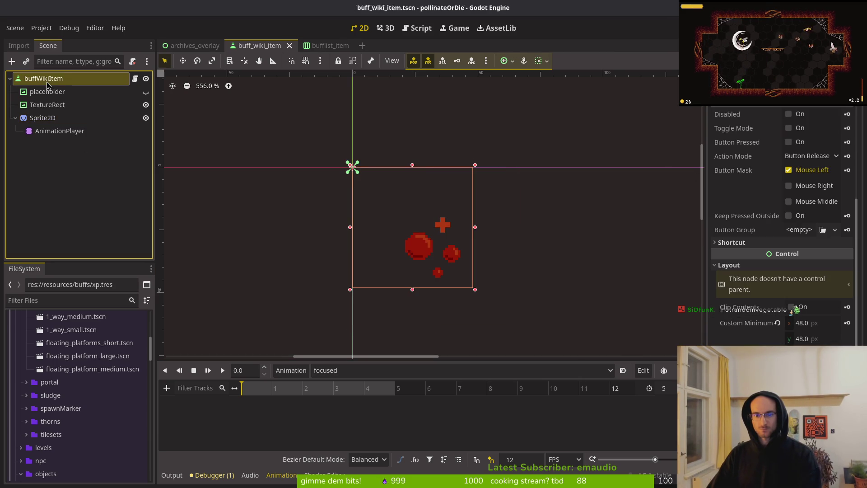
pyautogui.click(53, 123)
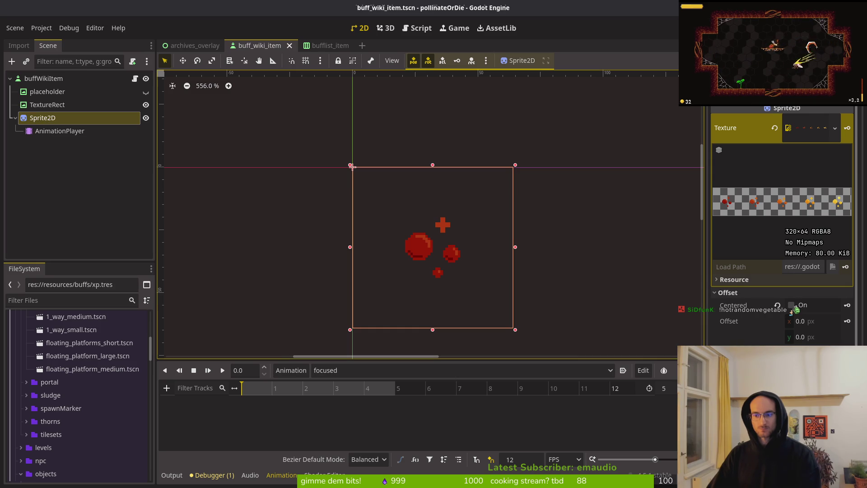
# - Enter a first Sprite2D offset value and save the scene
pyautogui.click(825, 324)
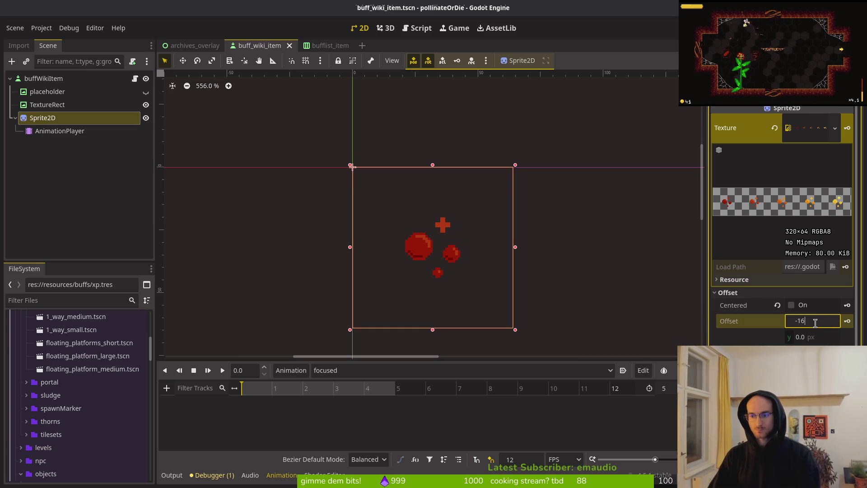
pyautogui.press('Tab')
pyautogui.write('-1')
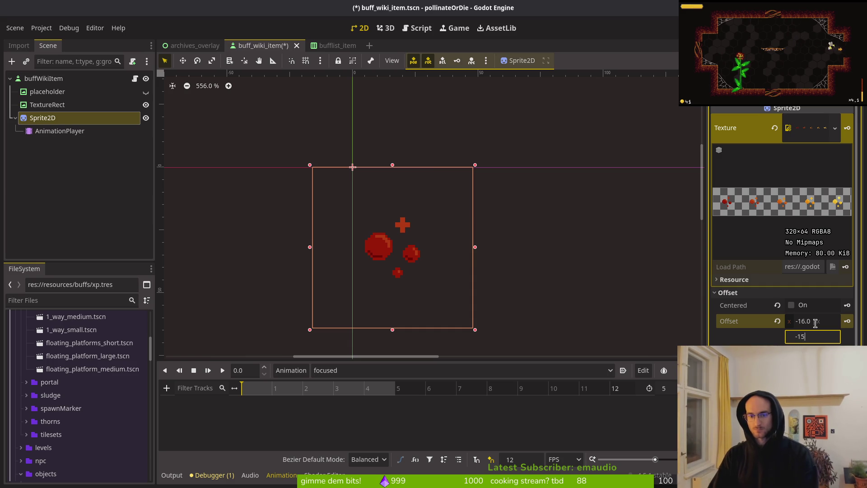
pyautogui.write('6')
pyautogui.press('Return')
pyautogui.hotkey('ctrl', 's')
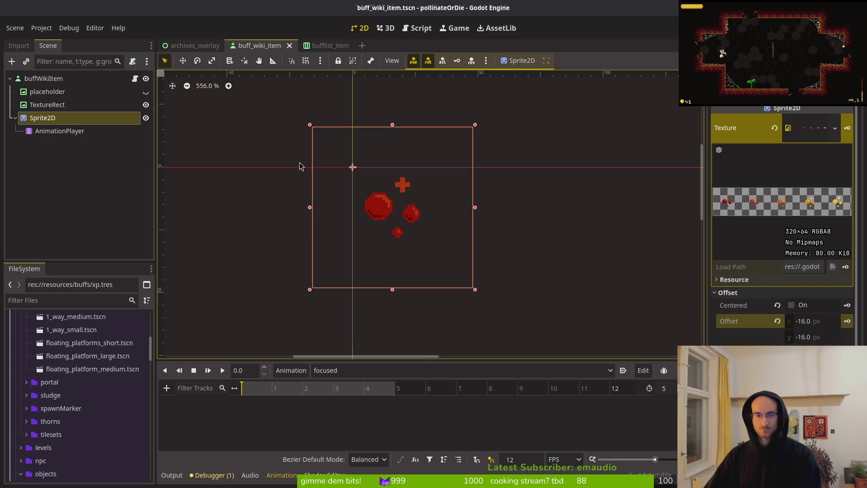
# - Correct the Sprite2D offset to -8 on both x and y
pyautogui.click(50, 79)
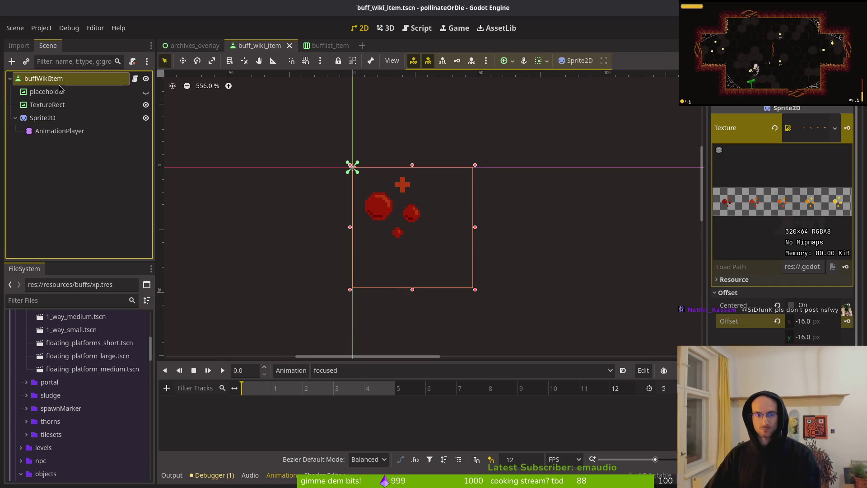
pyautogui.click(63, 119)
pyautogui.click(829, 322)
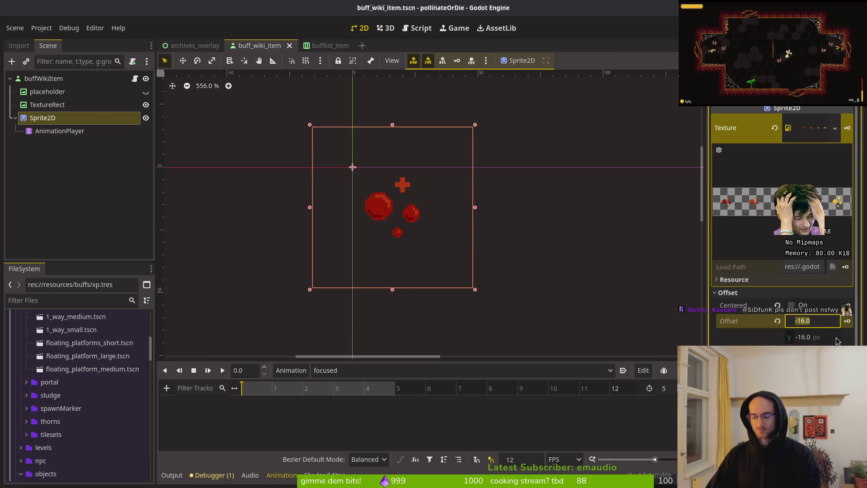
pyautogui.write('-')
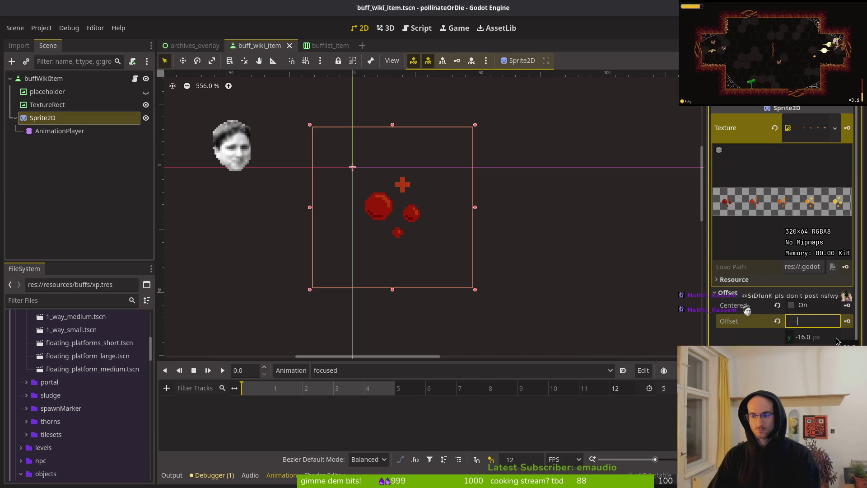
pyautogui.click(837, 338)
pyautogui.write('-8')
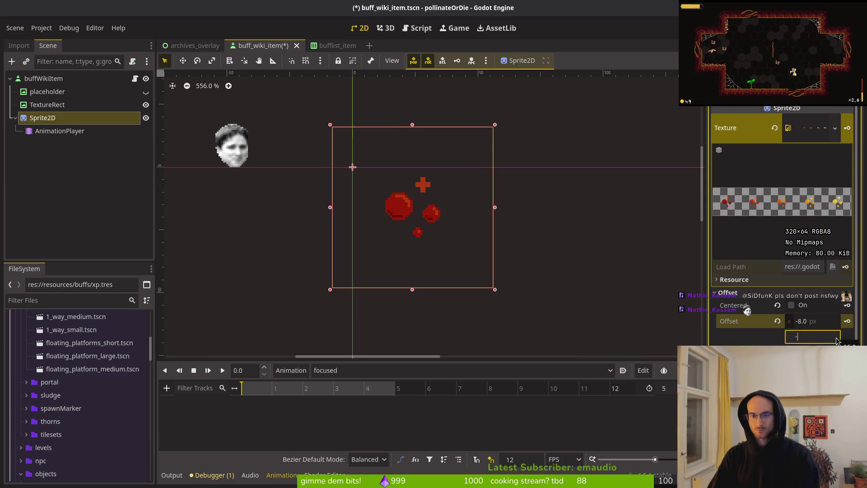
pyautogui.press('Return')
pyautogui.click(52, 91)
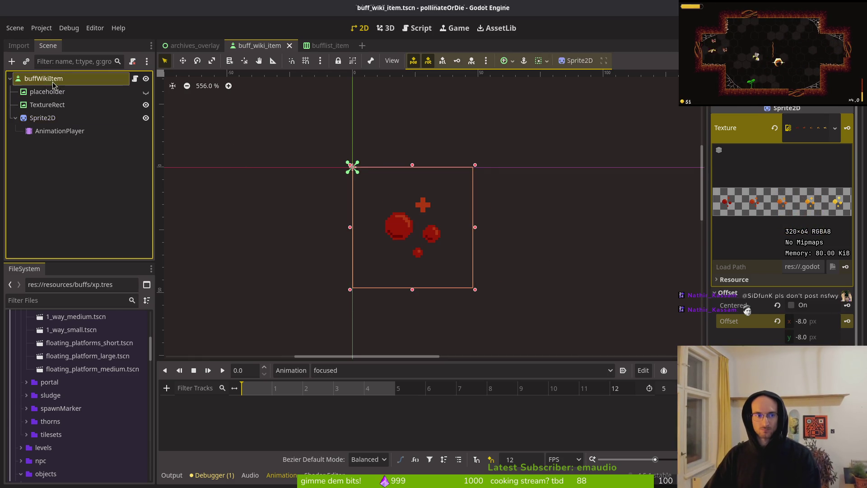
pyautogui.click(52, 118)
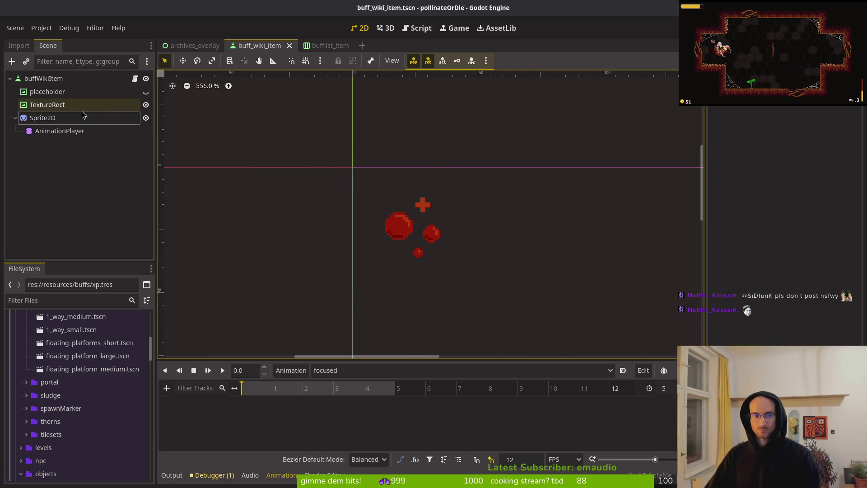
# - Collapse the Sprite2D's Offset and Animation sections and cancel a rename of the AnimationPlayer
pyautogui.click(84, 117)
pyautogui.click(743, 293)
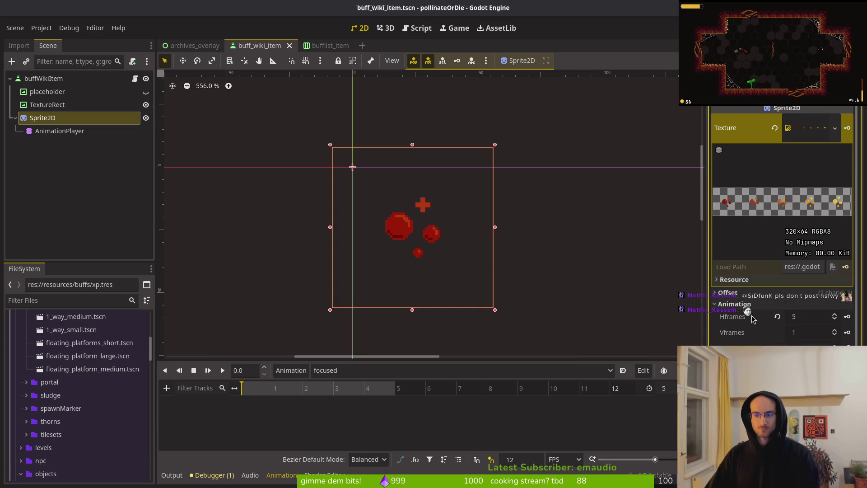
pyautogui.click(741, 304)
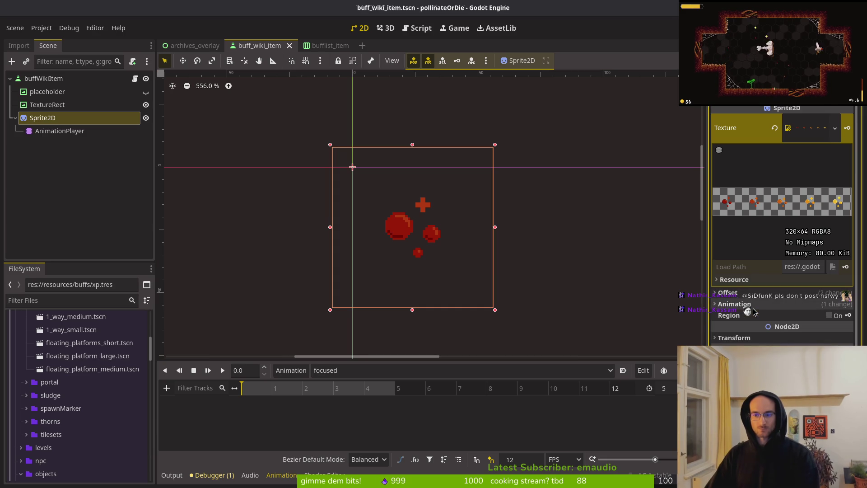
pyautogui.click(56, 131)
pyautogui.click(65, 105)
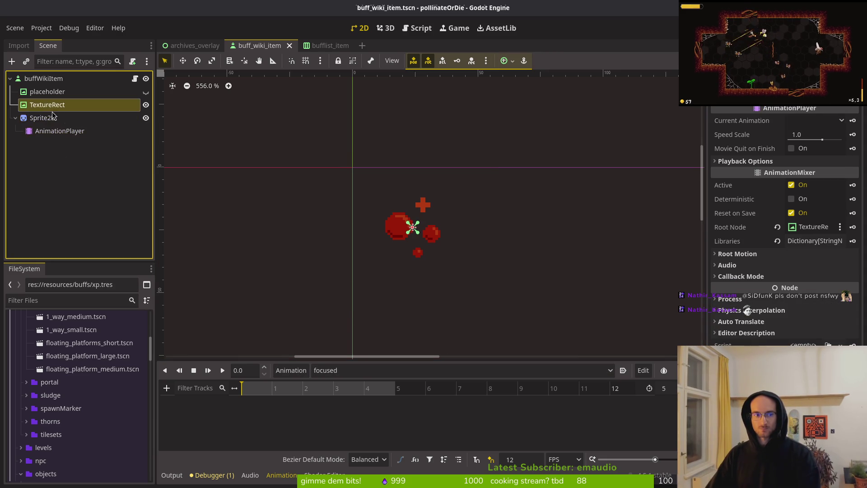
pyautogui.click(67, 131)
pyautogui.press('F2')
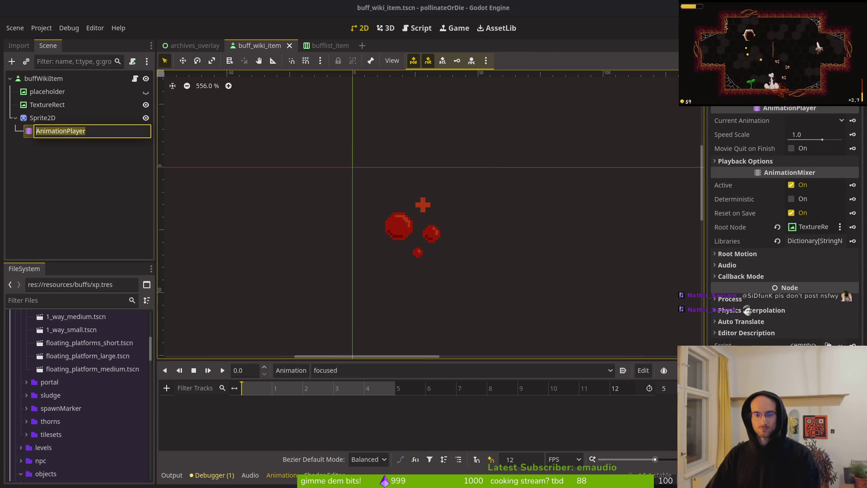
pyautogui.write('s')
pyautogui.press('Escape')
pyautogui.click(50, 118)
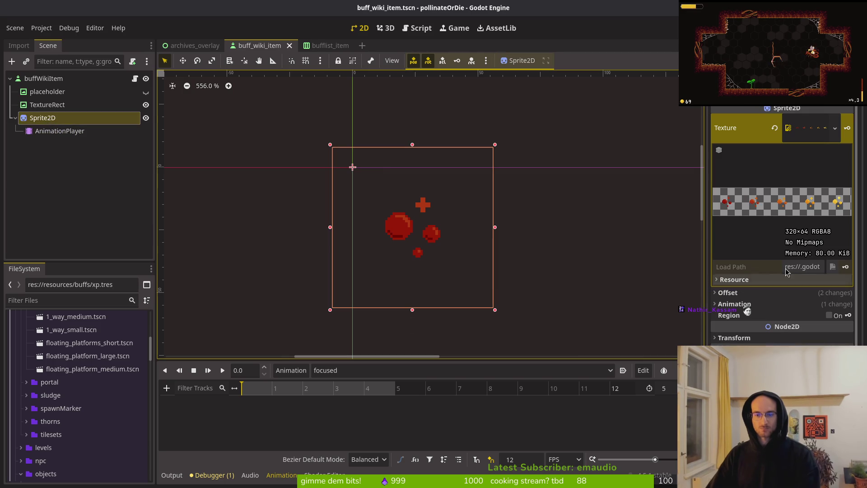
# - Key the Sprite2D Frame property five times into 'focused' and play the animation
pyautogui.click(734, 304)
pyautogui.click(847, 347)
pyautogui.click(467, 271)
pyautogui.click(847, 348)
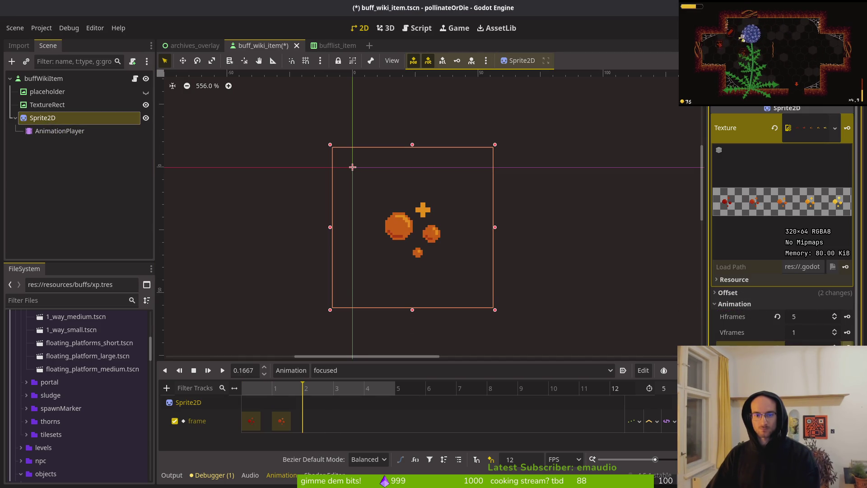
pyautogui.click(848, 348)
pyautogui.click(847, 348)
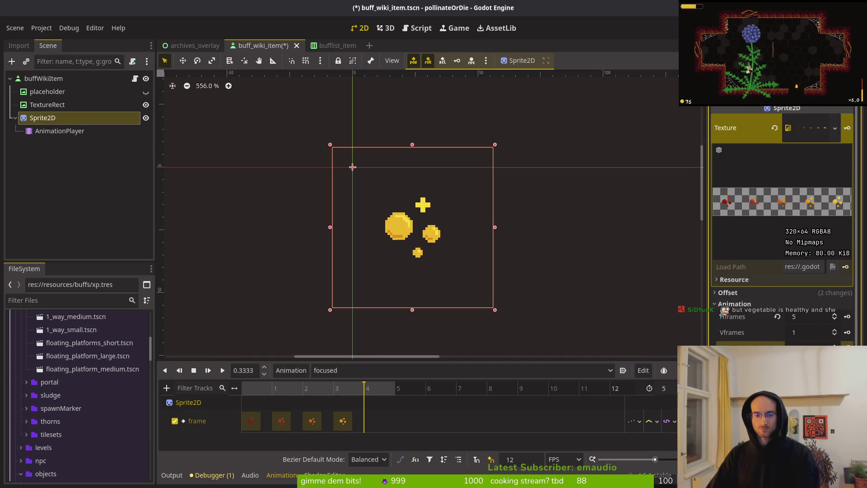
pyautogui.click(848, 348)
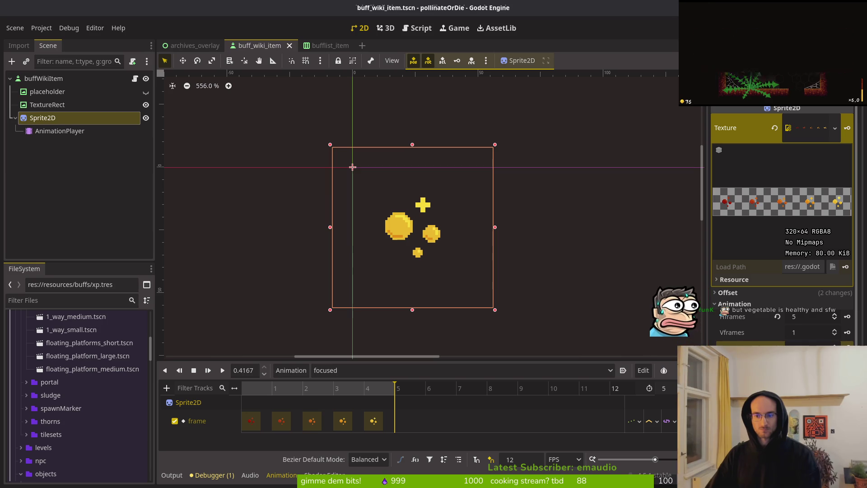
pyautogui.click(222, 370)
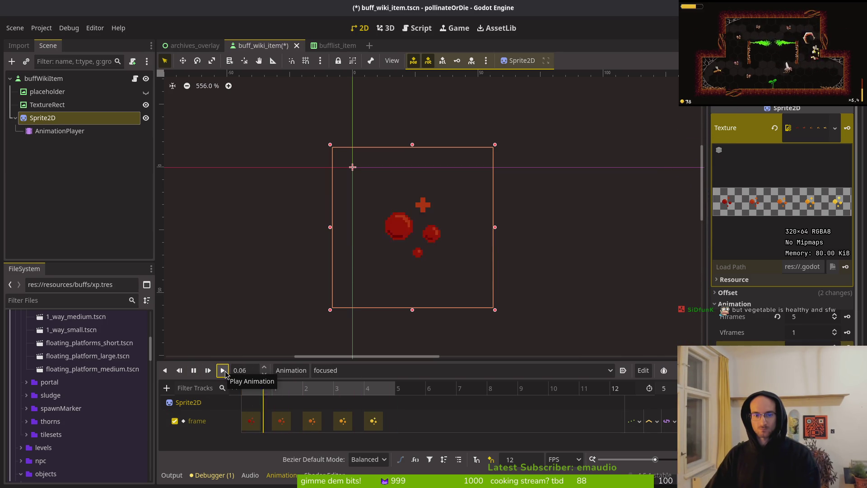
# - Stop playback and insert a new key at frame 5 of the focused animation
pyautogui.click(194, 371)
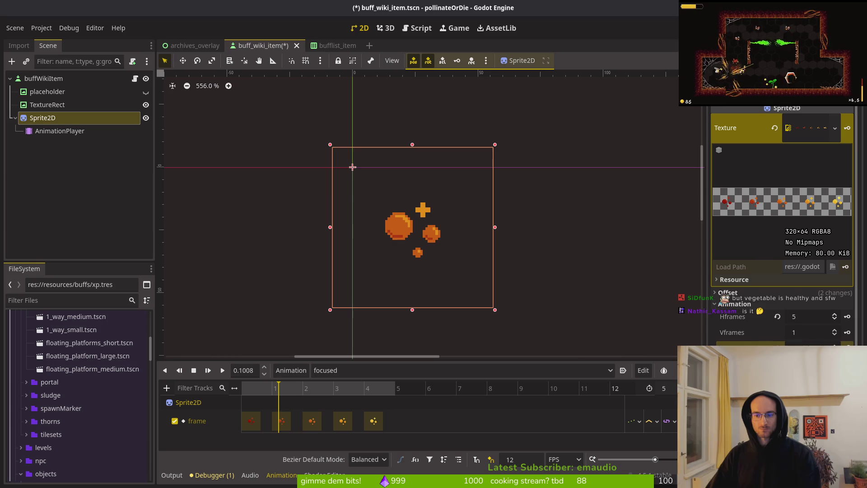
pyautogui.click(342, 420)
pyautogui.click(391, 393)
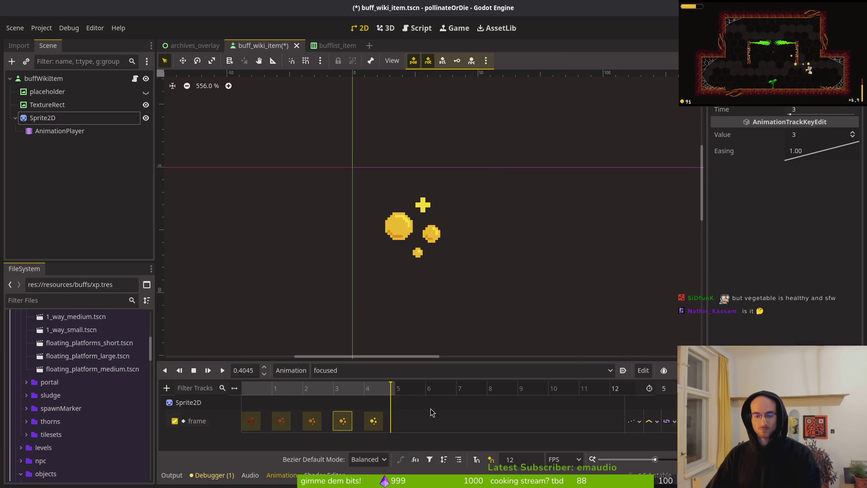
pyautogui.rightClick(400, 420)
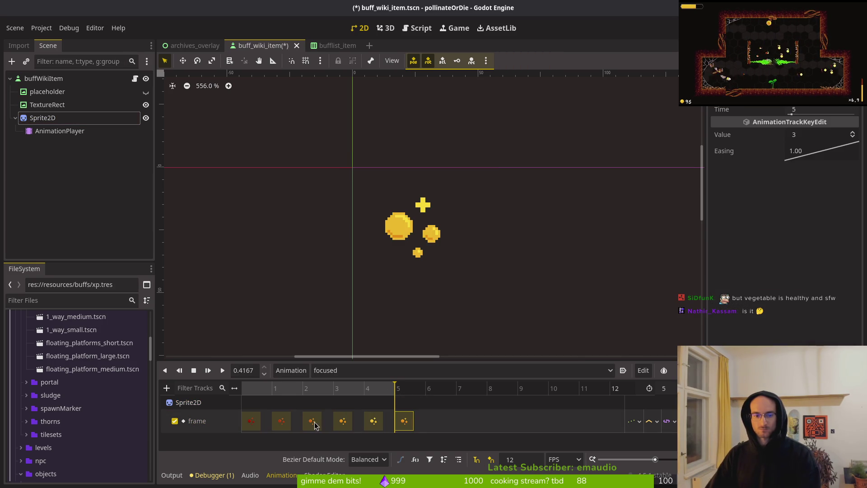
pyautogui.click(427, 391)
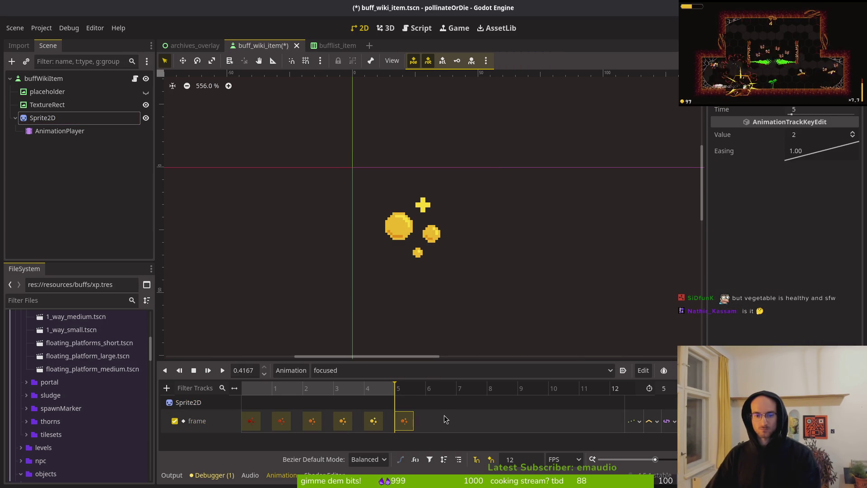
# - Set the focused animation length to 8 frames and save the scene
pyautogui.click(664, 389)
pyautogui.write('8')
pyautogui.press('Return')
pyautogui.hotkey('ctrl', 's')
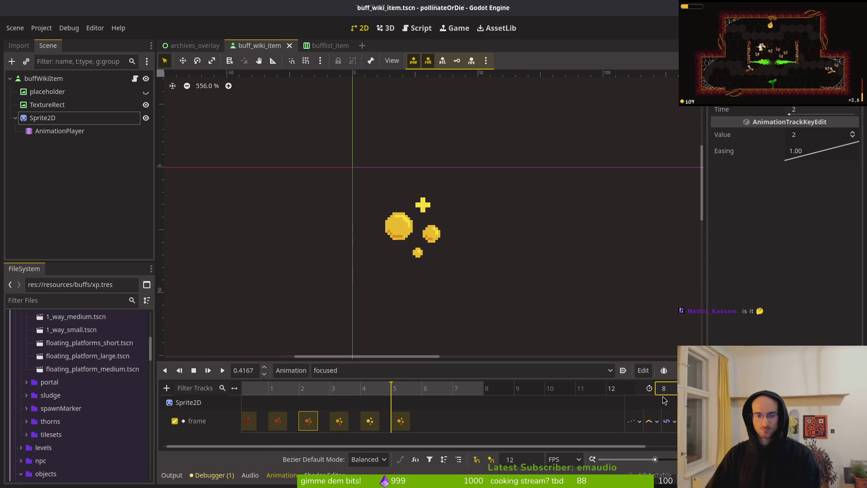
# - Copy the frame-1 key onto frames 6 and 7, then save the scene
pyautogui.click(421, 389)
pyautogui.click(278, 421)
pyautogui.hotkey('ctrl', 'c')
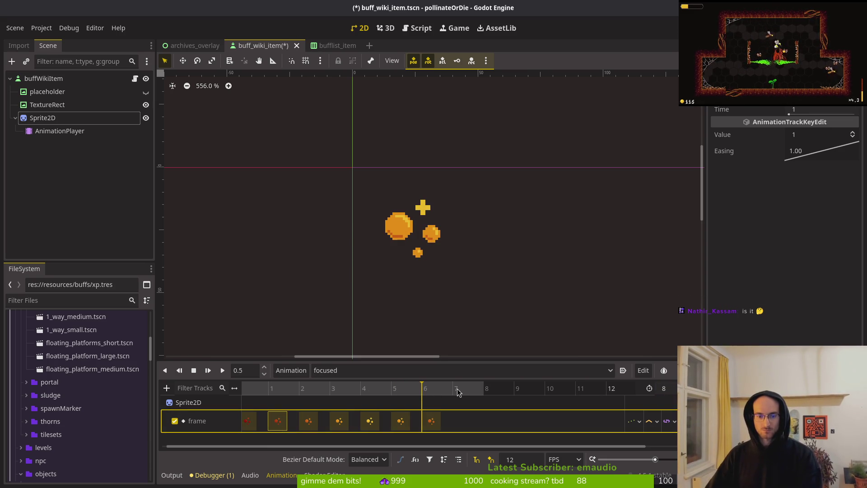
pyautogui.hotkey('ctrl', 'v')
pyautogui.click(455, 389)
pyautogui.hotkey('ctrl', 'v')
pyautogui.hotkey('ctrl', 's')
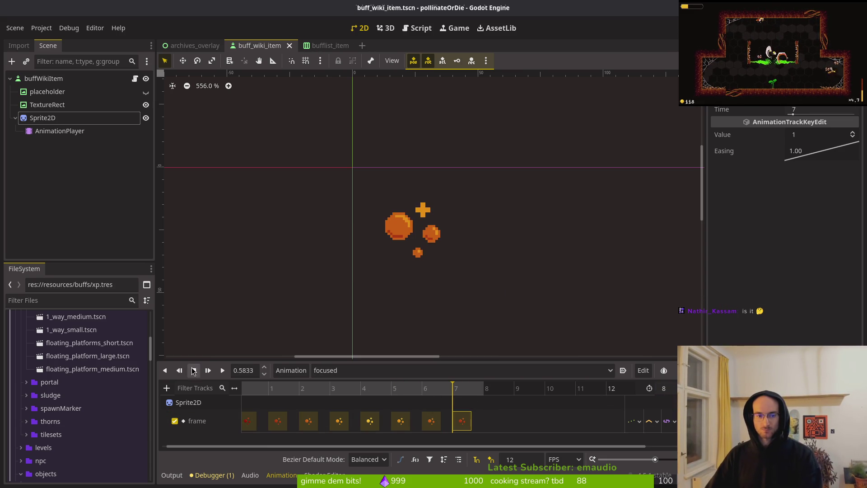
# - Replay the focused animation looping from the start, then bring up the Brave browser
pyautogui.click(193, 371)
pyautogui.click(223, 370)
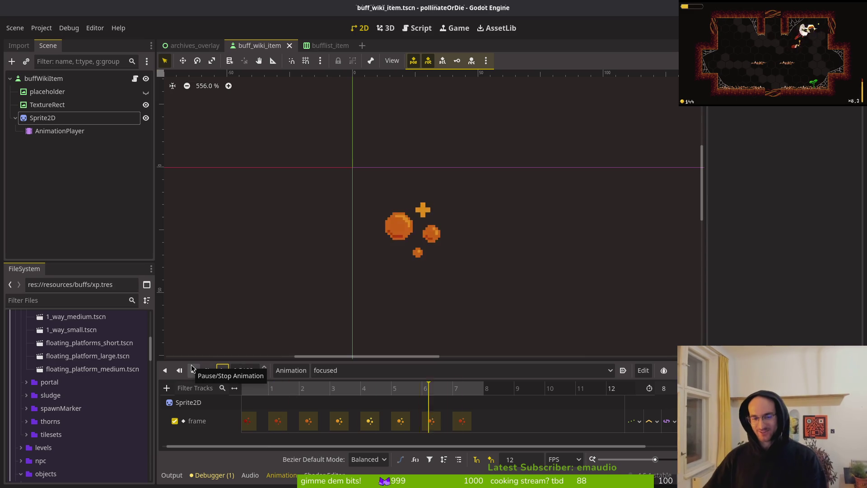
pyautogui.scroll(-1, 440, 253)
pyautogui.scroll(-3, 515, 269)
pyautogui.moveTo(505, 235); pyautogui.dragTo(450, 235)
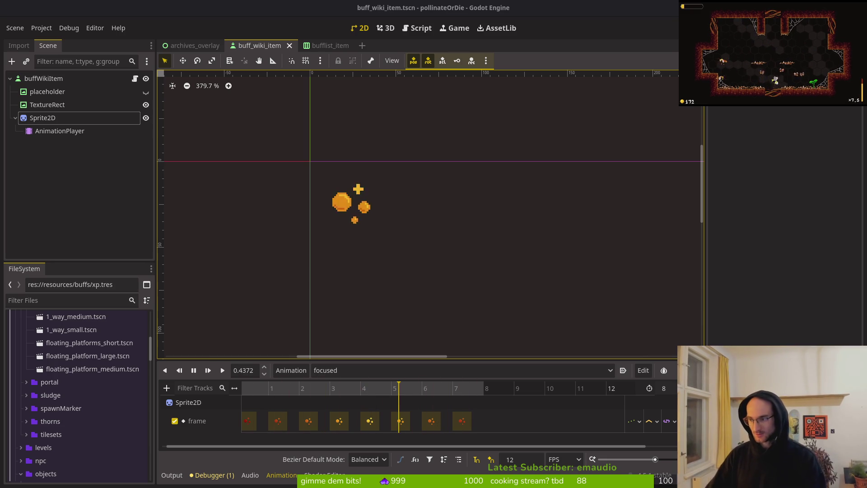
pyautogui.hotkey('alt', 'Tab')
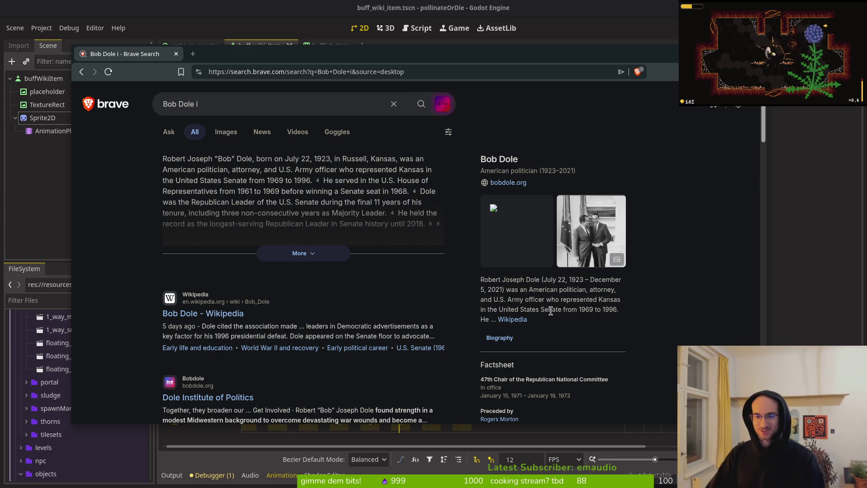
# - Open the Wikipedia biography from the search results, scroll through it, and return to Godot
pyautogui.click(192, 315)
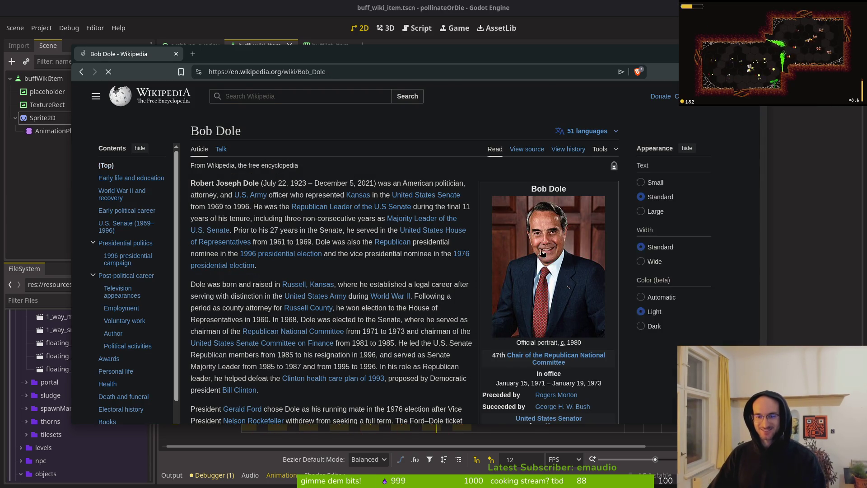
pyautogui.scroll(-4, 505, 269)
pyautogui.scroll(-5, 398, 286)
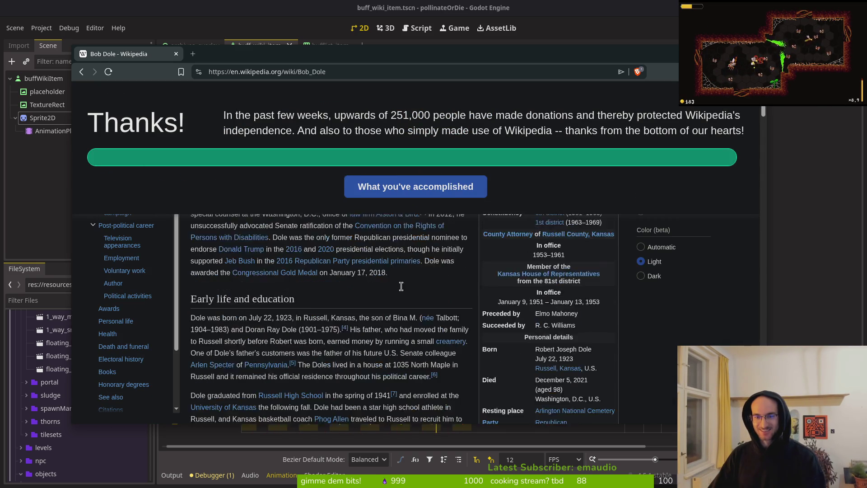
pyautogui.scroll(10, 406, 302)
pyautogui.scroll(1, 411, 315)
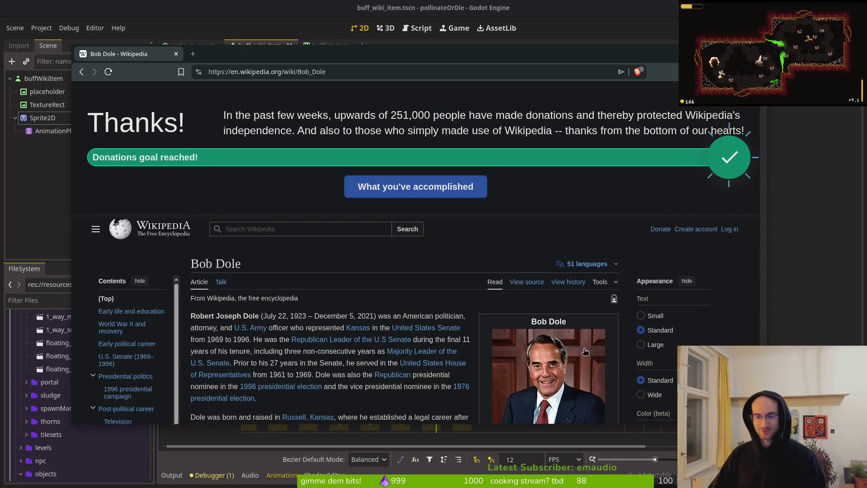
pyautogui.scroll(-6, 407, 325)
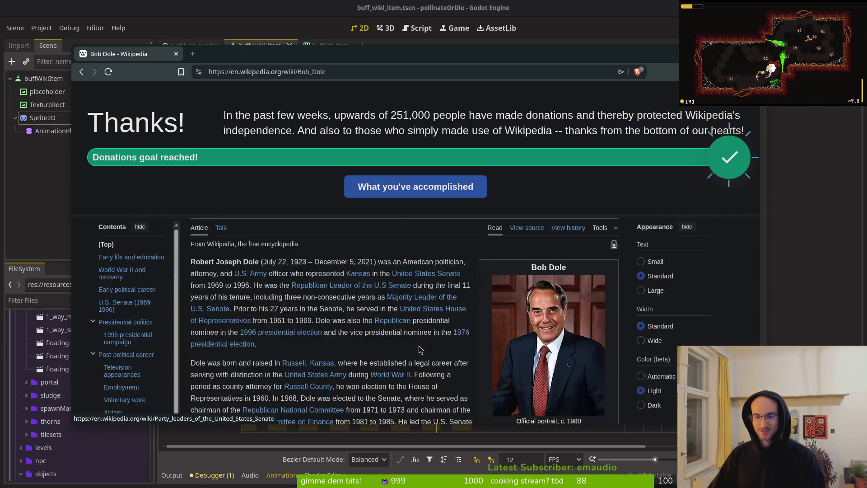
pyautogui.scroll(-10, 405, 324)
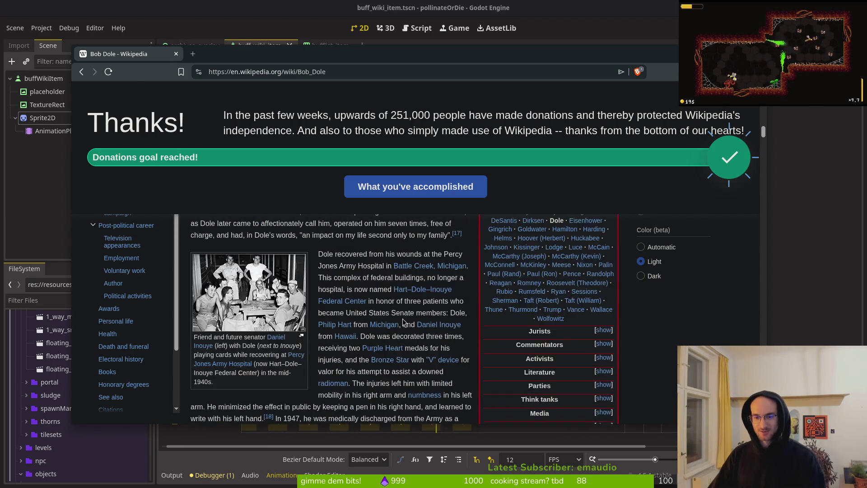
pyautogui.hotkey('alt', 'Tab')
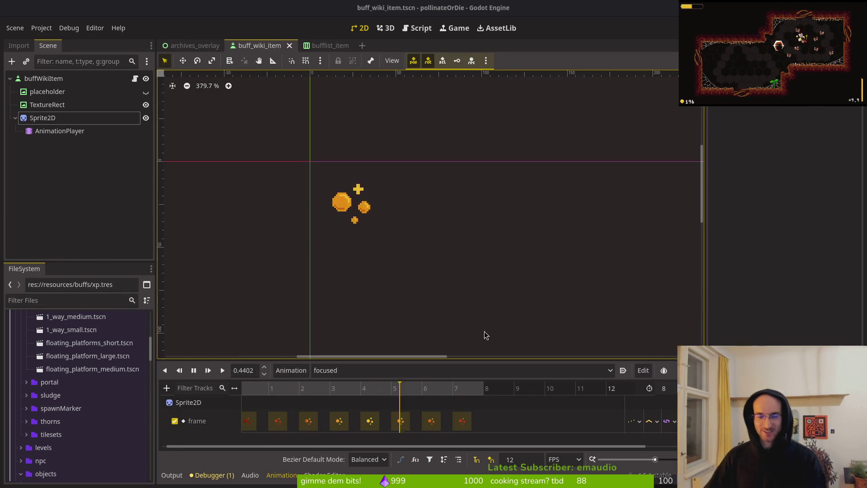
# - In Neovim's file finder, search 'bwi' and open buff_wiki_item.gd
pyautogui.click(47, 106)
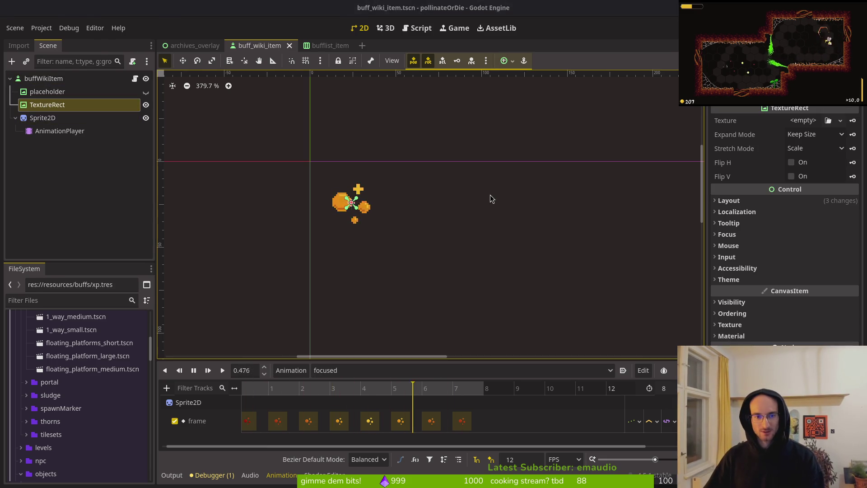
pyautogui.hotkey('alt', 'Tab')
pyautogui.press('space')
pyautogui.press('f')
pyautogui.press('f')
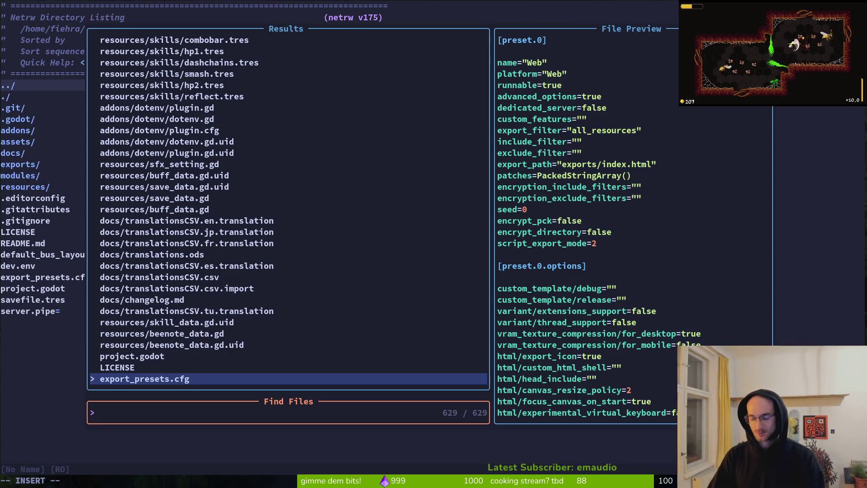
pyautogui.write('bulist')
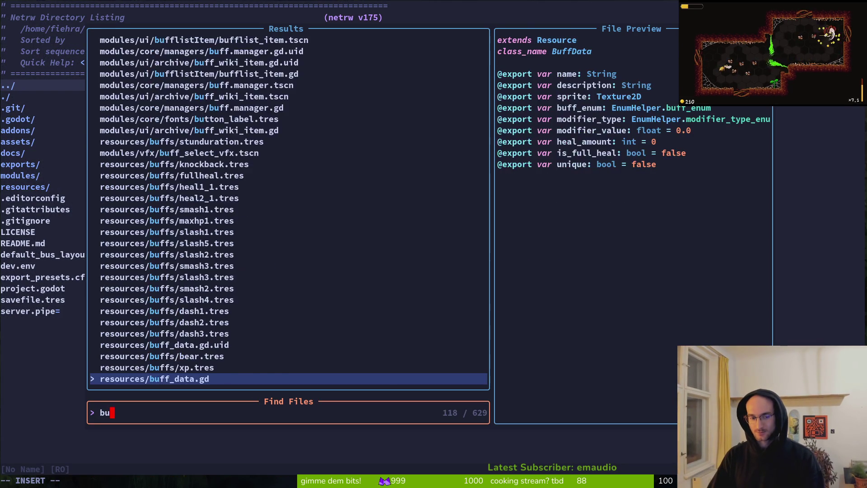
pyautogui.press('BackSpace')
pyautogui.press('BackSpace')
pyautogui.press('BackSpace')
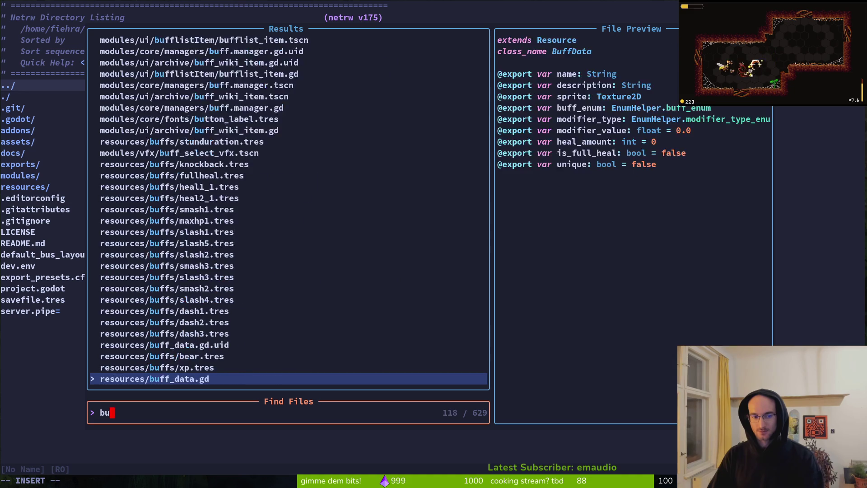
pyautogui.write('bwif')
pyautogui.press('BackSpace')
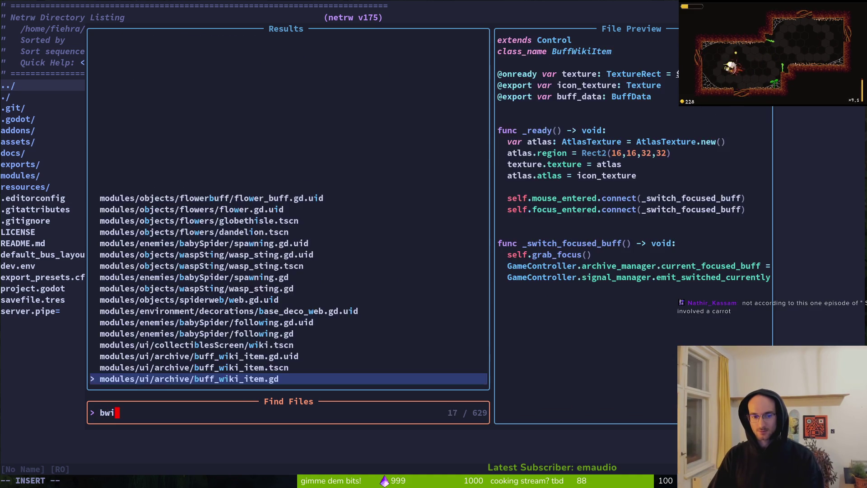
pyautogui.press('Return')
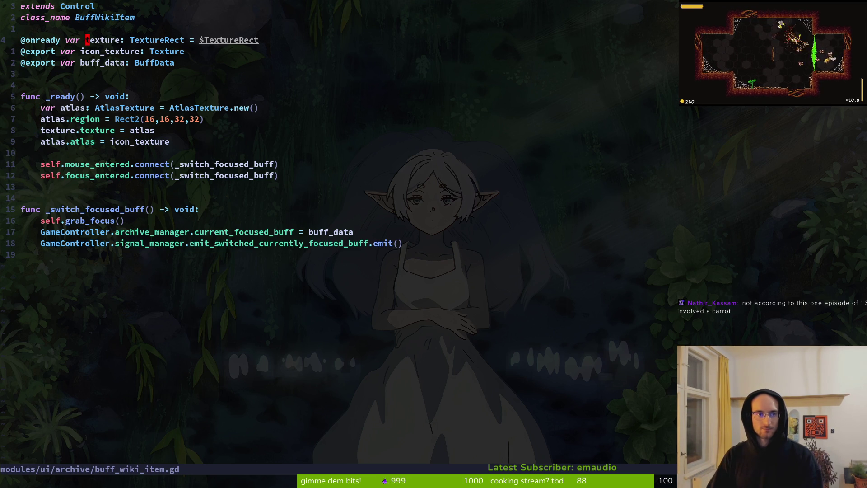
# - Rename the texture variable to sprite, typed as Sprite2D, and save
pyautogui.write('cwsprite')
pyautogui.press('Escape')
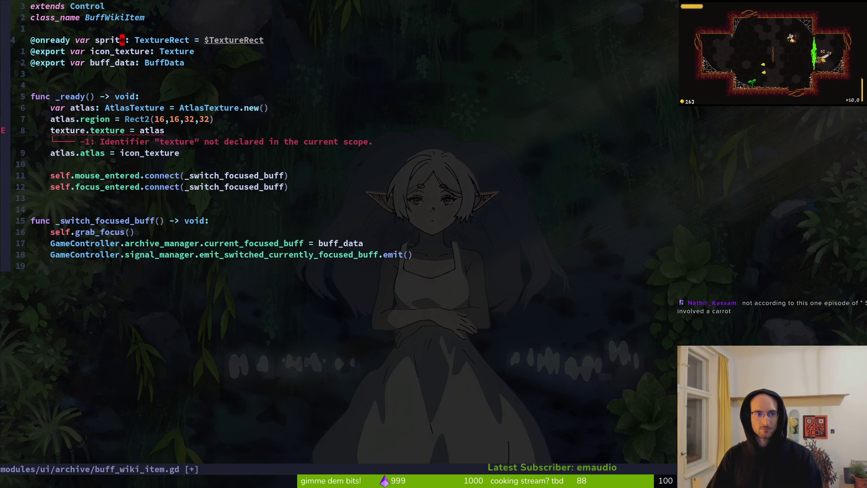
pyautogui.write('cwSpr')
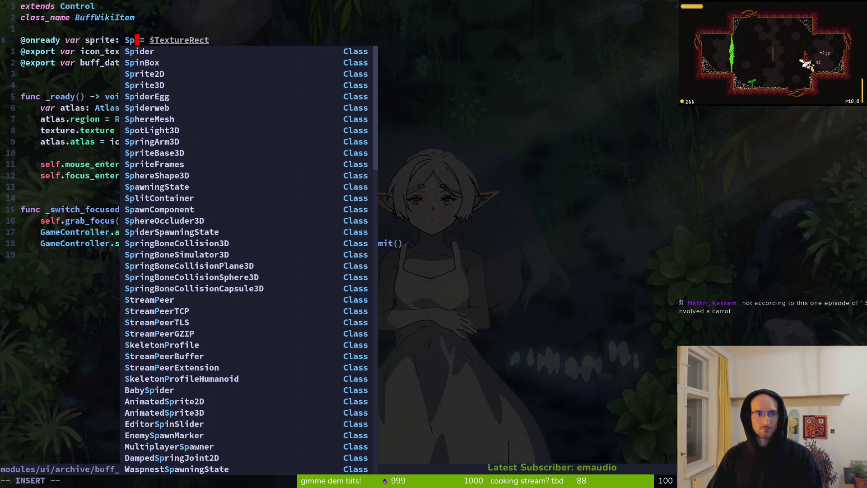
pyautogui.press('Return')
pyautogui.press('Escape')
pyautogui.write(':w')
pyautogui.press('Return')
pyautogui.press('w')
pyautogui.press('w')
pyautogui.press('w')
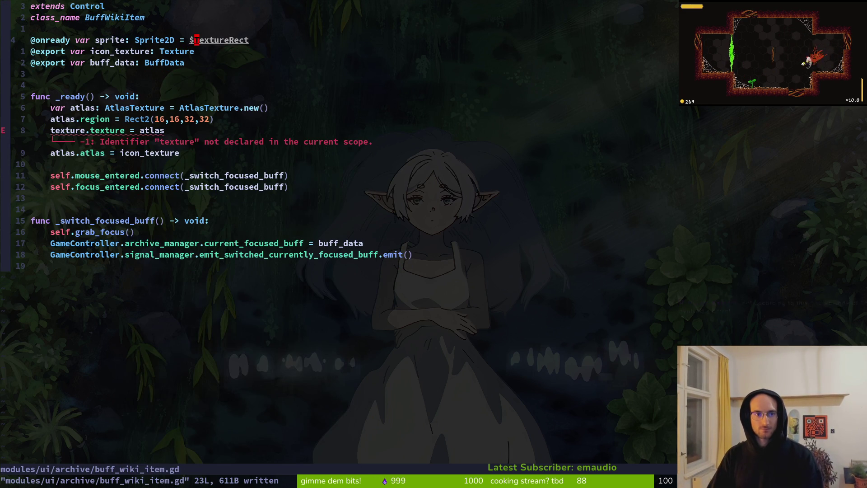
# - Bind sprite to $Sprite2D, update its use in _ready to sprite, and save
pyautogui.write('cwsp')
pyautogui.press('Tab')
pyautogui.press('Return')
pyautogui.press('Escape')
pyautogui.write(':w')
pyautogui.press('Return')
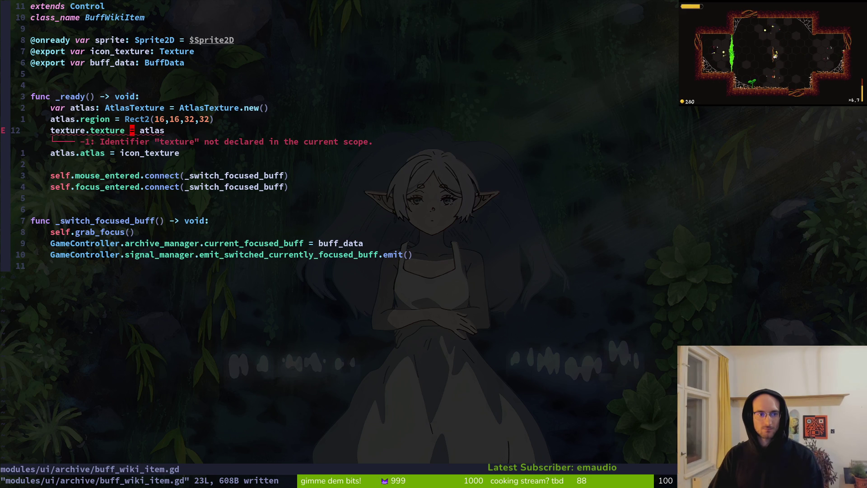
pyautogui.write('cwsp')
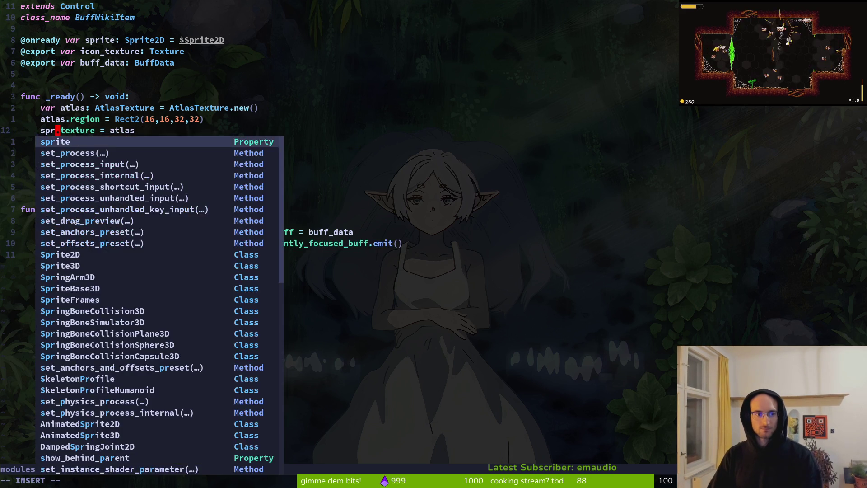
pyautogui.press('Return')
pyautogui.press('Escape')
pyautogui.write(':write')
pyautogui.press('Return')
# - Delete the unused atlas setup lines from _ready and save
pyautogui.press('k')
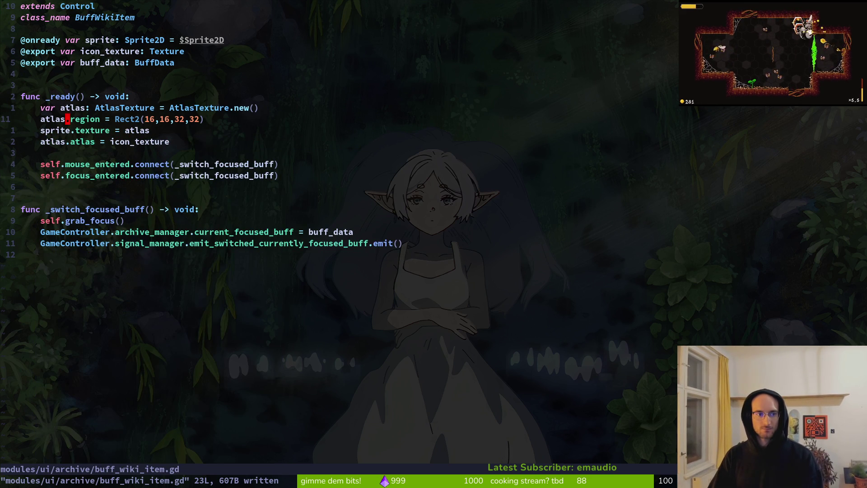
pyautogui.press('k')
pyautogui.press('d')
pyautogui.press('d')
pyautogui.press('d')
pyautogui.press('d')
pyautogui.press('j')
pyautogui.press('j')
pyautogui.write(':w')
pyautogui.press('Return')
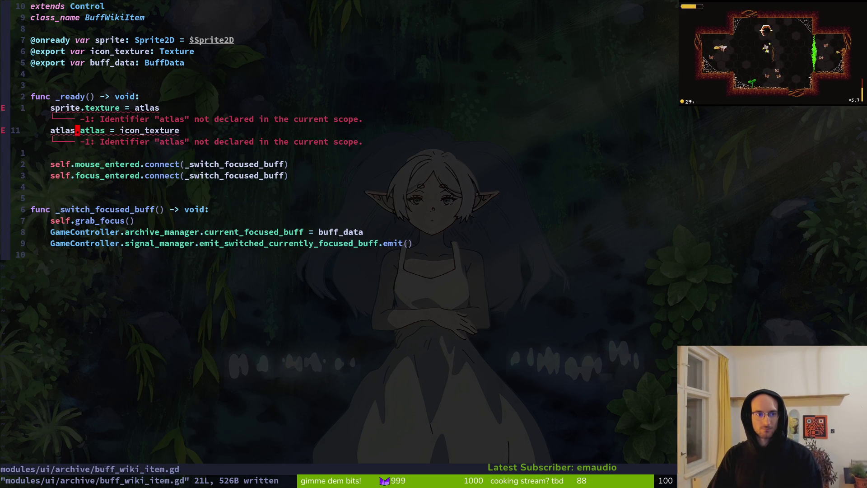
pyautogui.press('D')
pyautogui.press('d')
pyautogui.press('d')
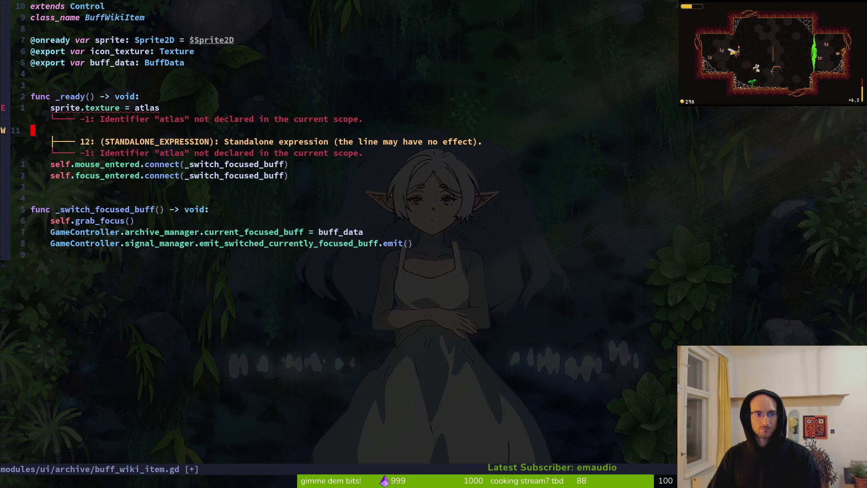
pyautogui.write(':w')
pyautogui.press('Return')
# - Assign icon_texture directly to sprite.texture, remove the blank line, save, and run the game
pyautogui.press('$')
pyautogui.press('c')
pyautogui.press('i')
pyautogui.press('w')
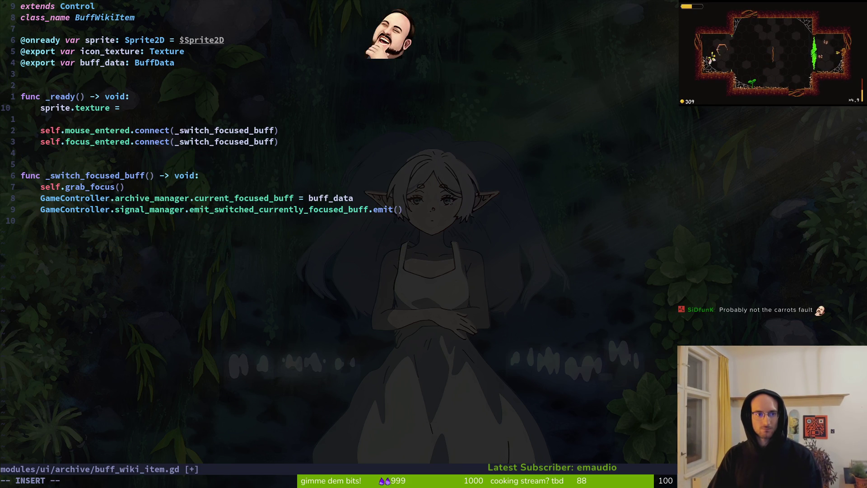
pyautogui.write('ic')
pyautogui.press('Tab')
pyautogui.press('Escape')
pyautogui.press('j')
pyautogui.press('d')
pyautogui.press('d')
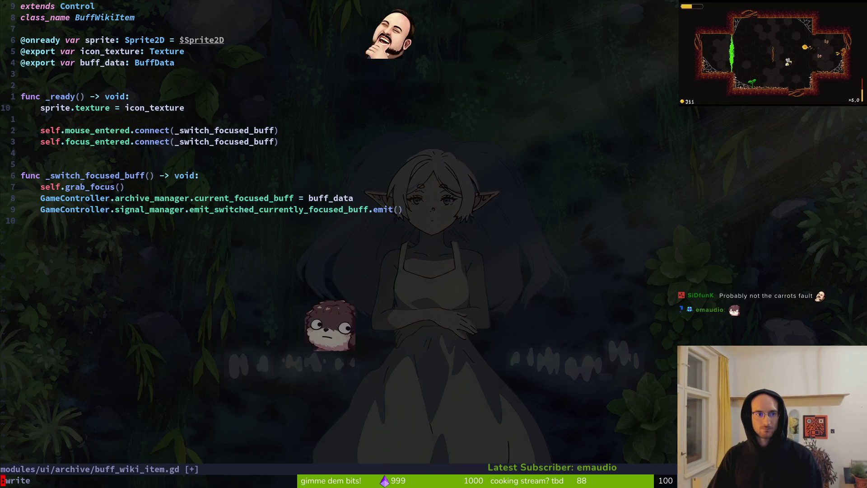
pyautogui.write(':w')
pyautogui.press('Return')
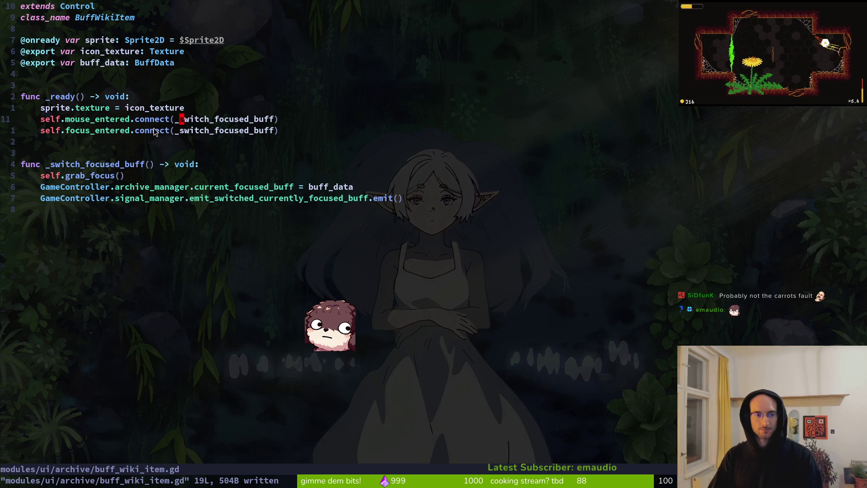
pyautogui.hotkey('alt', 'Tab')
pyautogui.press('F5')
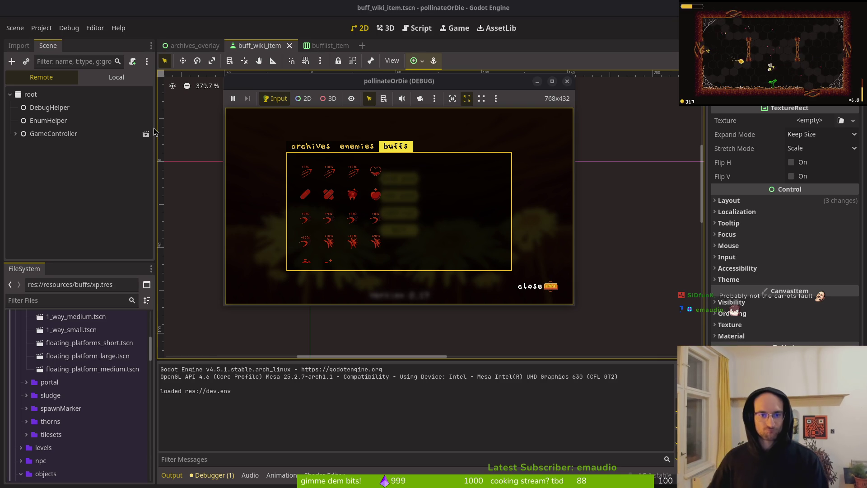
# - Stop the game, select the AnimationPlayer node, and test-run the game again
pyautogui.click(567, 81)
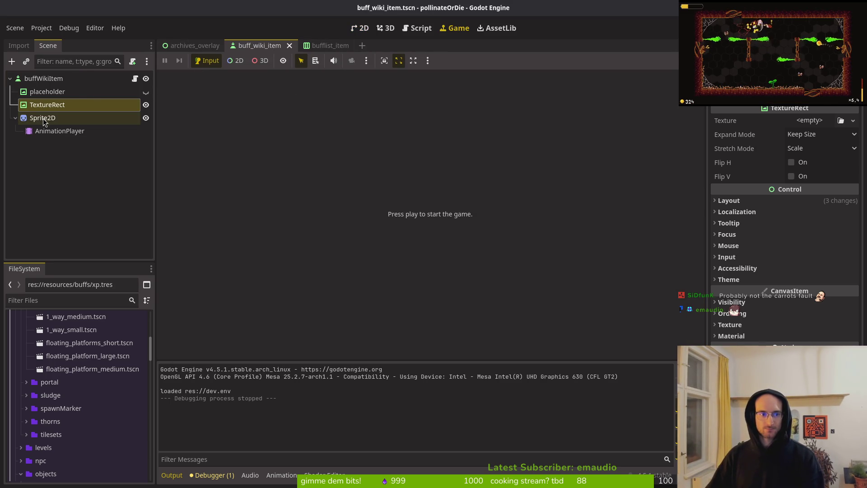
pyautogui.click(60, 131)
pyautogui.press('F5')
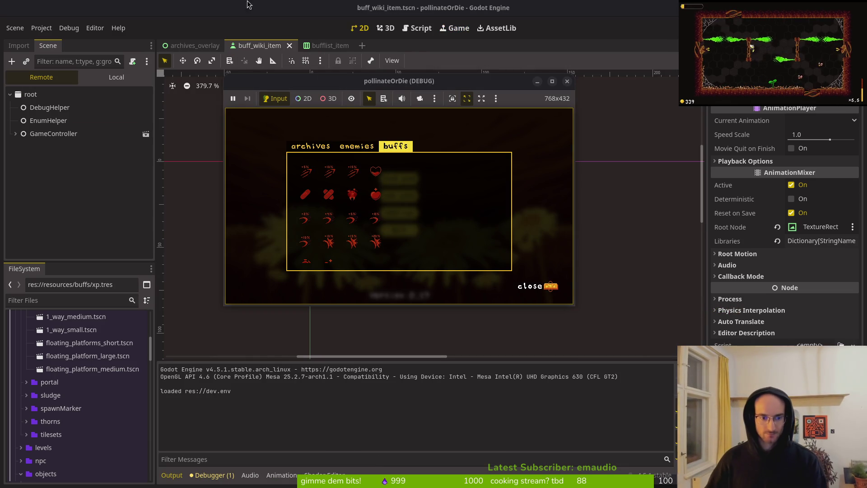
pyautogui.click(567, 81)
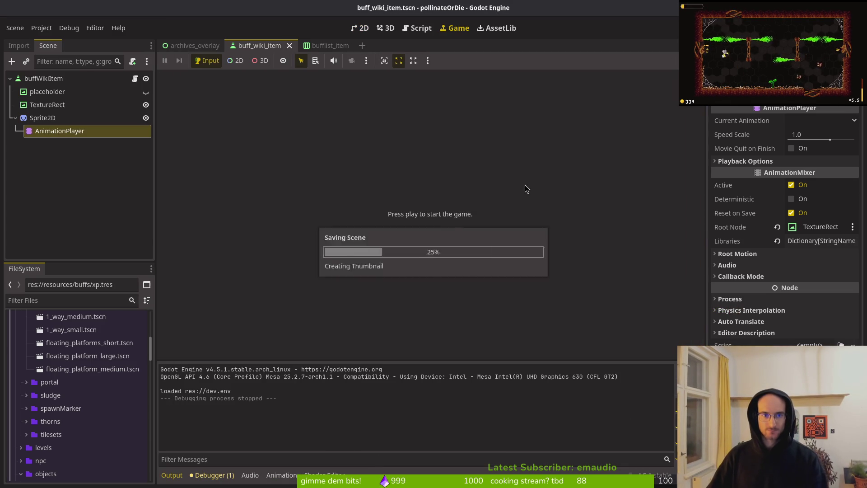
# - In archives_overlay, collapse hbox and buffDetail, expand buffList, and select dash1
pyautogui.click(192, 45)
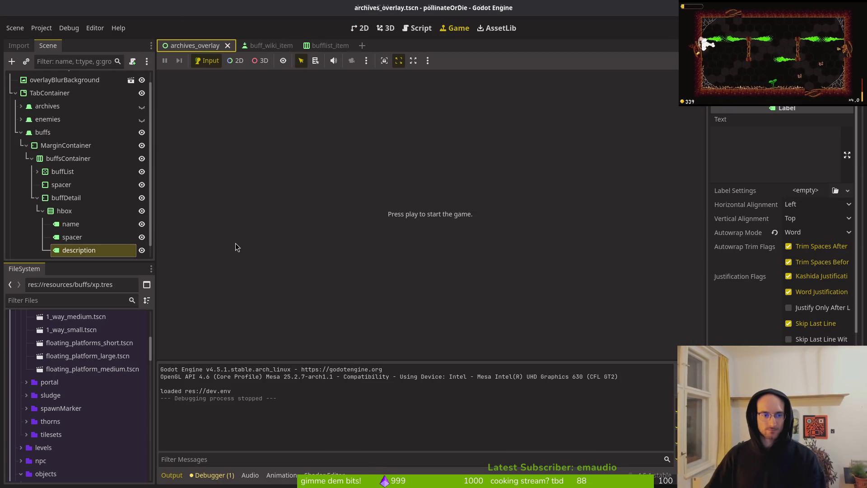
pyautogui.click(40, 212)
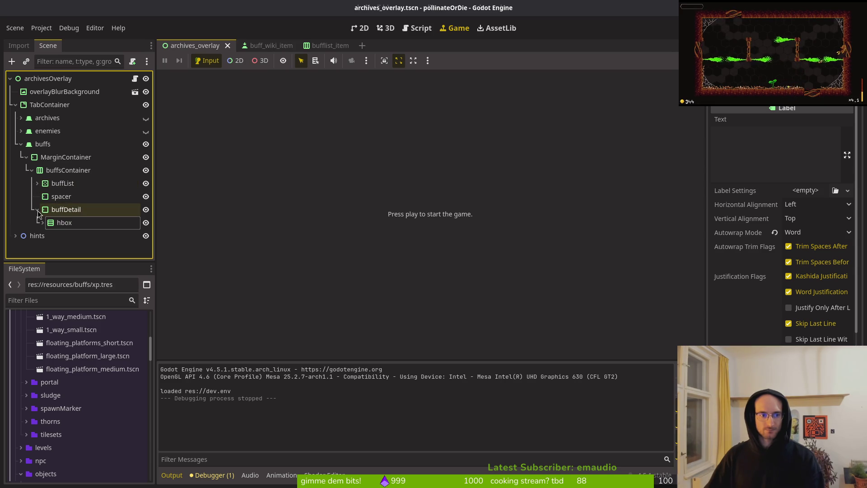
pyautogui.click(37, 209)
pyautogui.click(37, 183)
pyautogui.click(72, 200)
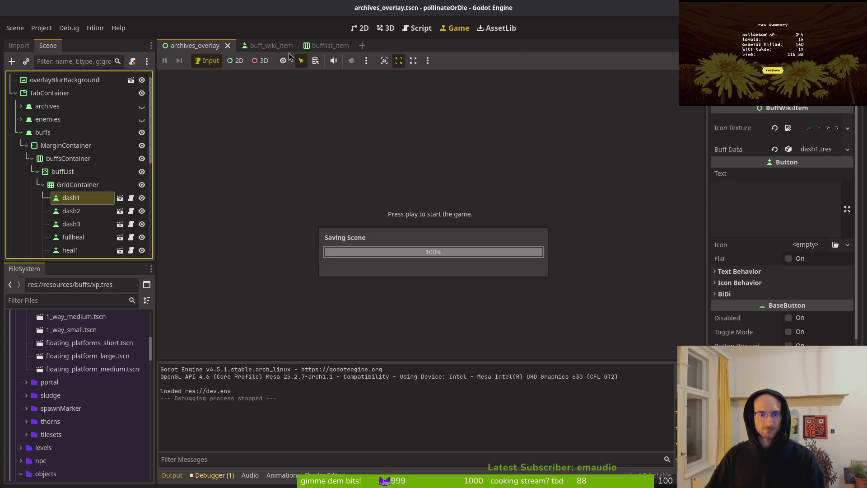
# - Back in buff_wiki_item, preview and stop the focused animation on Sprite2D, then switch to Neovim
pyautogui.click(276, 47)
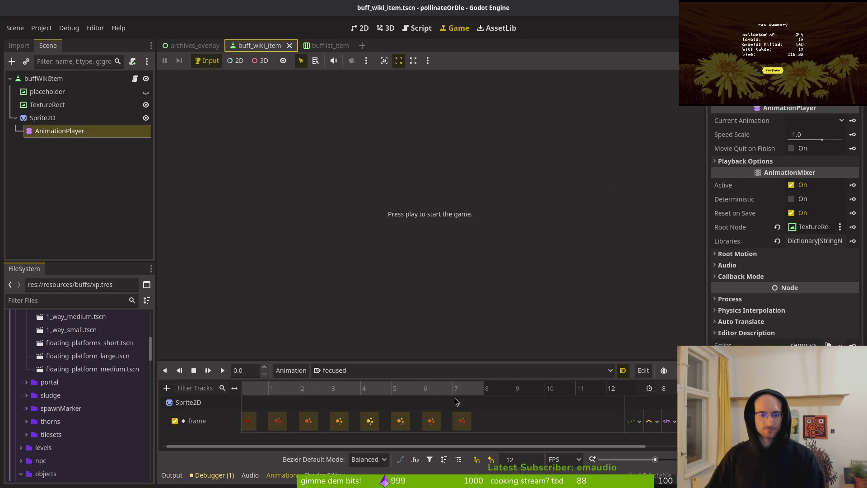
pyautogui.click(54, 117)
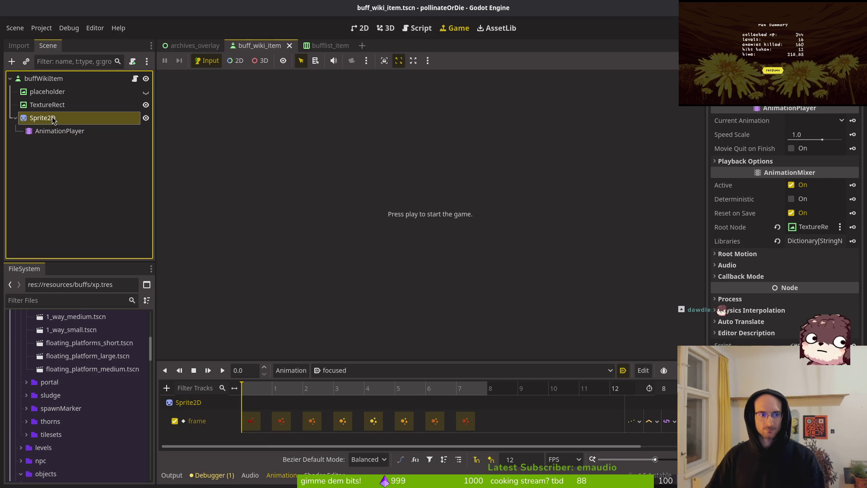
pyautogui.click(360, 28)
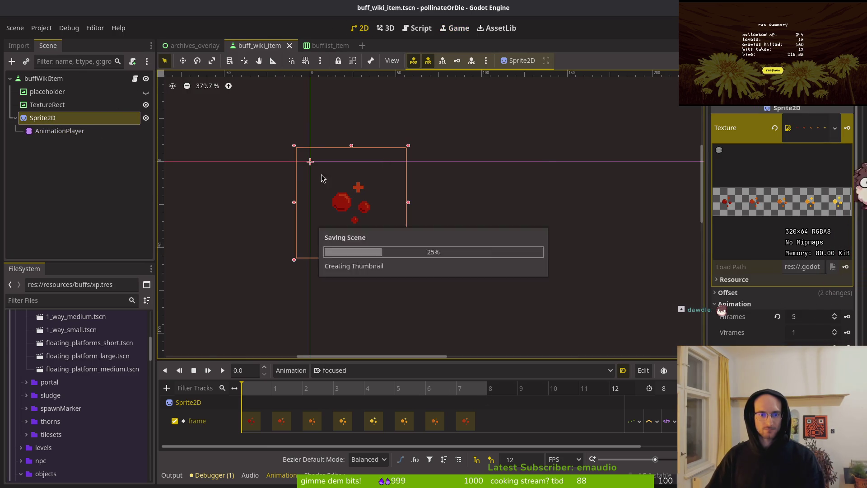
pyautogui.click(222, 372)
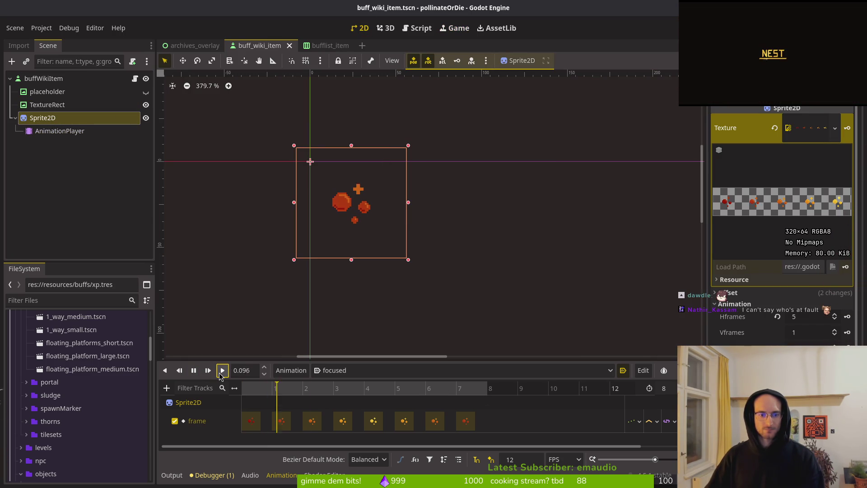
pyautogui.click(223, 373)
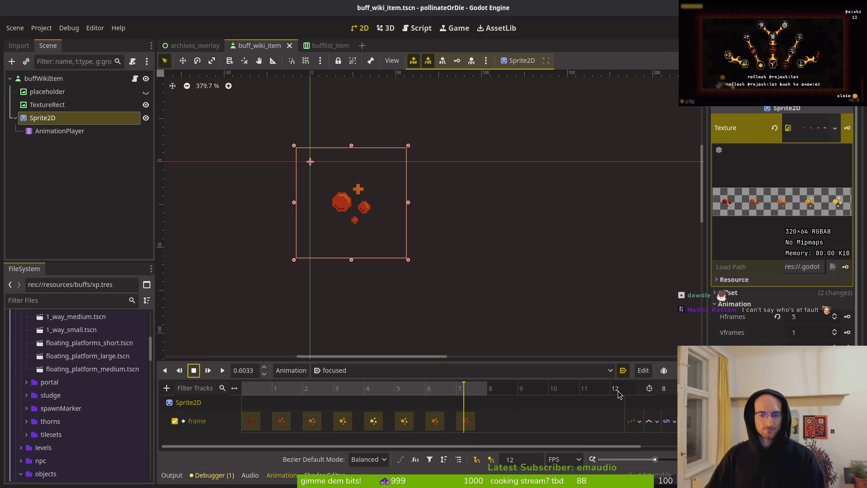
pyautogui.click(61, 131)
pyautogui.click(52, 119)
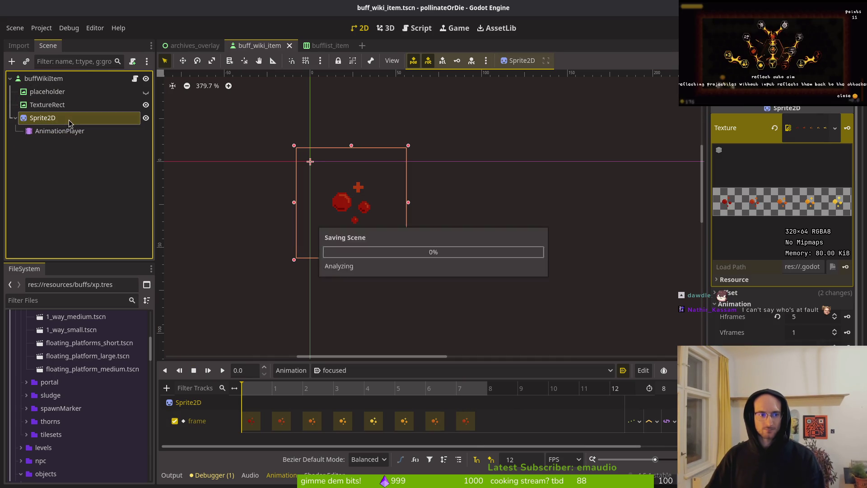
pyautogui.hotkey('alt', 'Tab')
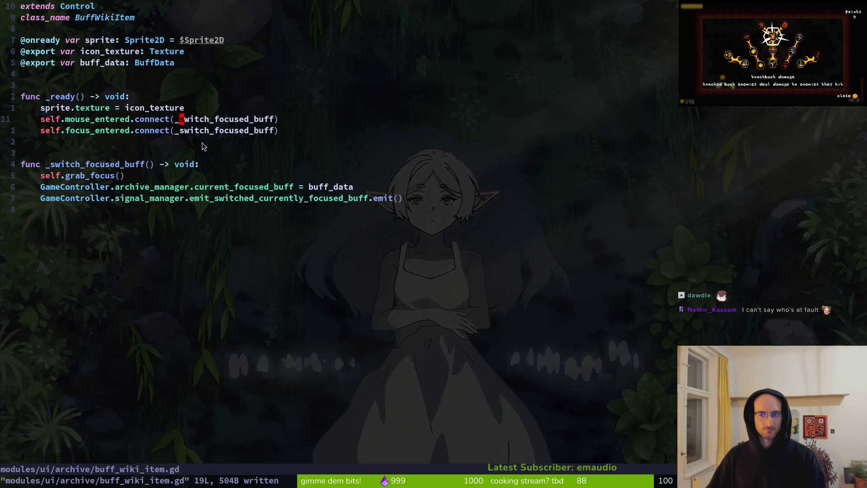
# - Remove the extra blank line from buff_wiki_item.gd and save
pyautogui.click(132, 119)
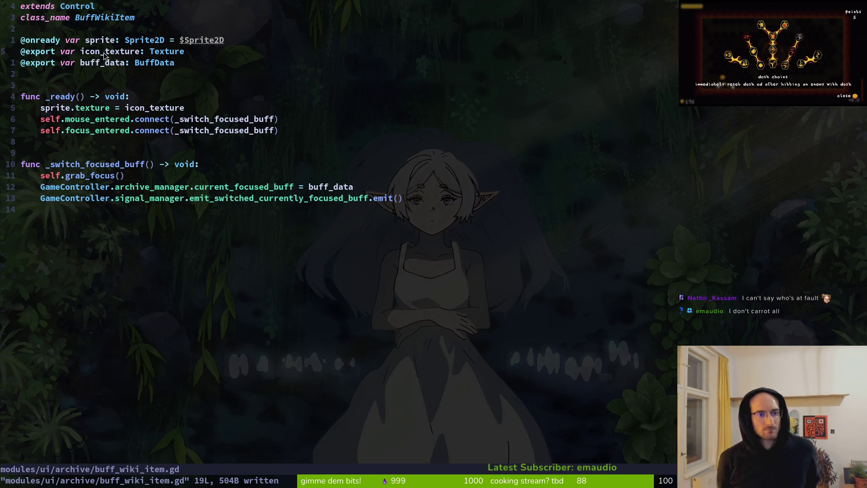
pyautogui.press('3')
pyautogui.press('j')
pyautogui.press('4')
pyautogui.press('j')
pyautogui.press('o')
pyautogui.press('Escape')
pyautogui.write('Vd:w')
pyautogui.press('Return')
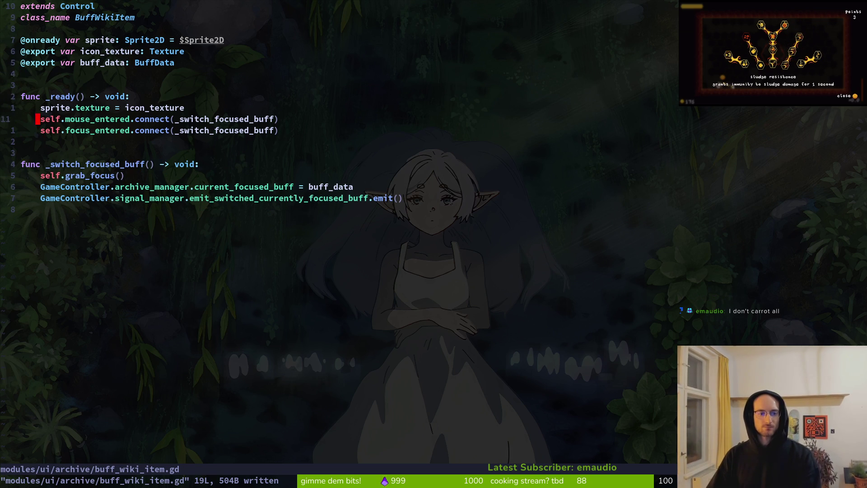
# - Duplicate the sprite declaration and rename the copy to animation_player
pyautogui.press('4')
pyautogui.press('k')
pyautogui.press('y')
pyautogui.press('y')
pyautogui.press('p')
pyautogui.press('w')
pyautogui.press('w')
pyautogui.press('w')
pyautogui.write('cwanimation_')
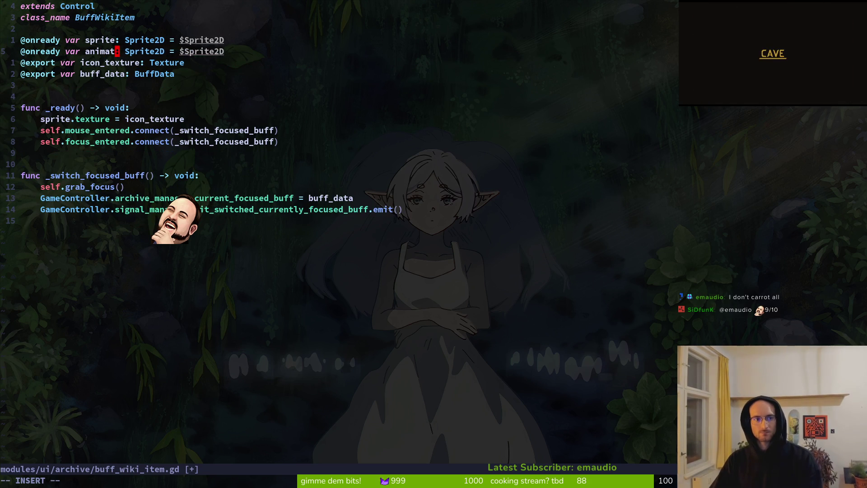
pyautogui.write('player')
pyautogui.press('Right')
pyautogui.press('Right')
# - Type animation_player as AnimationPlayer bound to $Sprite2D/AnimationPlayer, and save
pyautogui.press('Delete')
pyautogui.press('Delete')
pyautogui.press('Delete')
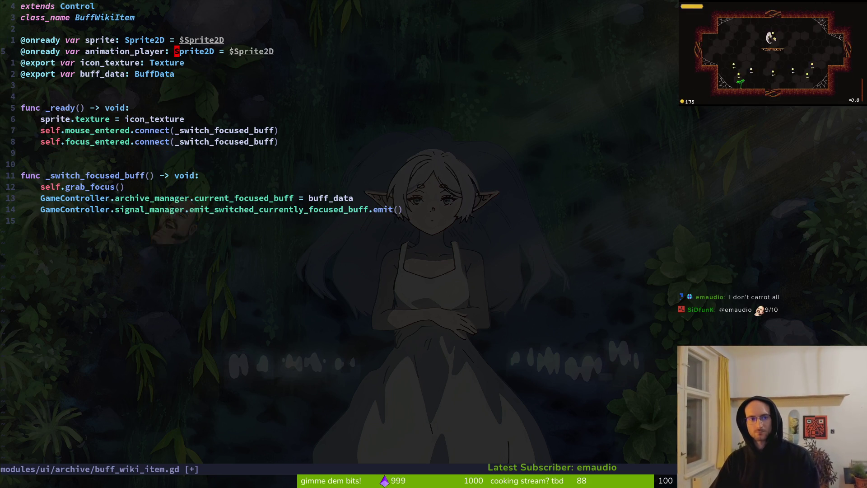
pyautogui.write('AnimationPlayer')
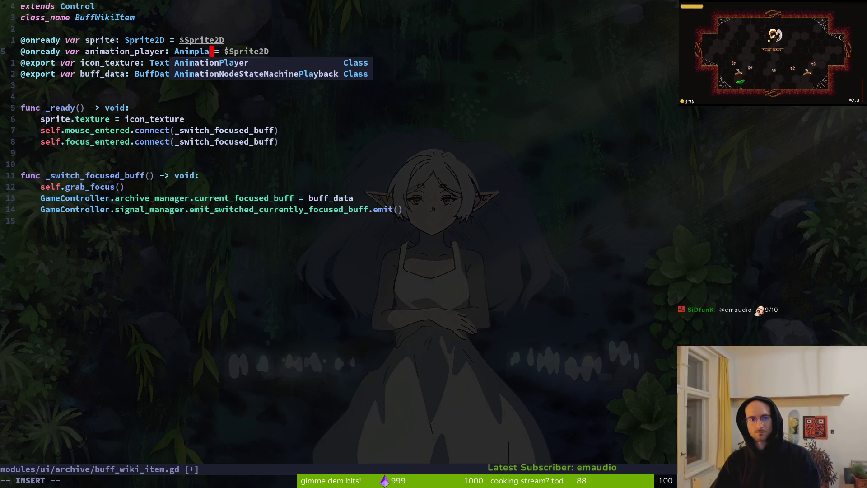
pyautogui.press('Escape')
pyautogui.press('W')
pyautogui.press('W')
pyautogui.write('lcwAnim')
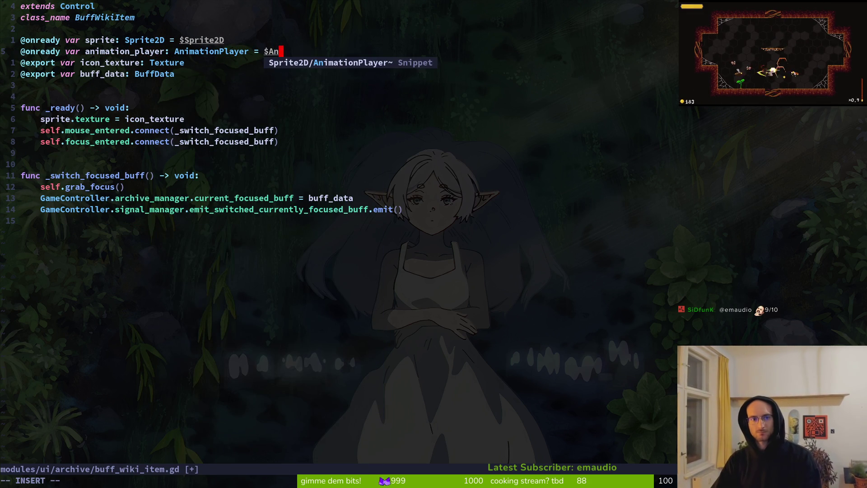
pyautogui.press('Return')
pyautogui.press('Escape')
pyautogui.write(':w')
pyautogui.press('Return')
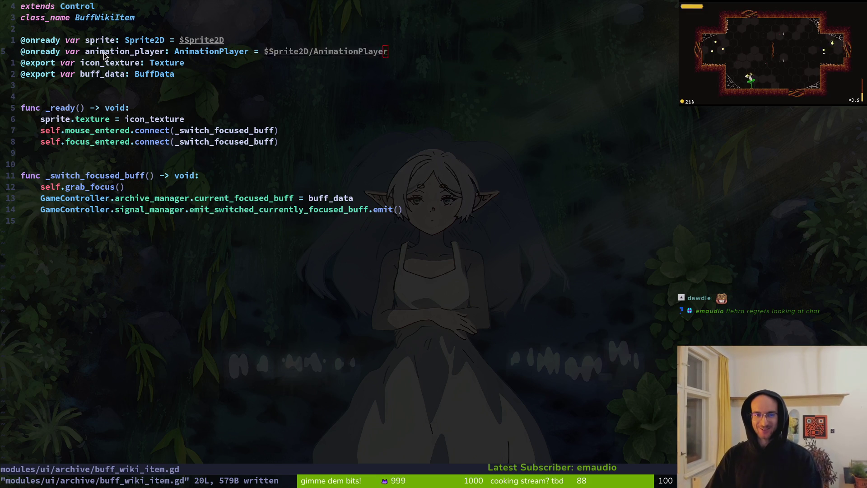
# - Test-run the game in Godot, stop it, and return to the script
pyautogui.hotkey('alt', 'Tab')
pyautogui.press('F5')
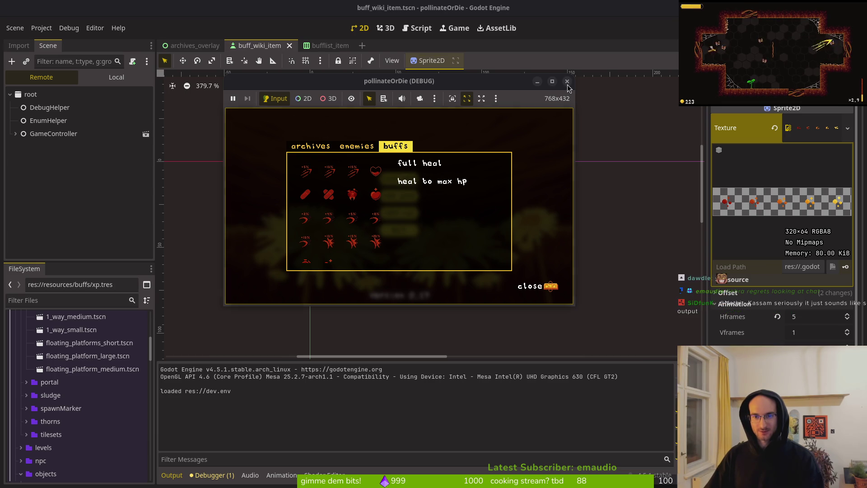
pyautogui.press('F8')
pyautogui.hotkey('alt', 'Tab')
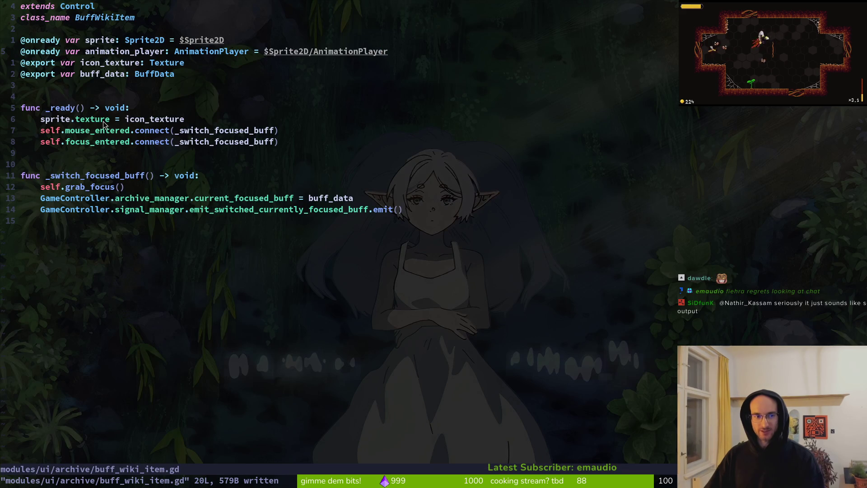
# - Write animation_player.play("focused") in _ready of buff_wiki_item.gd, fixing the quotes and closing parenthesis
pyautogui.write('oana')
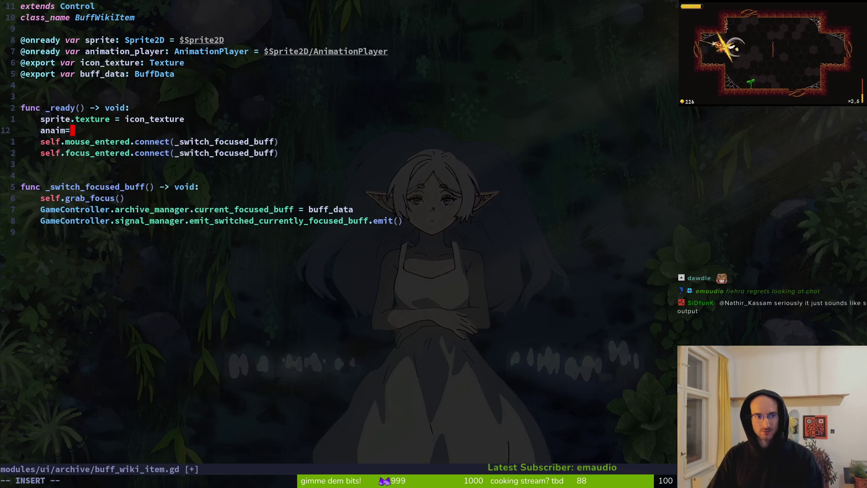
pyautogui.press('BackSpace')
pyautogui.write('i')
pyautogui.press('Tab')
pyautogui.write('.p')
pyautogui.press('Tab')
pyautogui.write('"fo')
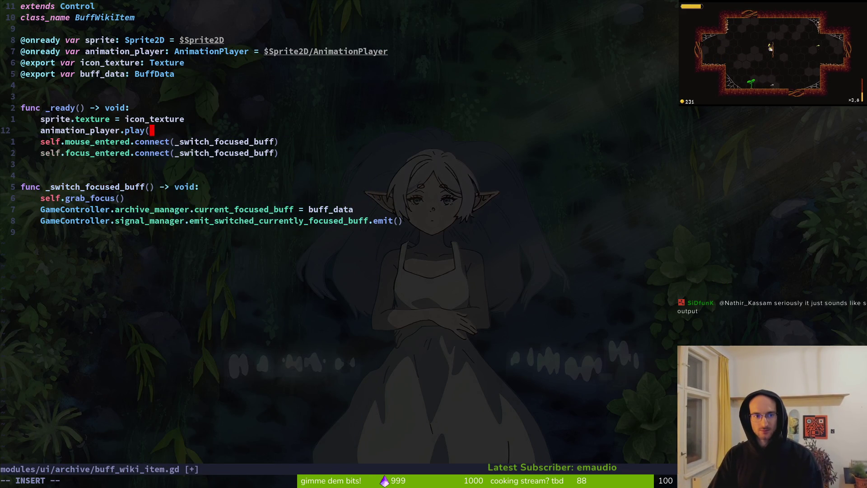
pyautogui.press('Tab')
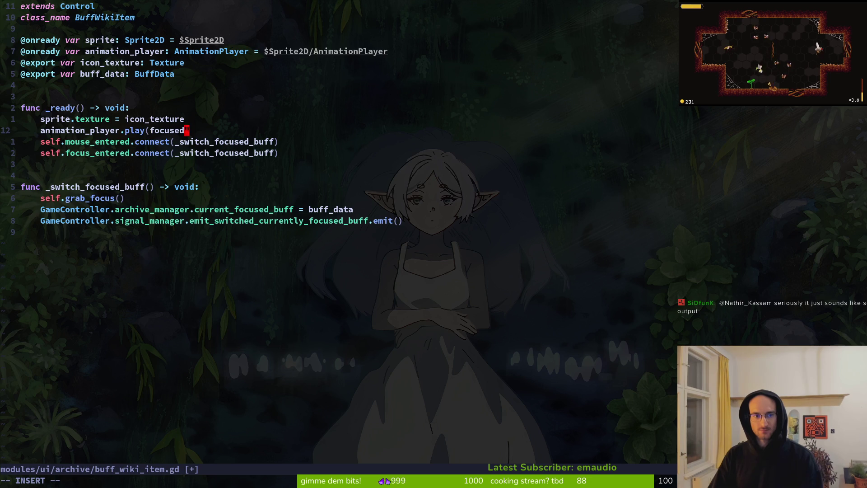
pyautogui.press('Escape')
pyautogui.write('bi"')
pyautogui.press('Escape')
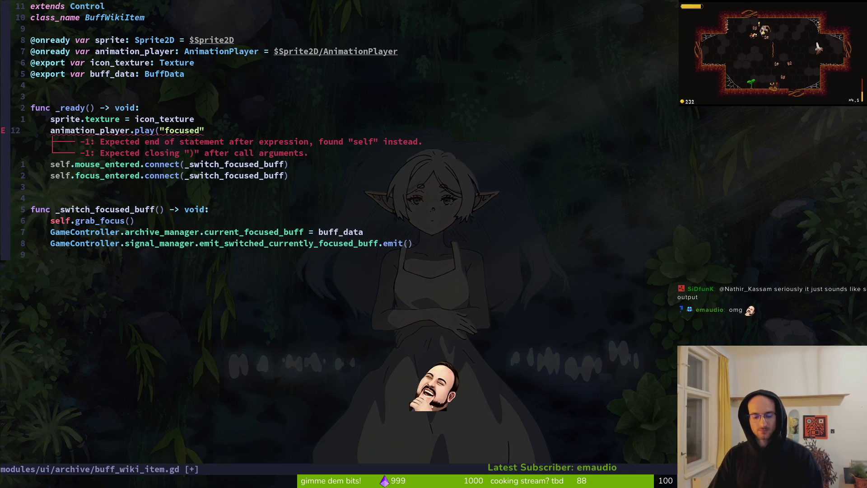
pyautogui.write(')')
pyautogui.press('Escape')
# - Move the play line below the connect calls, save the script, and run the game in Godot
pyautogui.write(':w')
pyautogui.press('Return')
pyautogui.press('V')
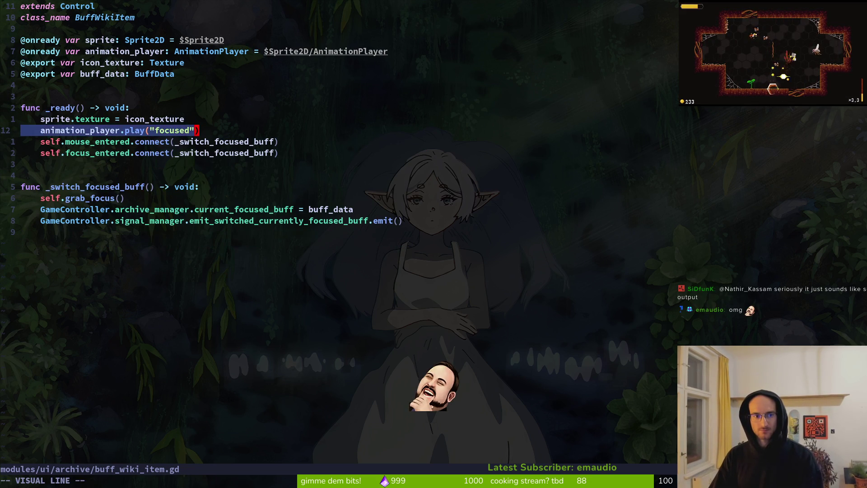
pyautogui.press('J')
pyautogui.press('J')
pyautogui.press('Escape')
pyautogui.write(':w')
pyautogui.press('Return')
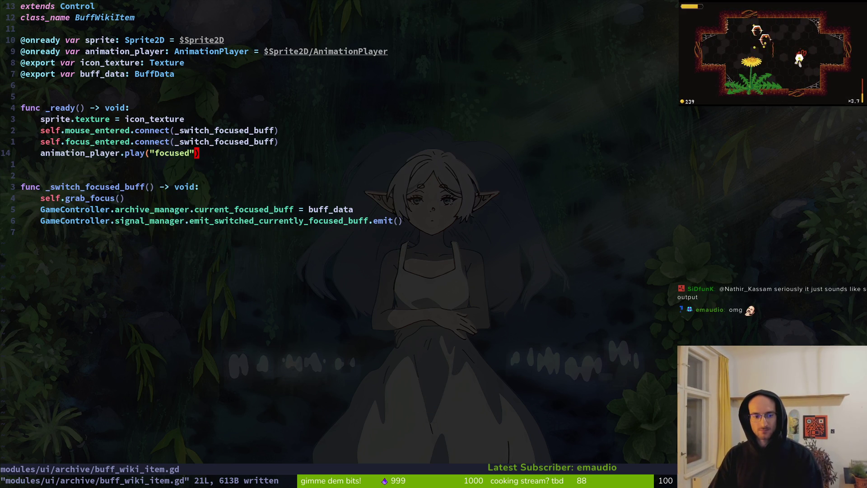
pyautogui.hotkey('alt', 'Tab')
pyautogui.press('F5')
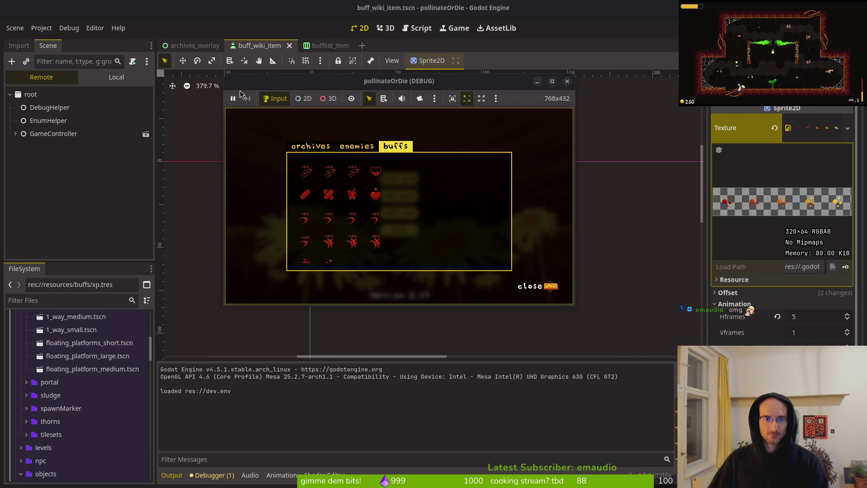
# - Close the debug window, run from archives_overlay, open the buffs archive in-game, then stop the run
pyautogui.click(567, 81)
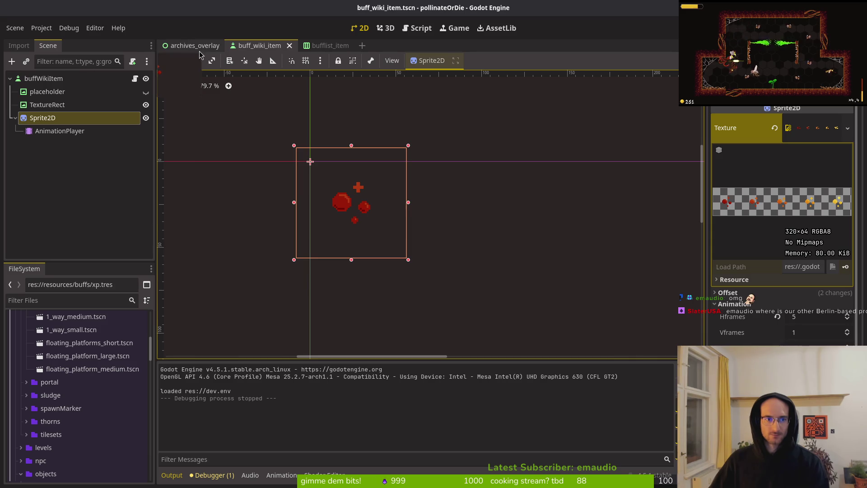
pyautogui.click(194, 45)
pyautogui.scroll(1, 114, 99)
pyautogui.press('F5')
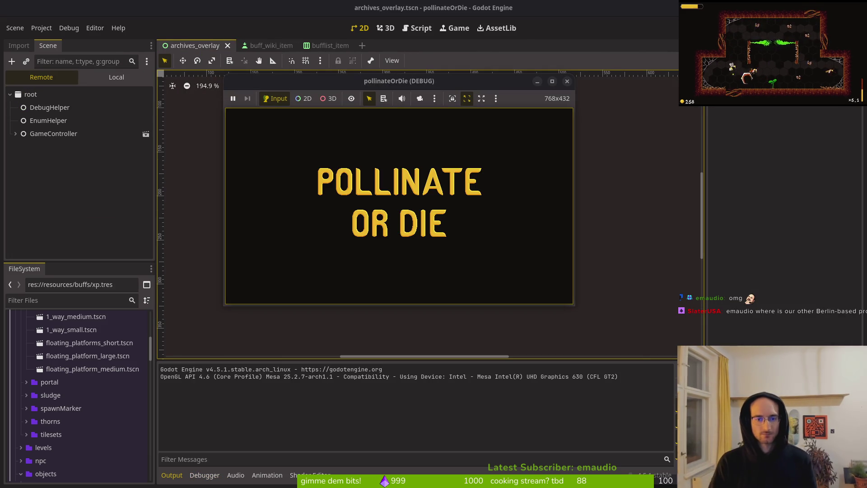
pyautogui.press('Return')
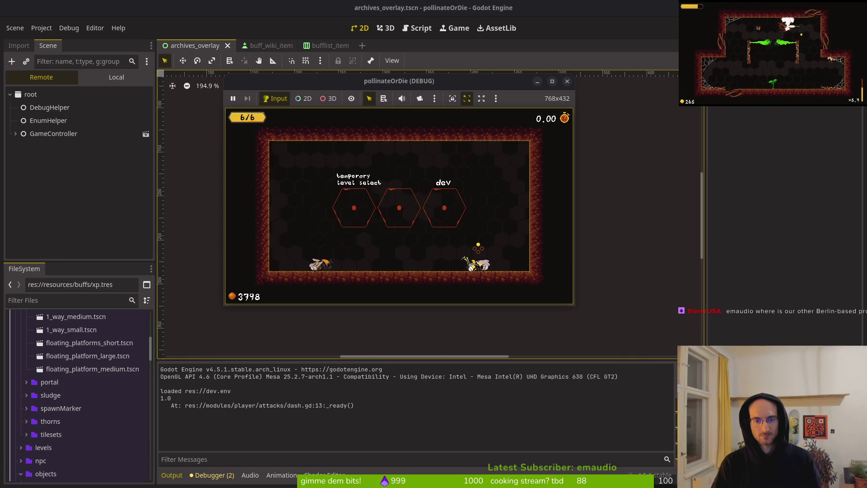
pyautogui.press('Tab')
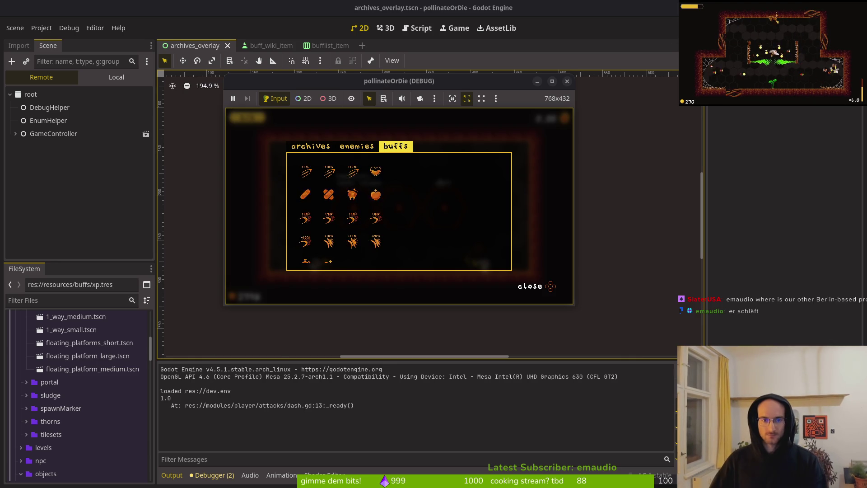
pyautogui.hotkey('ctrl', 'F4')
pyautogui.press('F8')
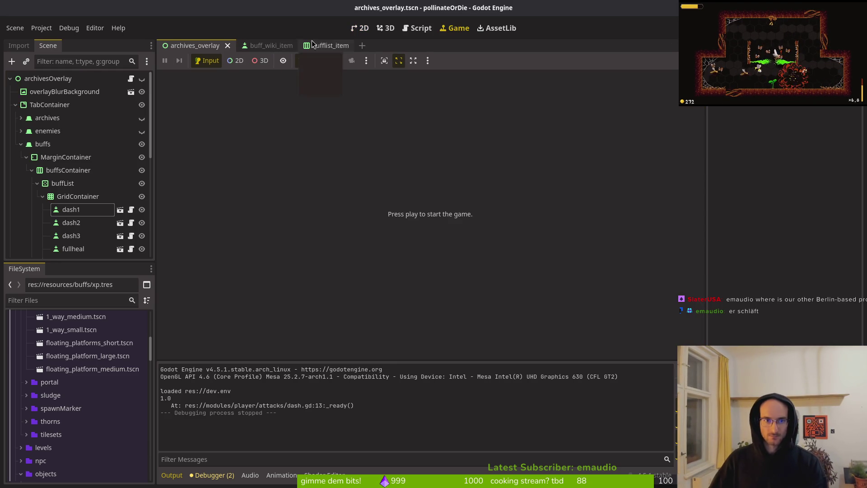
# - Open flower_buff.tscn and show the 'active' animation on the icon's AnimationPlayer
pyautogui.hotkey('alt', 'shift', 'o')
pyautogui.write('buff')
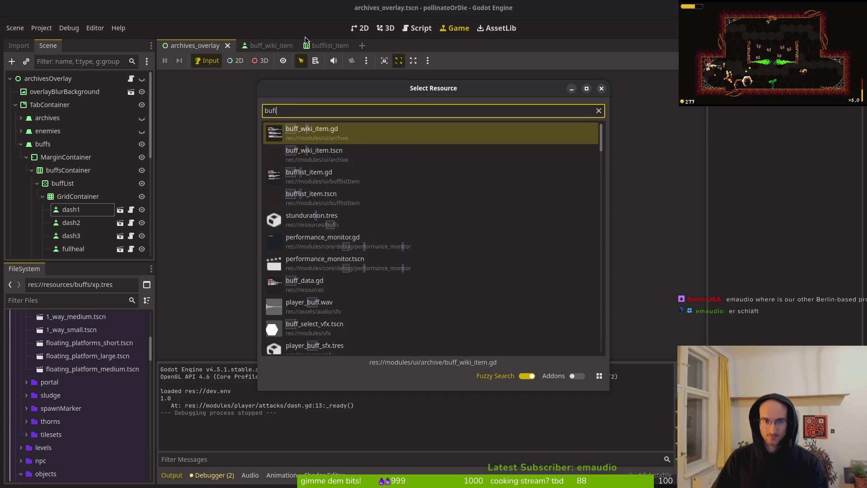
pyautogui.hotkey('ctrl', 'BackSpace')
pyautogui.write('flowerbu')
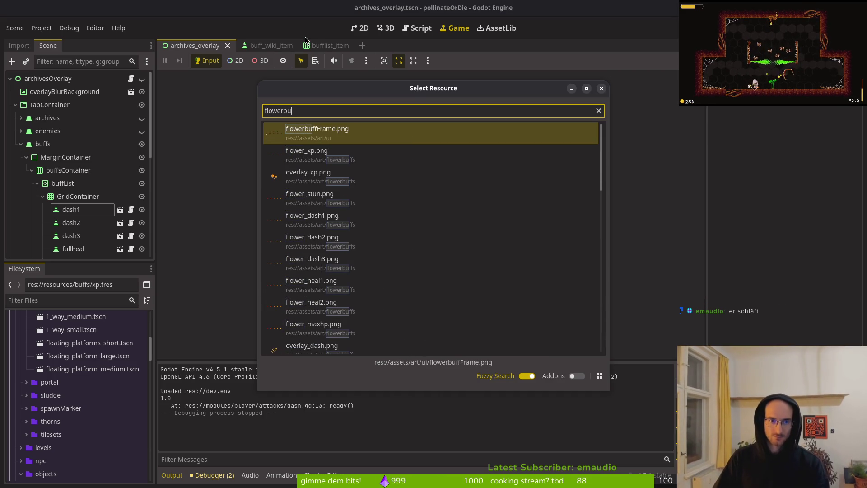
pyautogui.write('ff')
pyautogui.press('Return')
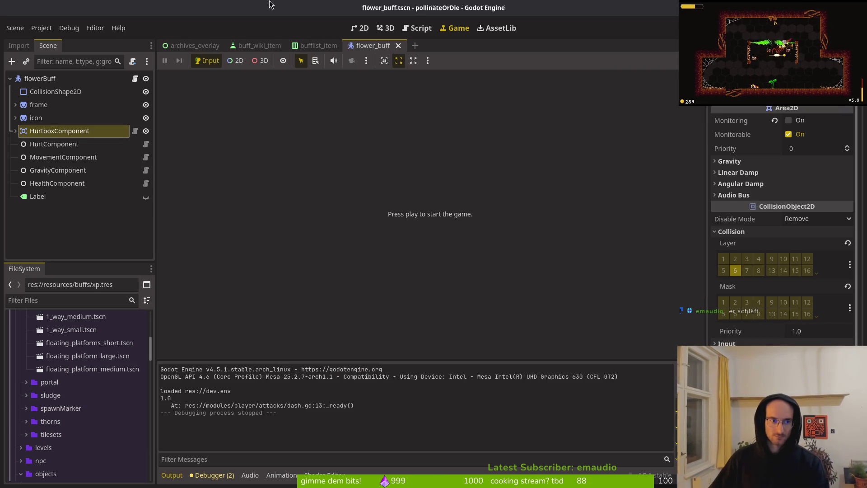
pyautogui.click(16, 118)
pyautogui.click(60, 131)
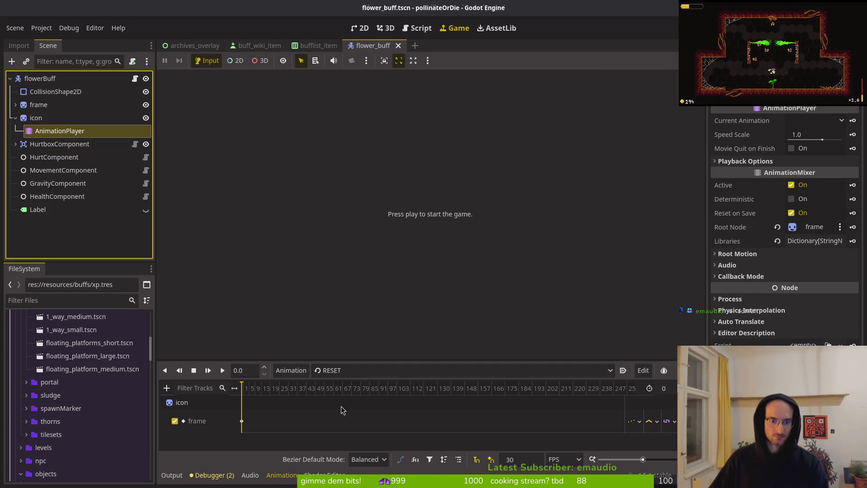
pyautogui.click(344, 370)
pyautogui.click(352, 399)
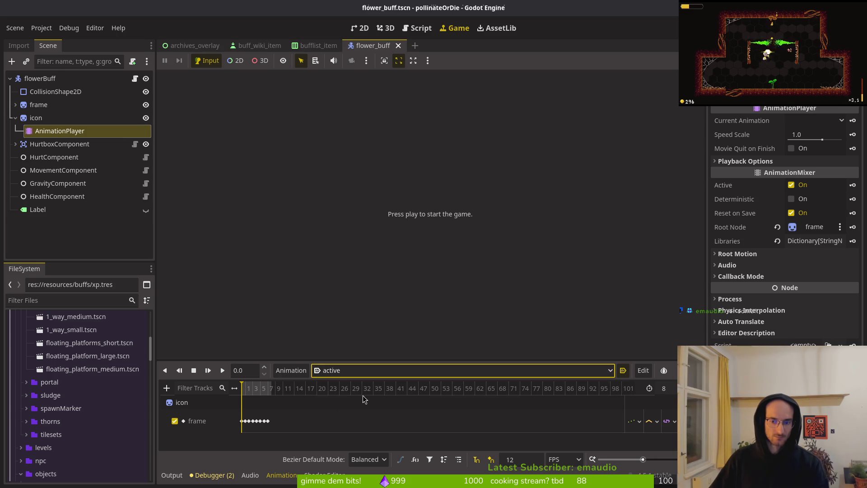
pyautogui.scroll(5, 339, 406)
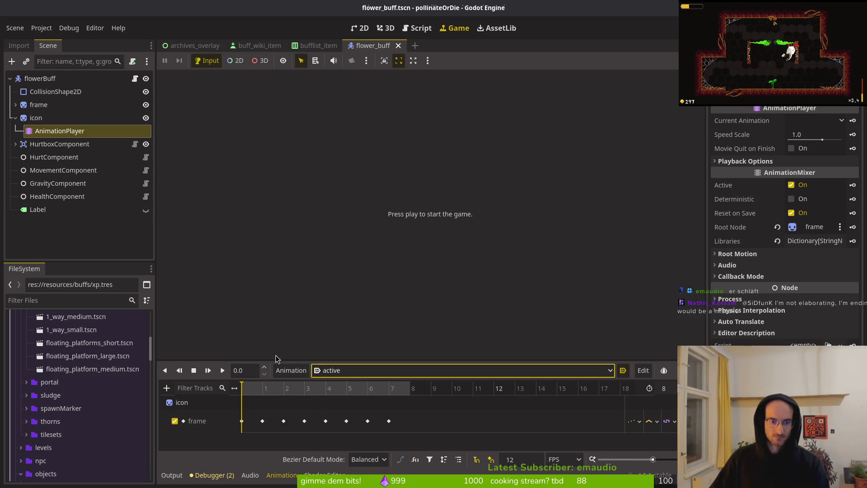
pyautogui.click(16, 118)
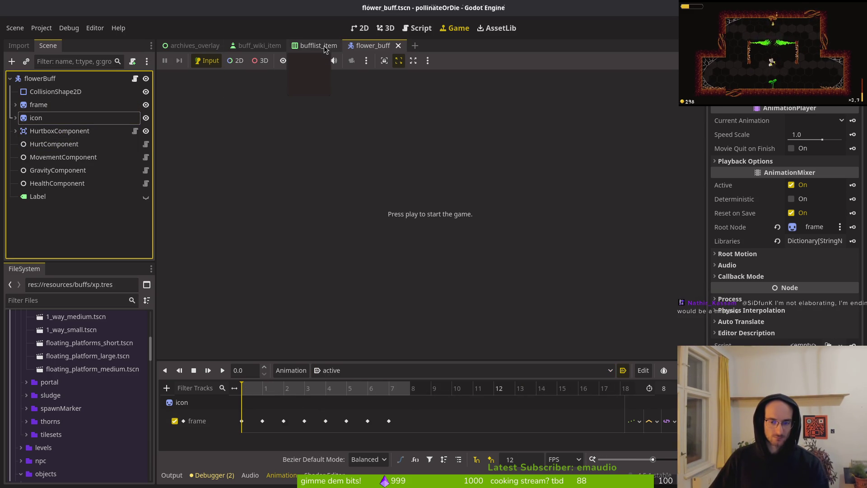
# - Select buff_wiki_item's AnimationPlayer to view its focused animation, save the scene, and run the game
pyautogui.click(250, 45)
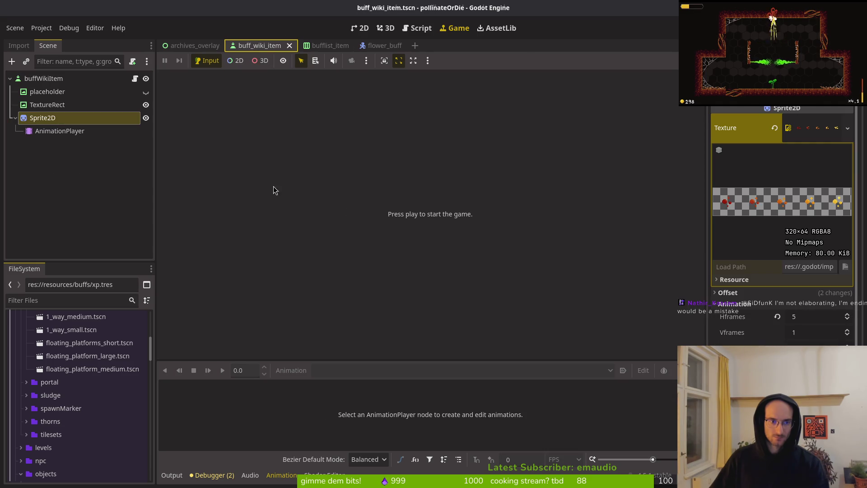
pyautogui.click(53, 131)
pyautogui.hotkey('ctrl', 's')
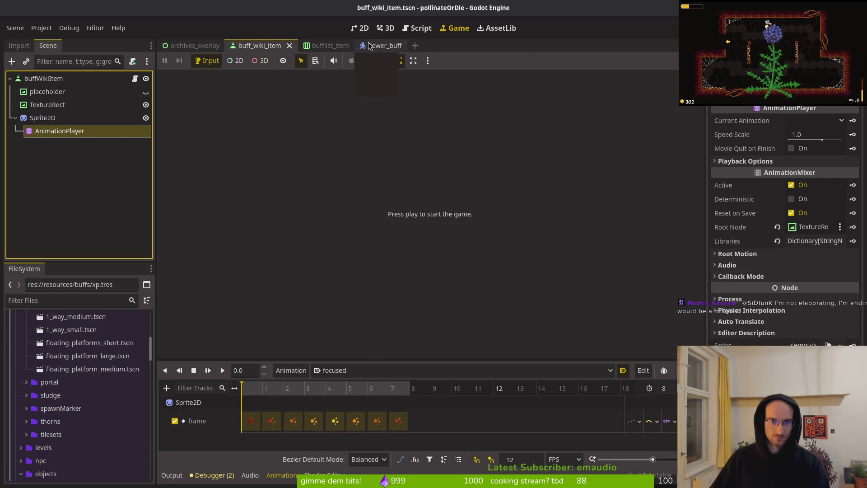
pyautogui.click(382, 46)
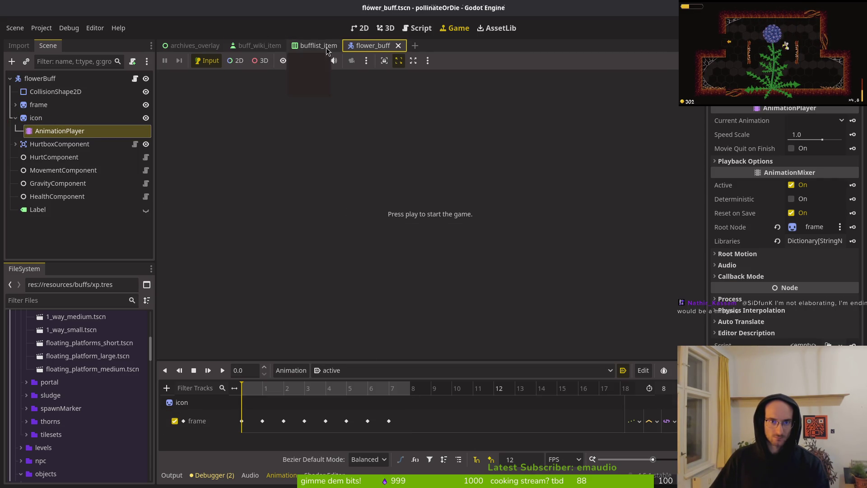
pyautogui.click(259, 46)
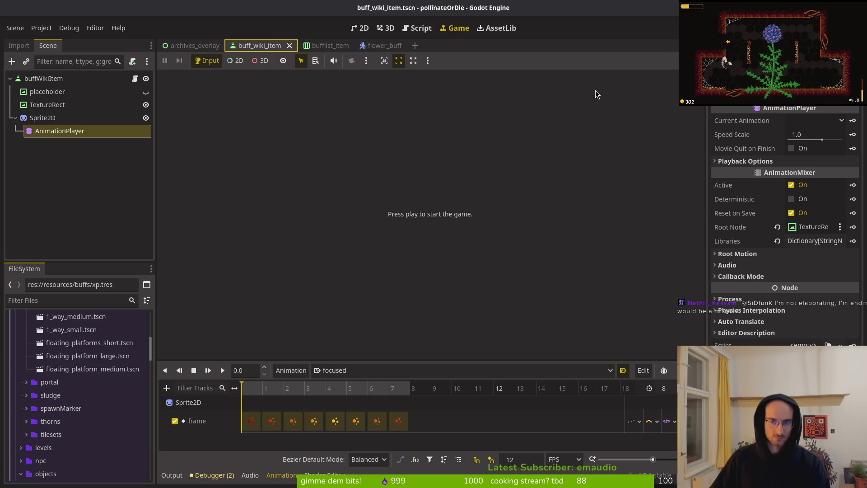
pyautogui.press('F5')
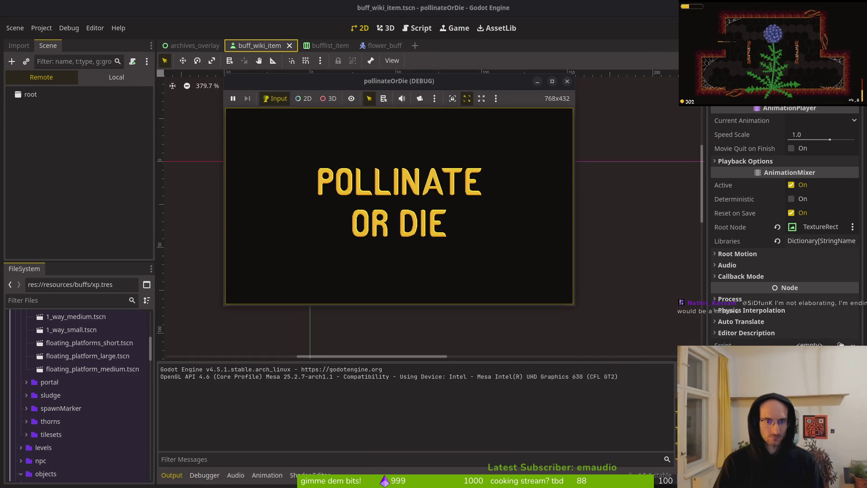
pyautogui.press('Return')
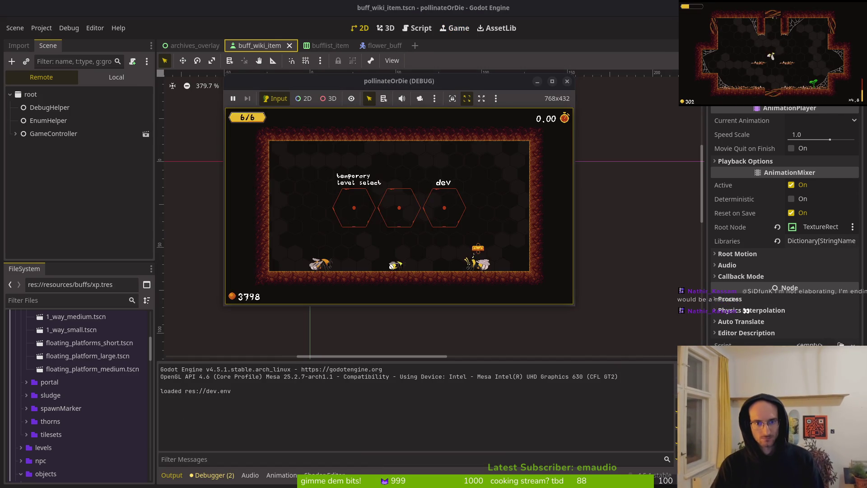
pyautogui.press('Return')
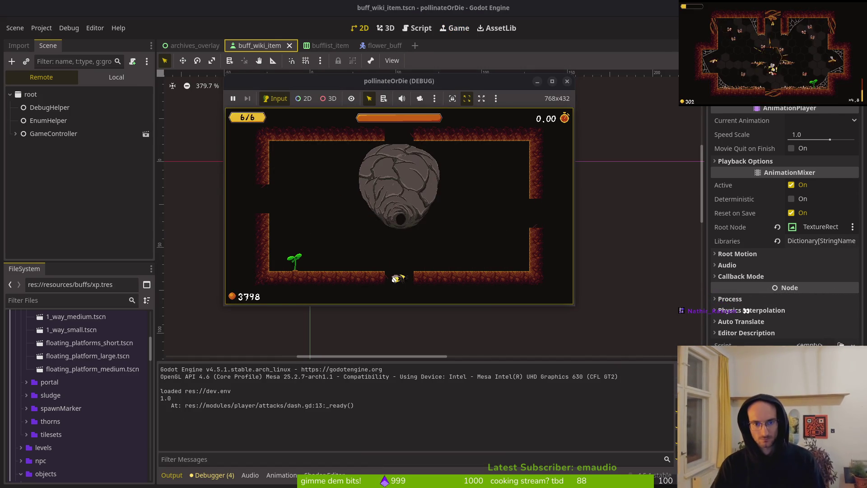
pyautogui.press('Up')
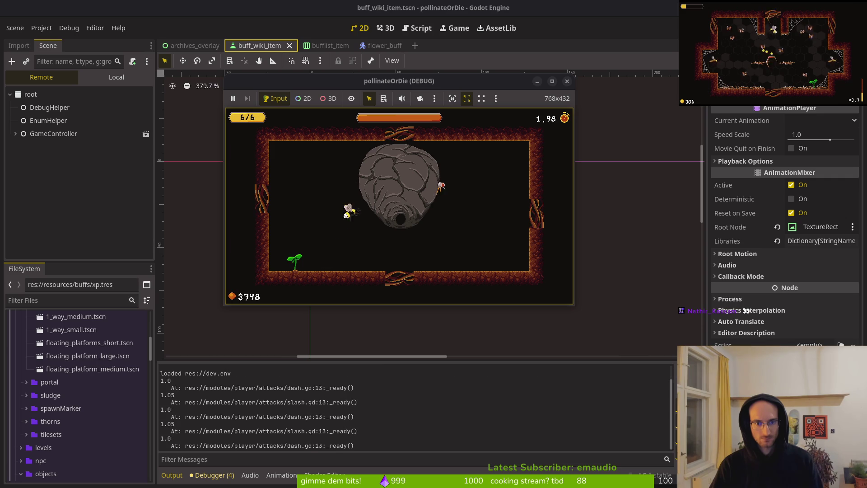
pyautogui.press('Right')
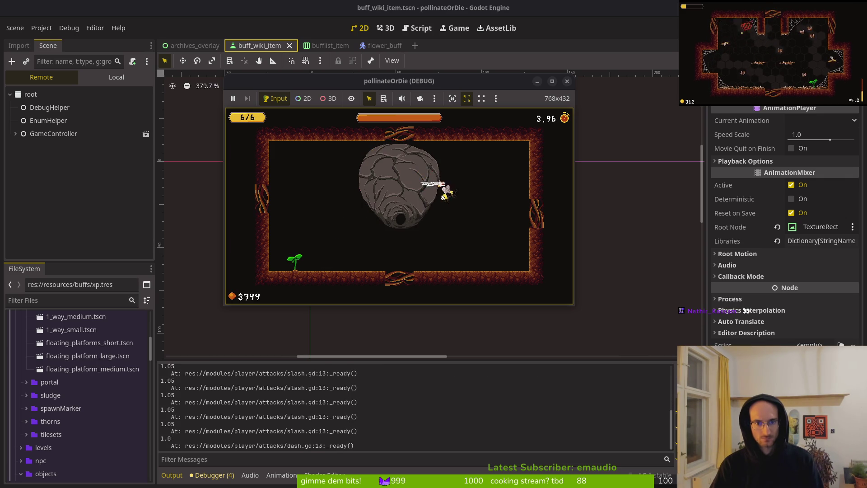
pyautogui.press('Left')
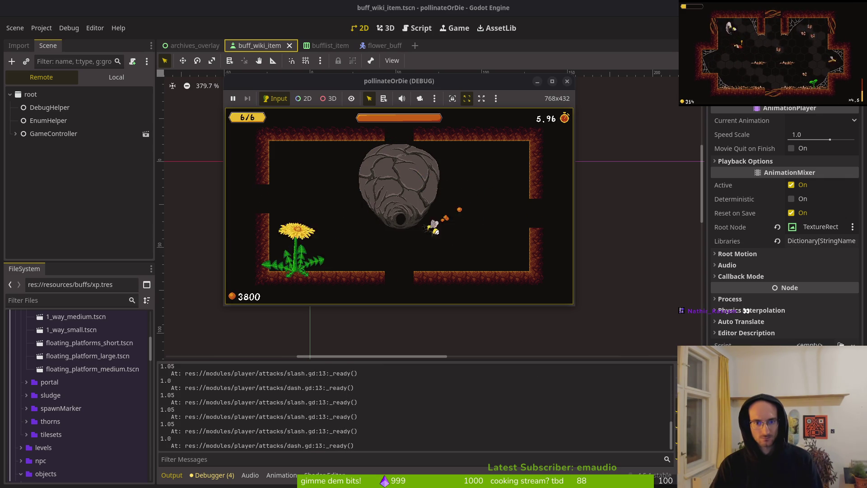
pyautogui.press('Down')
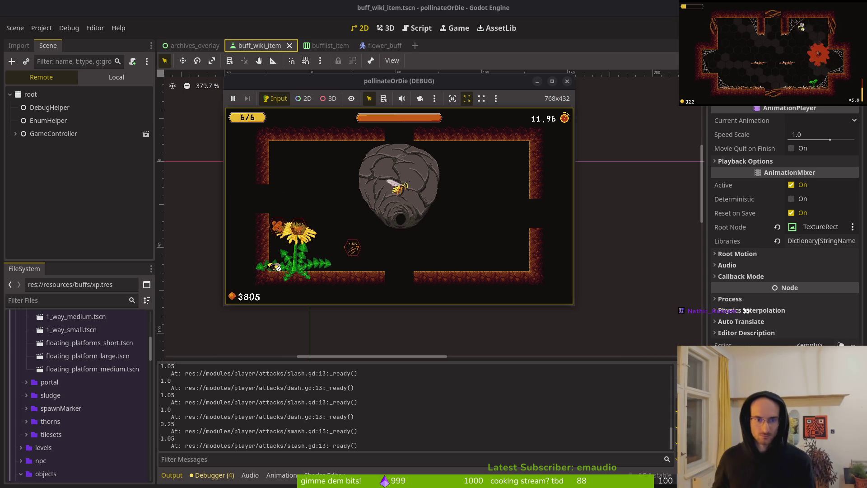
pyautogui.click(567, 81)
pyautogui.click(373, 45)
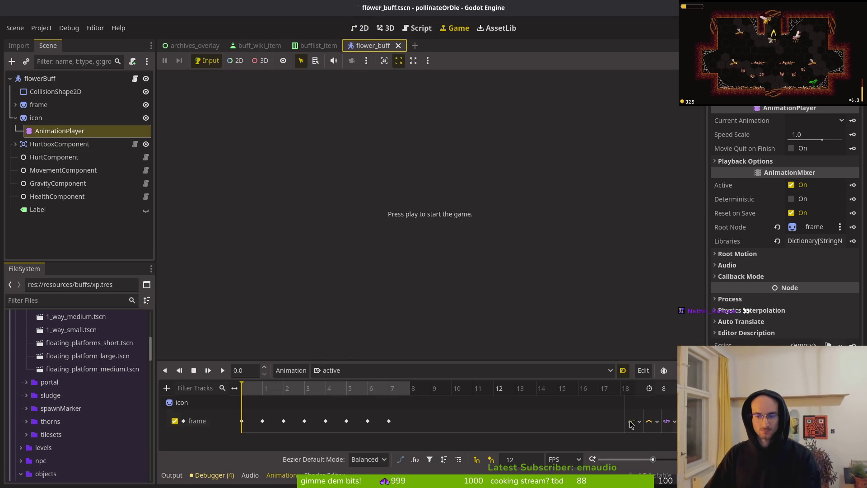
# - Give the active animation 8 FPS snapping and length 8, shift its last two keys later, and run the game
pyautogui.press('Return')
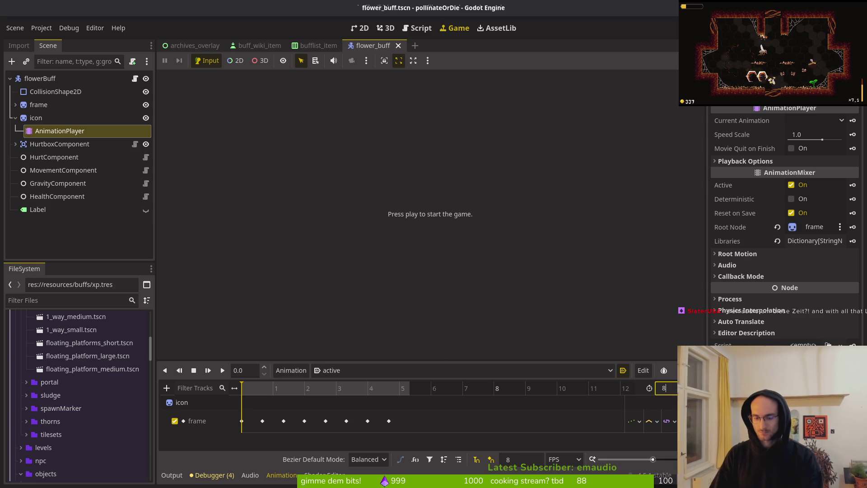
pyautogui.write('8')
pyautogui.press('Return')
pyautogui.moveTo(379, 420); pyautogui.dragTo(452, 421)
pyautogui.moveTo(358, 420); pyautogui.dragTo(413, 421)
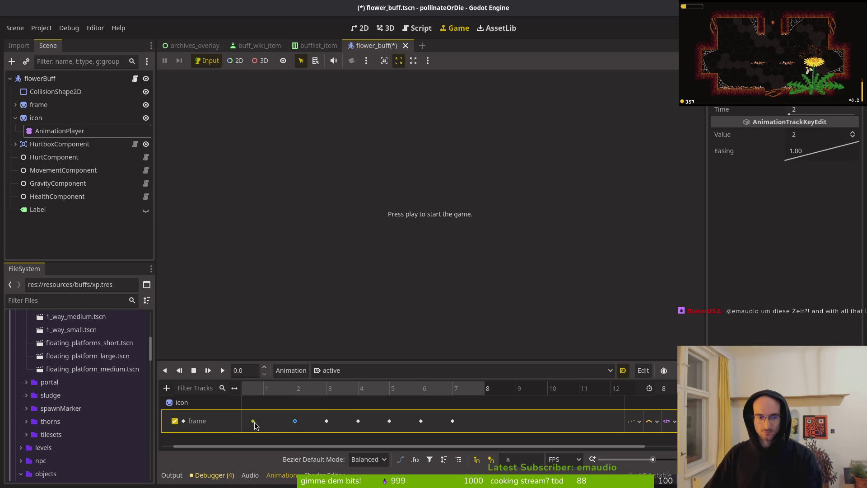
pyautogui.press('F5')
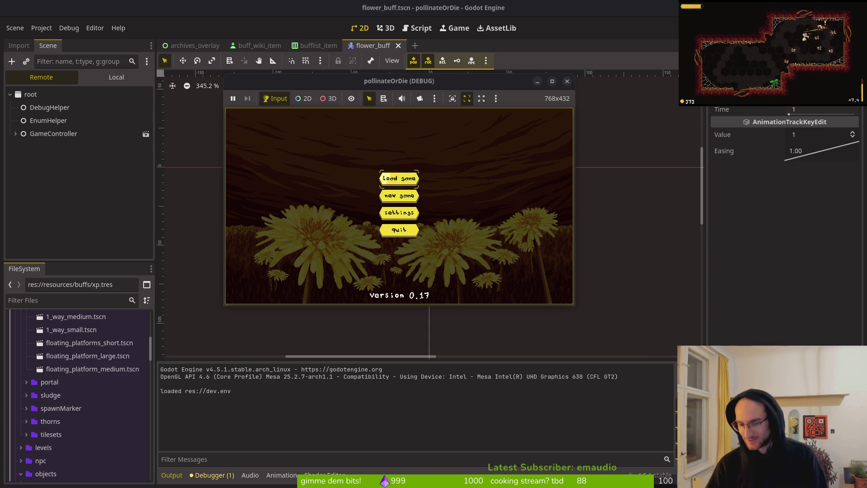
pyautogui.press('Return')
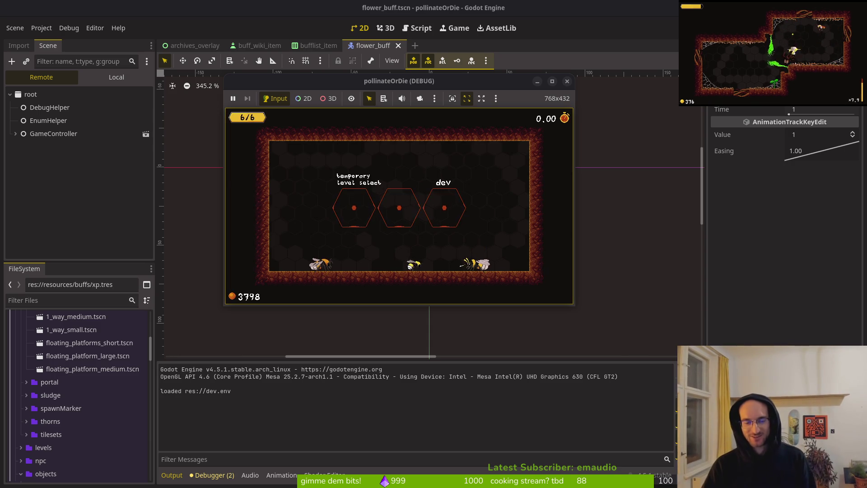
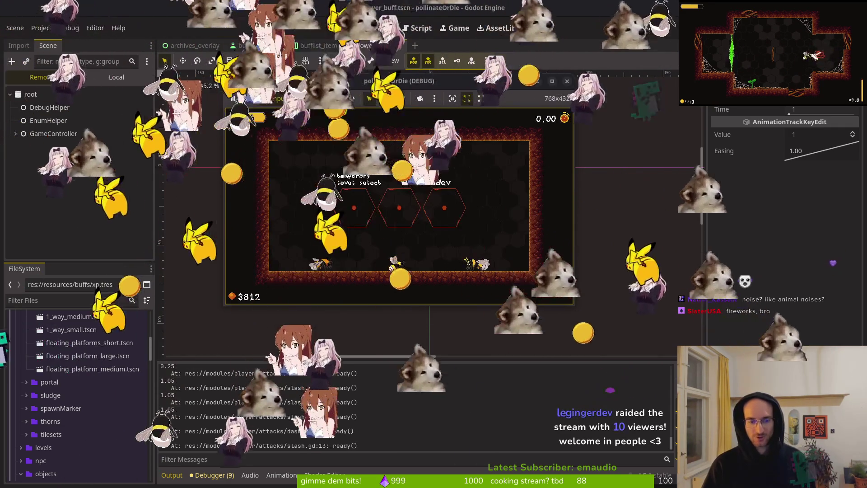
# - Stop the running game and return to the buff_wiki_item scene's 'focused' animation
pyautogui.click(567, 81)
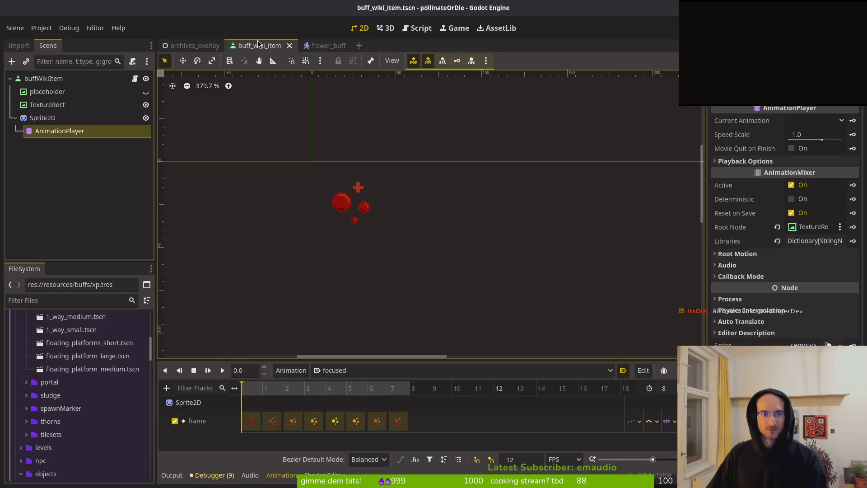
# - Collapse the buffs node in the archives_overlay scene and save it
pyautogui.click(201, 46)
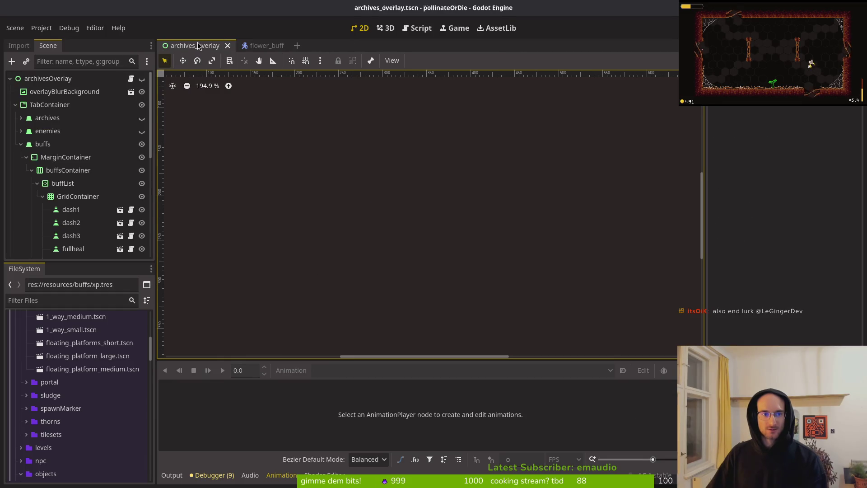
pyautogui.click(20, 144)
pyautogui.hotkey('ctrl', 's')
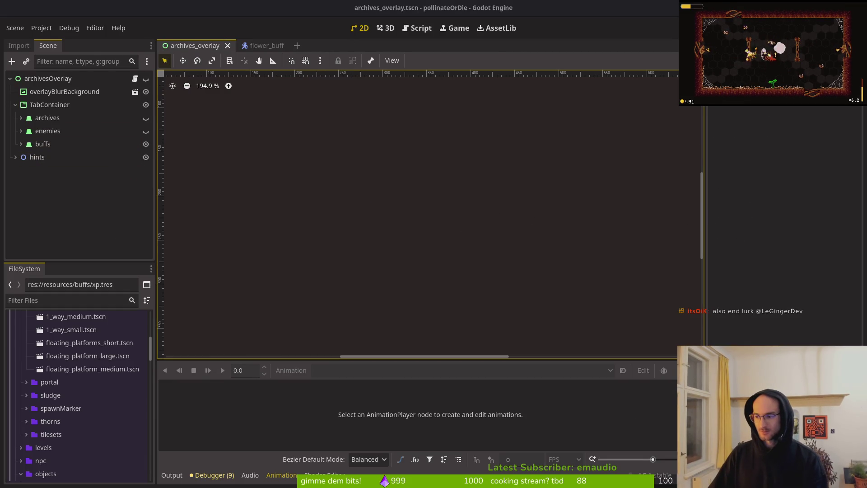
# - Delete the animation play line from buff_wiki_item.gd in the code editor and save
pyautogui.hotkey('alt', 'Tab')
pyautogui.press('d')
pyautogui.press('d')
pyautogui.hotkey('ctrl', 's')
pyautogui.hotkey('alt', 'Tab')
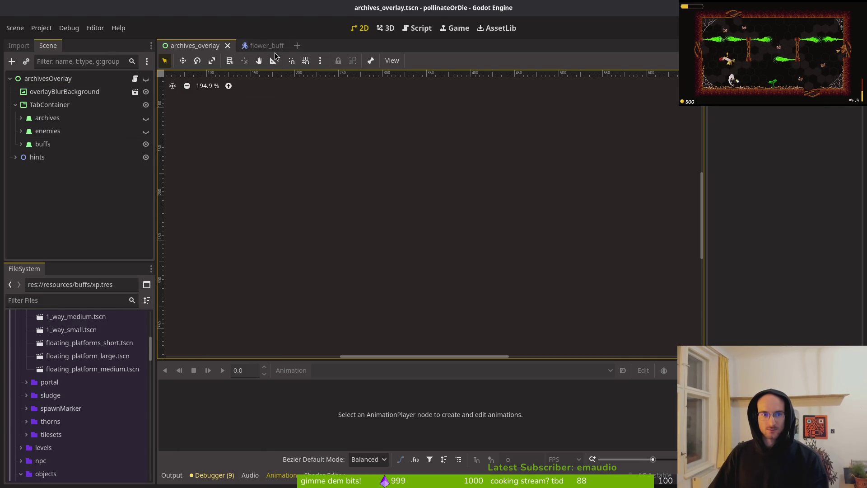
# - Open buff_wiki_item.tscn, select its 'focused' animation, and save the scene
pyautogui.hotkey('alt', 'shift', 'o')
pyautogui.write('buwikits')
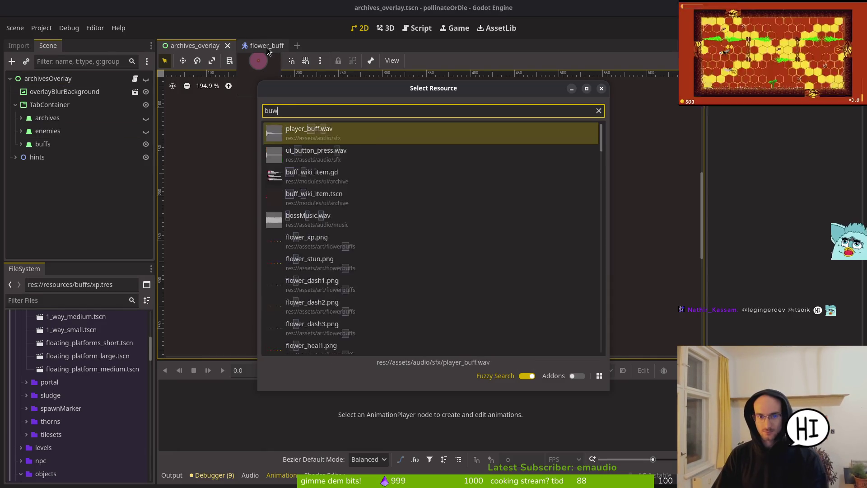
pyautogui.press('Return')
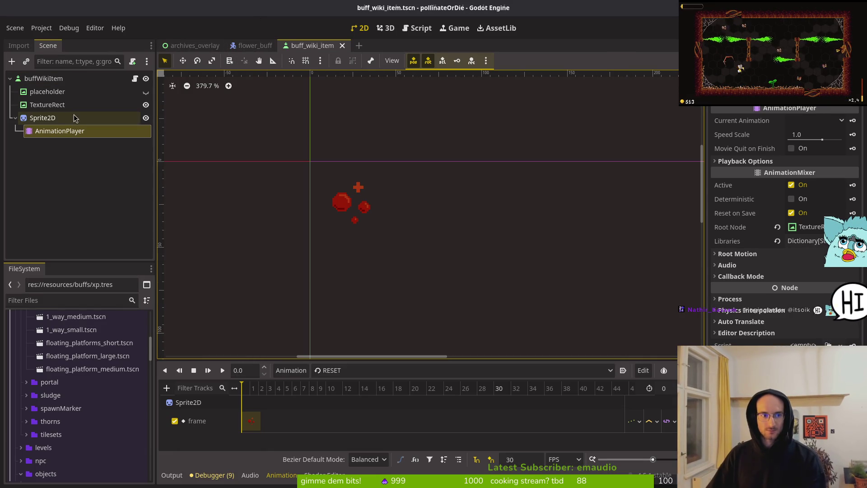
pyautogui.click(397, 371)
pyautogui.click(339, 396)
pyautogui.hotkey('ctrl', 's')
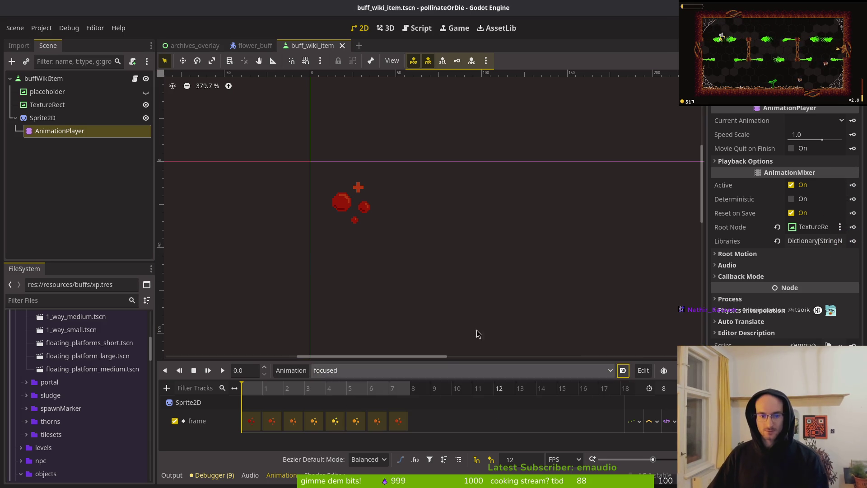
# - Run the game with F5, load it from the main menu, and detach it into its own window
pyautogui.press('F5')
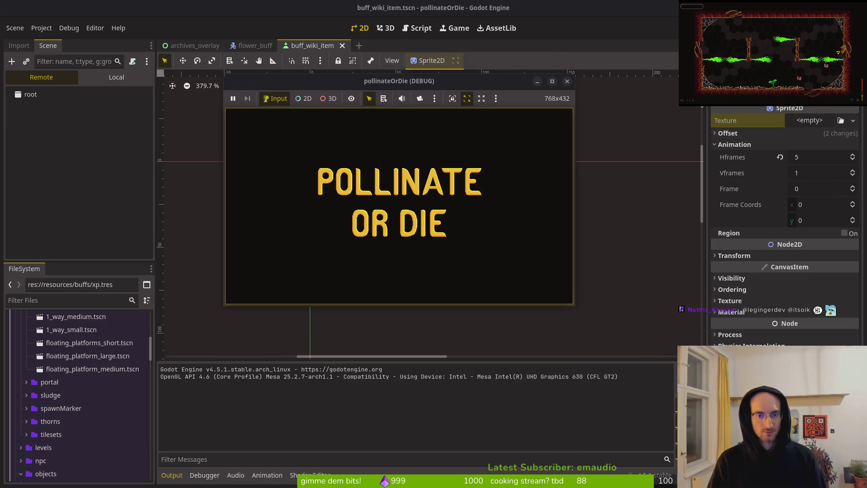
pyautogui.press('Return')
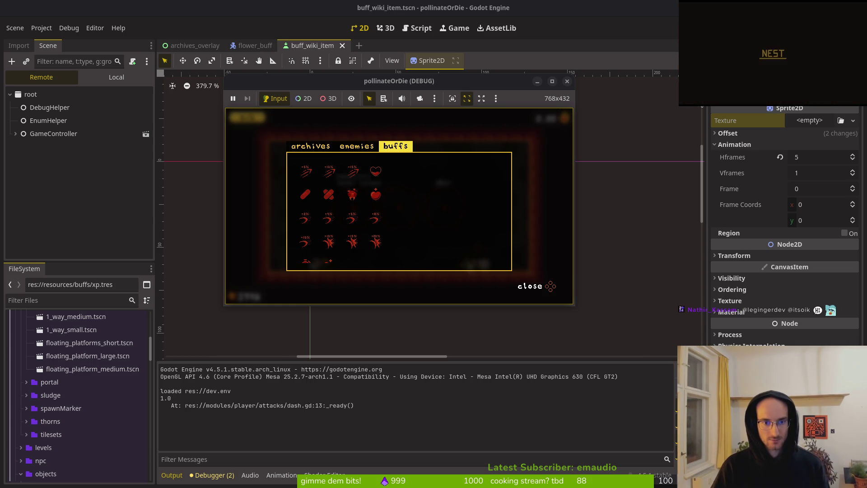
pyautogui.click(552, 81)
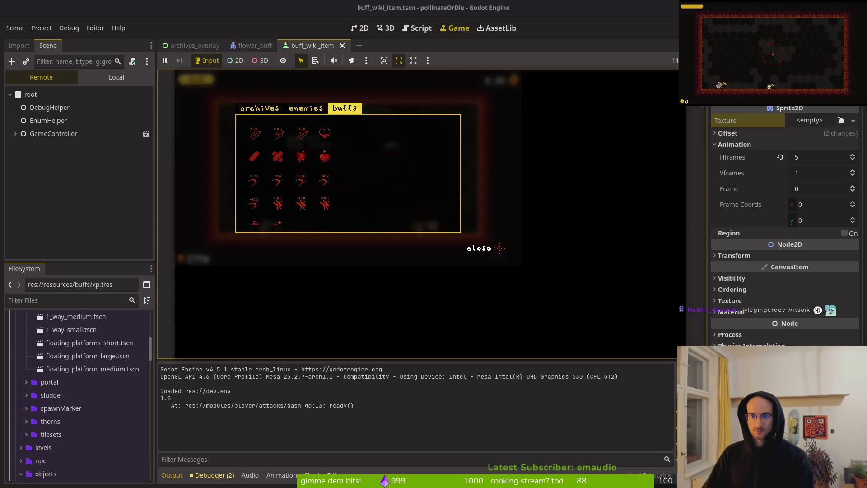
pyautogui.press('super+2')
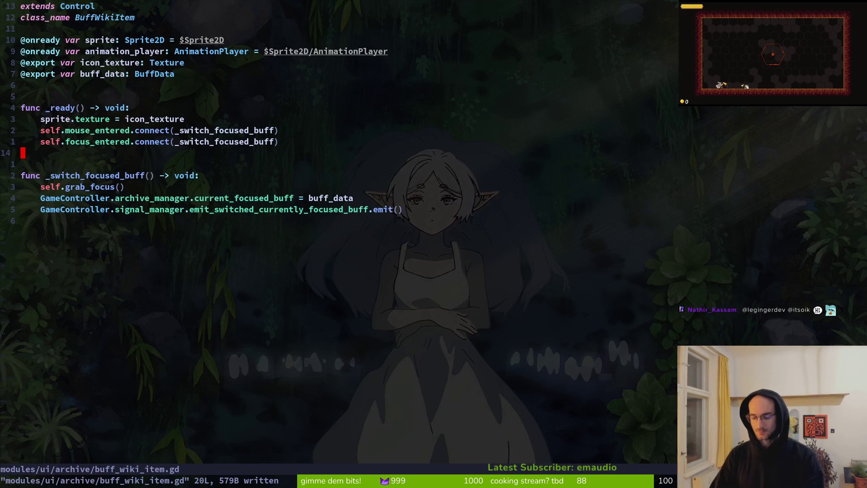
pyautogui.press('k')
pyautogui.press('k')
pyautogui.press('k')
pyautogui.press('j')
pyautogui.press('j')
pyautogui.press('j')
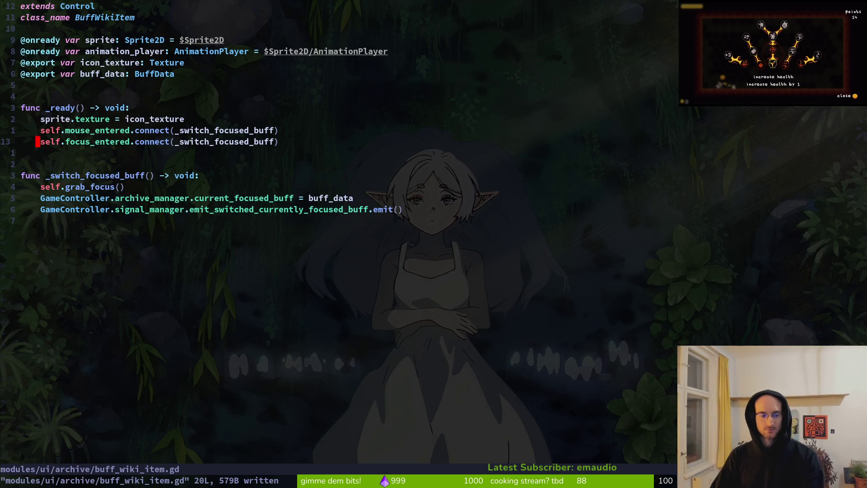
pyautogui.press('space')
pyautogui.press('f')
pyautogui.press('f')
pyautogui.write('ar')
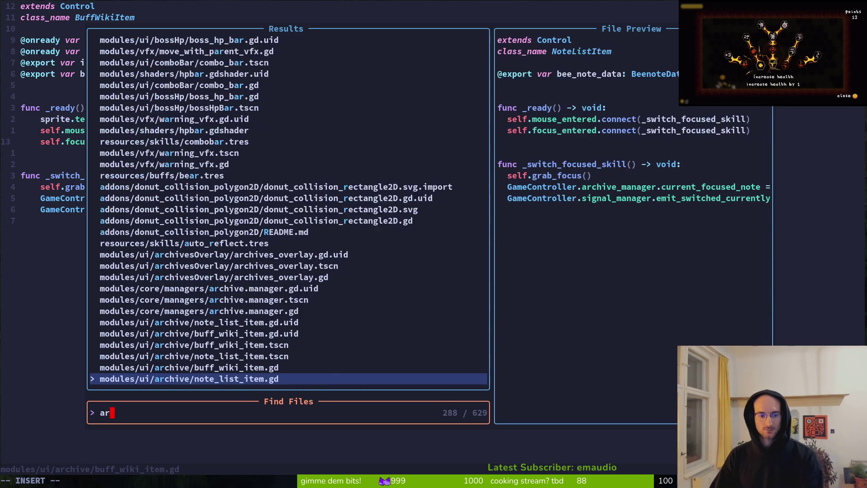
pyautogui.write('chover')
pyautogui.press('Return')
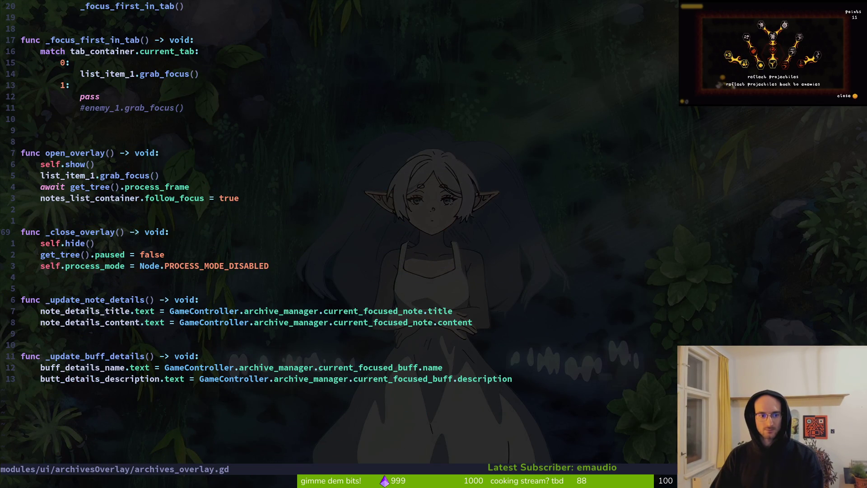
pyautogui.hotkey('ctrl', 'u')
pyautogui.hotkey('ctrl', 'u')
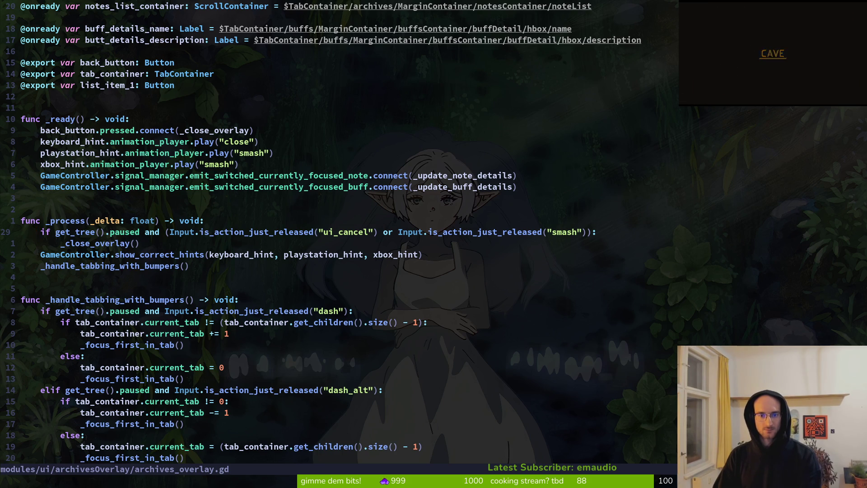
pyautogui.hotkey('ctrl', 'd')
pyautogui.hotkey('ctrl', 'd')
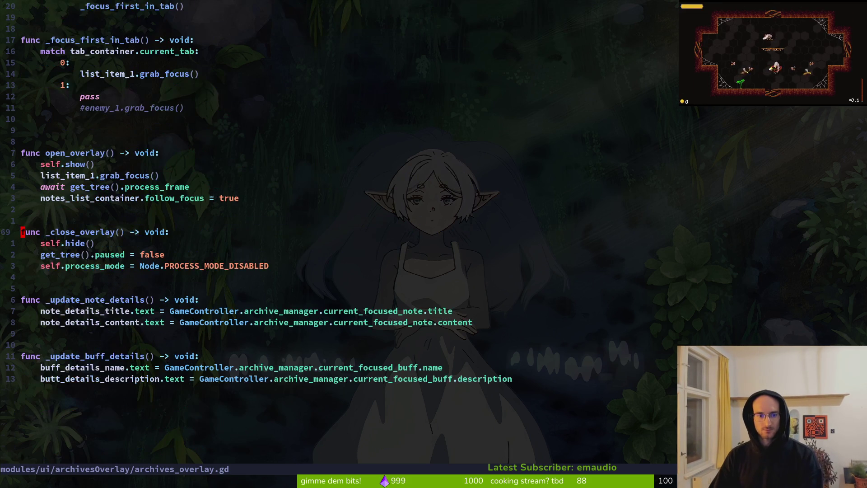
pyautogui.press('j')
pyautogui.press('j')
pyautogui.press('j')
pyautogui.press('j')
pyautogui.press('j')
pyautogui.press('j')
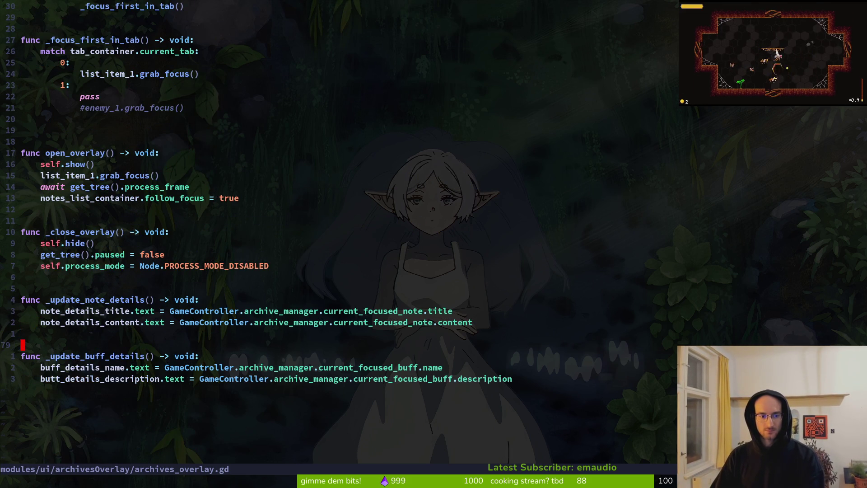
pyautogui.press('o')
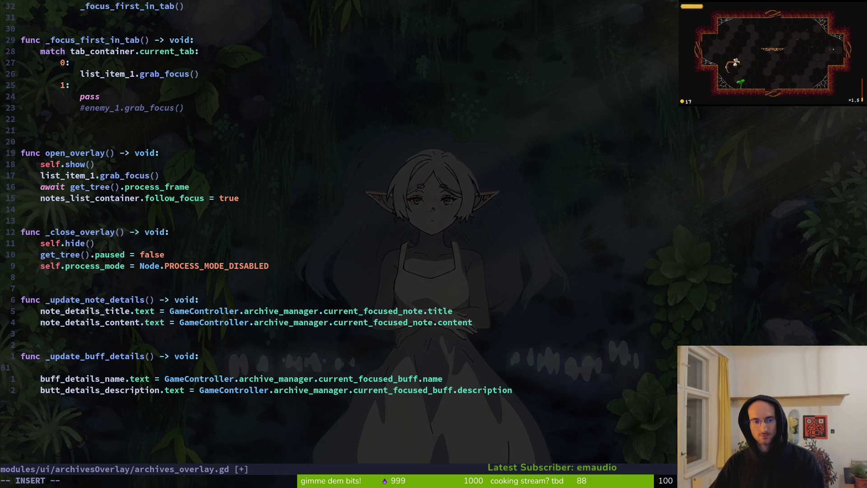
pyautogui.press('Escape')
pyautogui.press('d')
pyautogui.press('d')
pyautogui.hotkey('ctrl', 's')
pyautogui.press('k')
pyautogui.press('space')
pyautogui.press('f')
pyautogui.press('f')
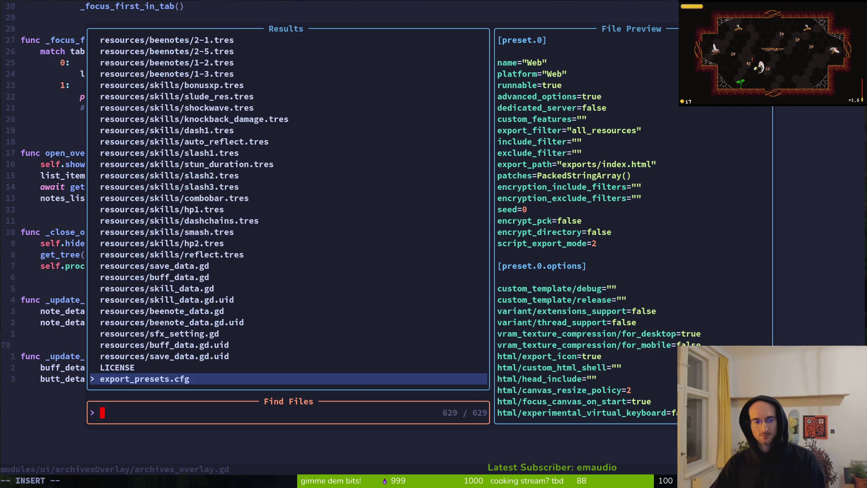
pyautogui.write('bufwiki')
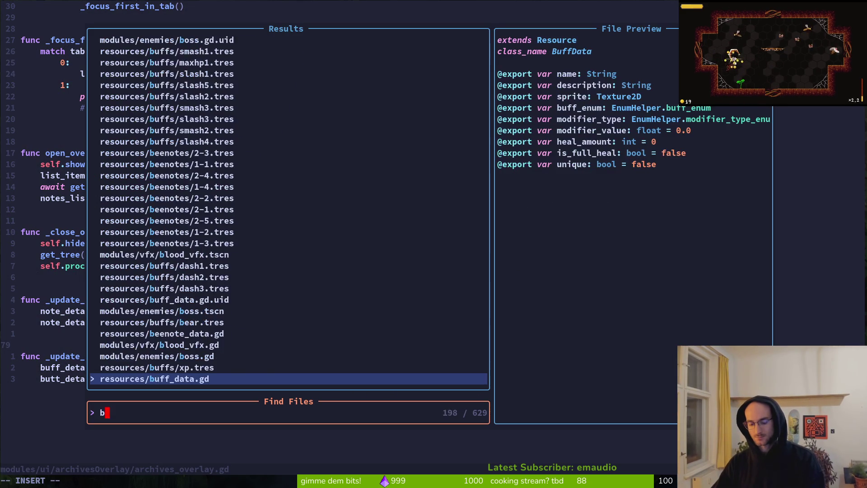
pyautogui.press('Return')
pyautogui.press('j')
pyautogui.press('k')
pyautogui.press('k')
pyautogui.press('j')
pyautogui.press('j')
pyautogui.press('j')
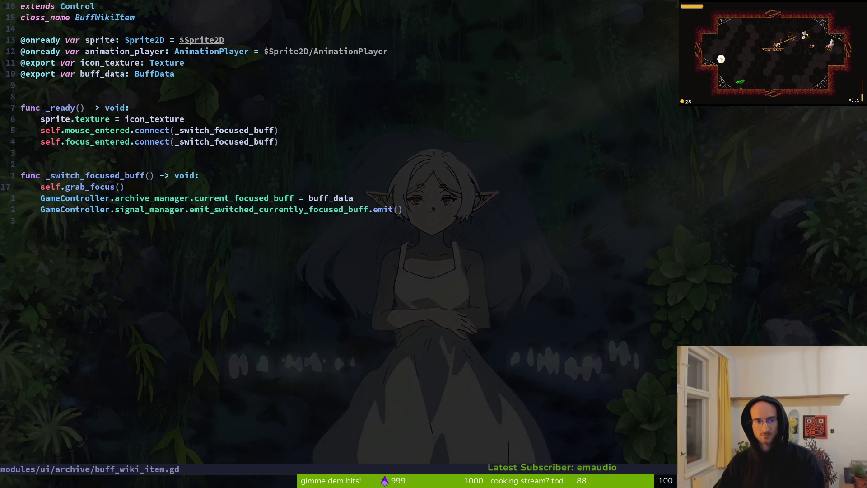
# - Add an animation_player.play("focused") line to buff_wiki_item.gd and save
pyautogui.write('oanimation_player.')
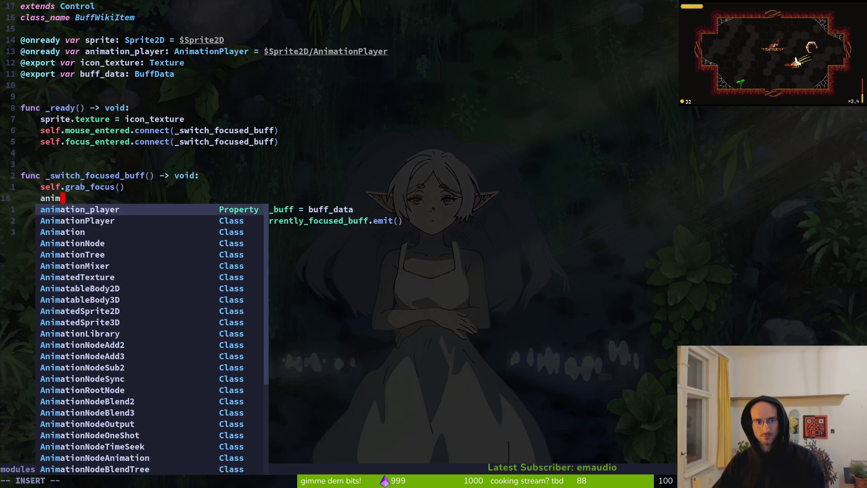
pyautogui.write('play("fo')
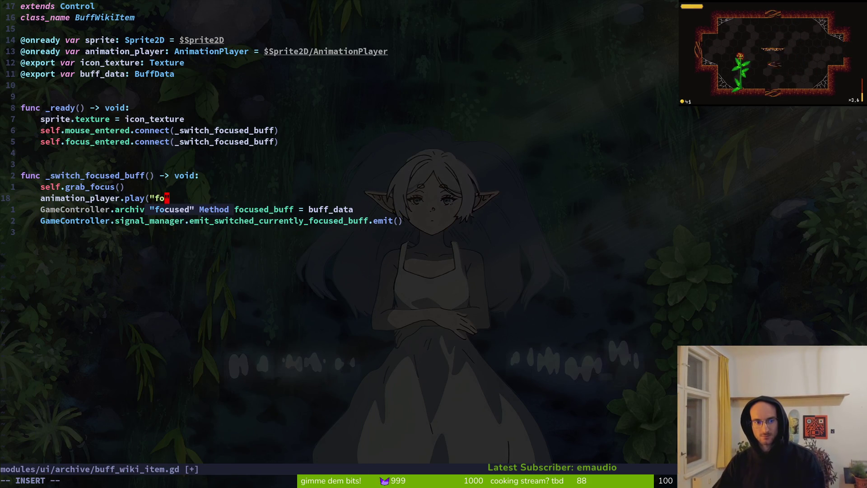
pyautogui.write('sed"c')
pyautogui.press('Escape')
pyautogui.press('s')
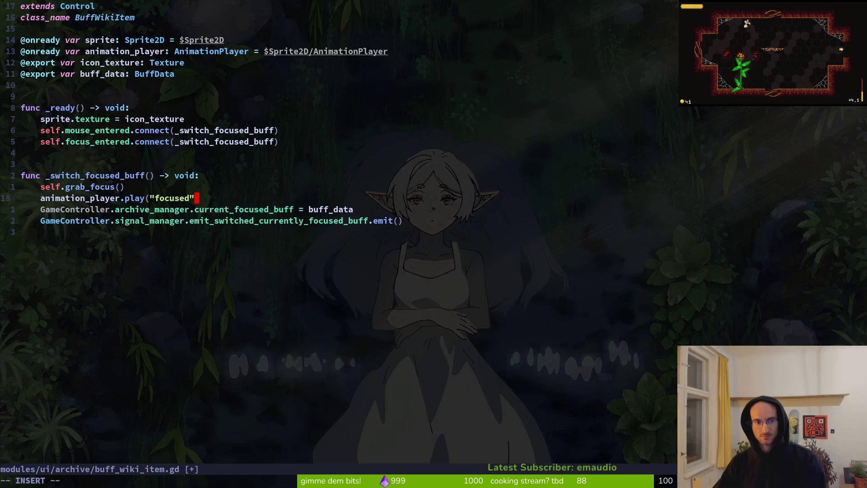
pyautogui.press('Escape')
pyautogui.write(':w')
pyautogui.press('Return')
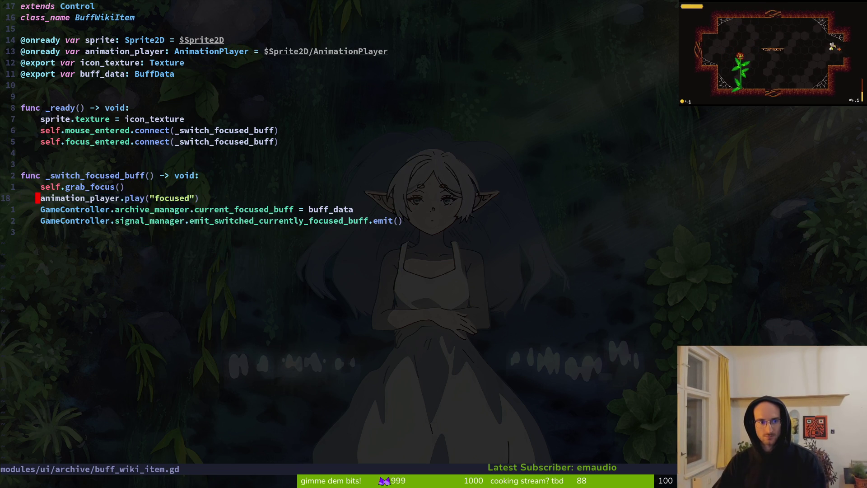
# - Duplicate the focus_entered connection into focus_exited and mouse_exited connection lines
pyautogui.press('k')
pyautogui.press('k')
pyautogui.press('k')
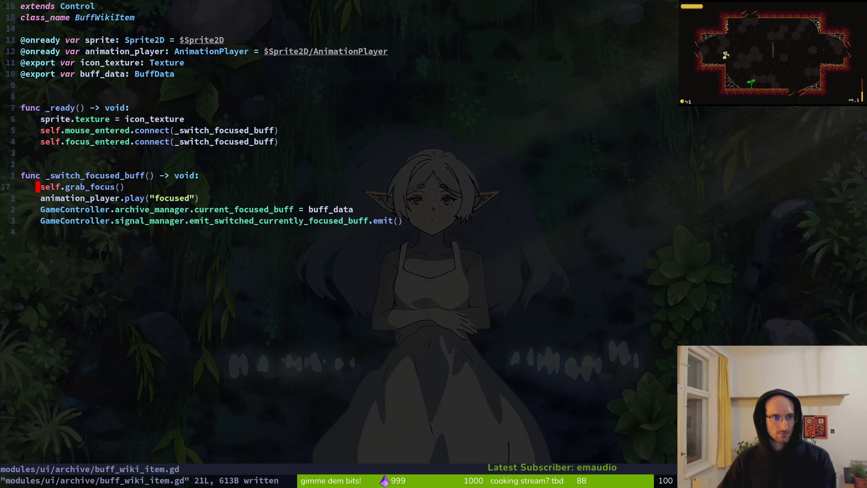
pyautogui.press('k')
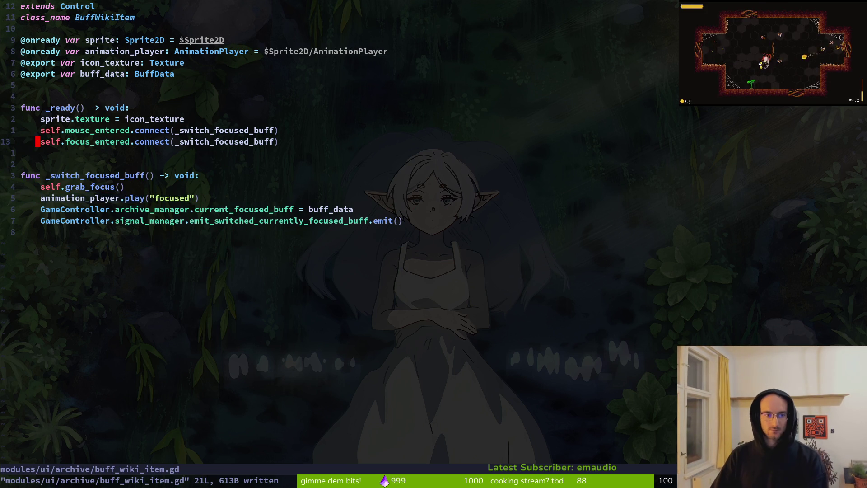
pyautogui.press('V')
pyautogui.press('y')
pyautogui.press('p')
pyautogui.press('w')
pyautogui.press('w')
pyautogui.write('cwfoex')
pyautogui.press('Tab')
pyautogui.press('Escape')
pyautogui.write('Vyp')
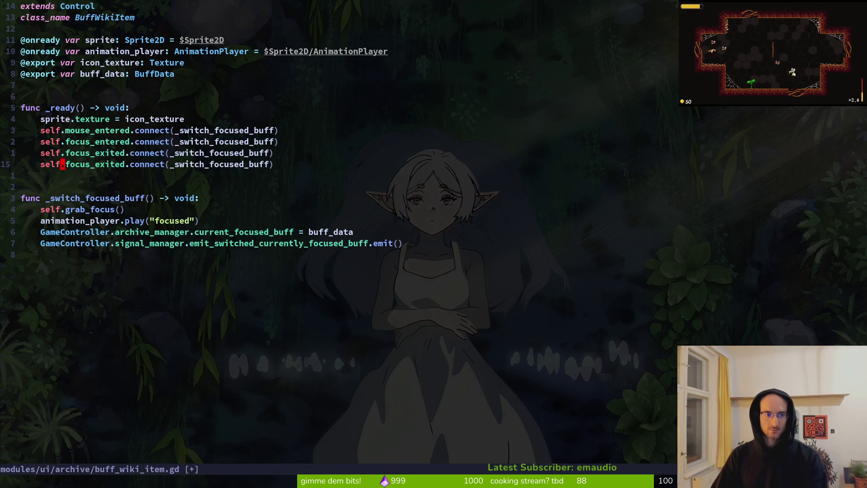
pyautogui.write('cwmouse')
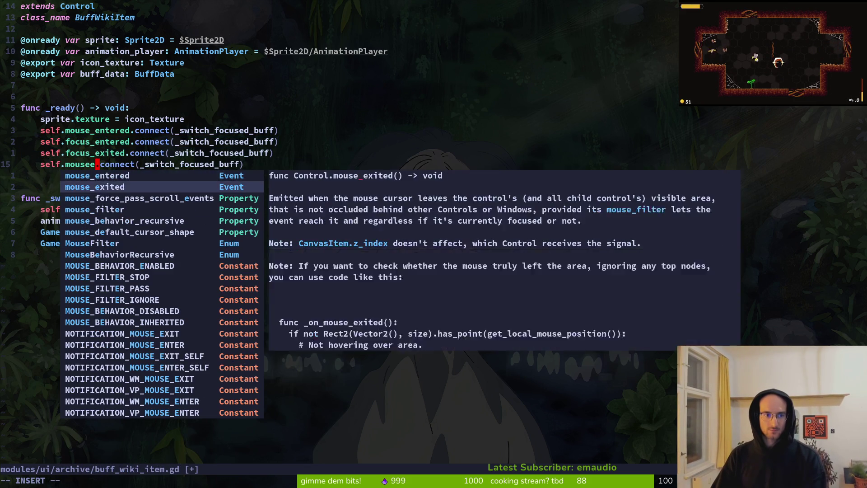
pyautogui.press('Tab')
pyautogui.press('Escape')
# - Make the focus_exited connection call func(): animation_player.play("RESET")
pyautogui.press('k')
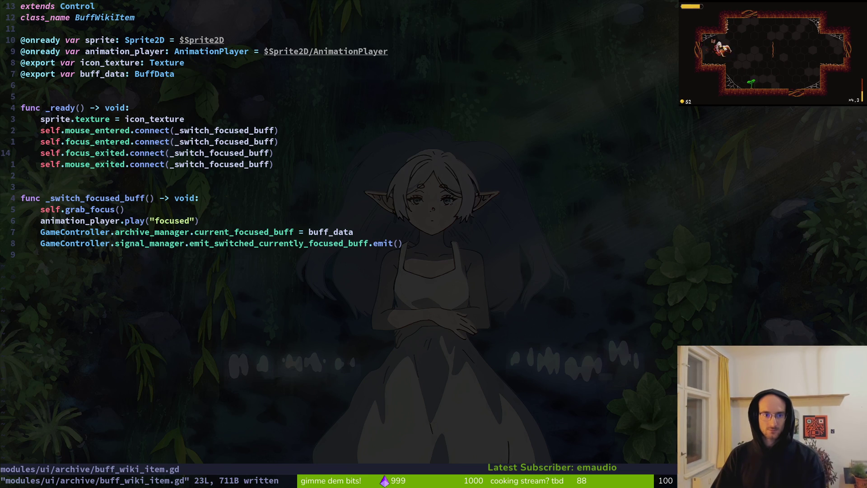
pyautogui.write('ci(')
pyautogui.write('func(')
pyautogui.press('Tab')
pyautogui.write('(): an')
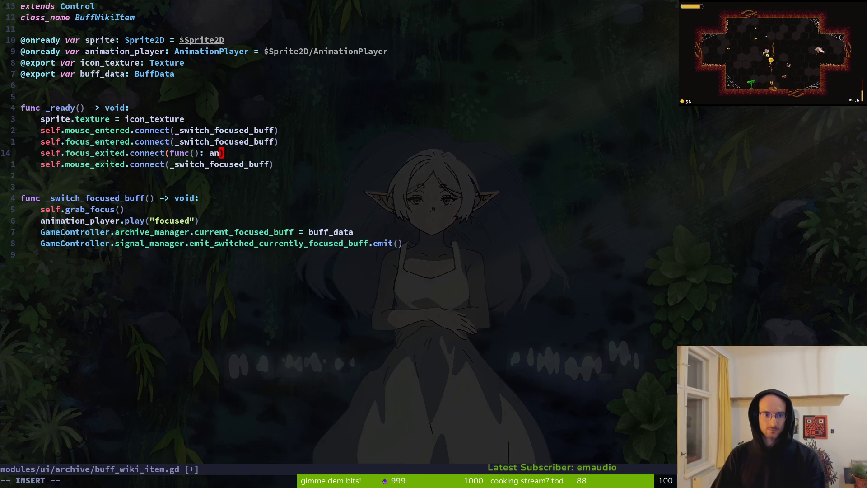
pyautogui.write('im')
pyautogui.press('Tab')
pyautogui.write('.')
pyautogui.press('Tab')
pyautogui.write('"RESET')
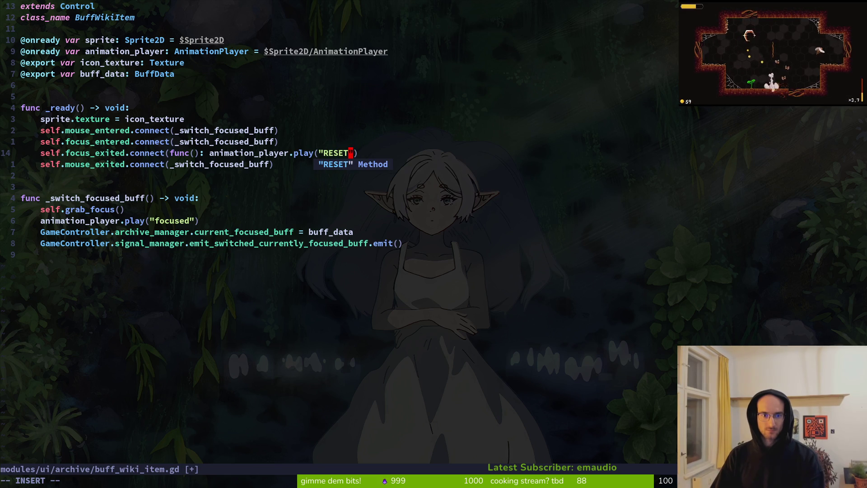
pyautogui.press('Escape')
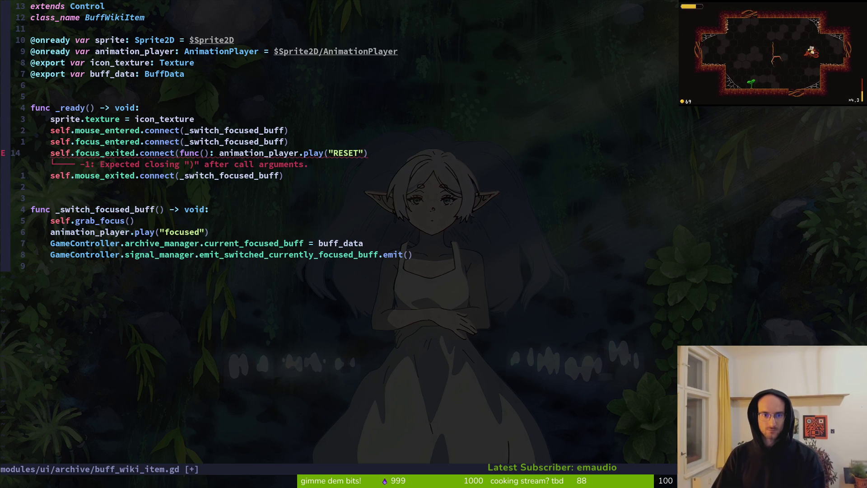
pyautogui.write('a')
pyautogui.write(')')
pyautogui.press('Escape')
pyautogui.press('y')
pyautogui.press('y')
# - Copy that RESET line for mouse_exited, delete the old mouse_exited line, and save with :w
pyautogui.press('p')
pyautogui.write('j')
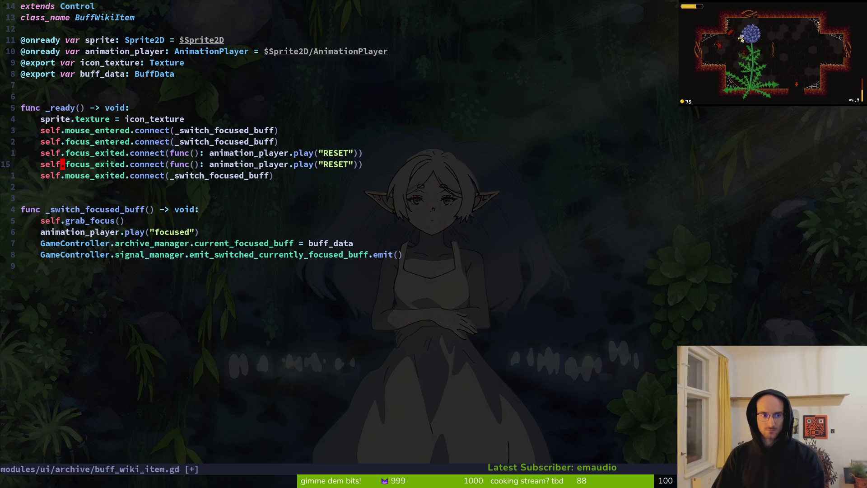
pyautogui.write('wcwmouse')
pyautogui.press('Tab')
pyautogui.press('Return')
pyautogui.press('Escape')
pyautogui.press('j')
pyautogui.press('d')
pyautogui.press('d')
pyautogui.write(':w')
pyautogui.press('Return')
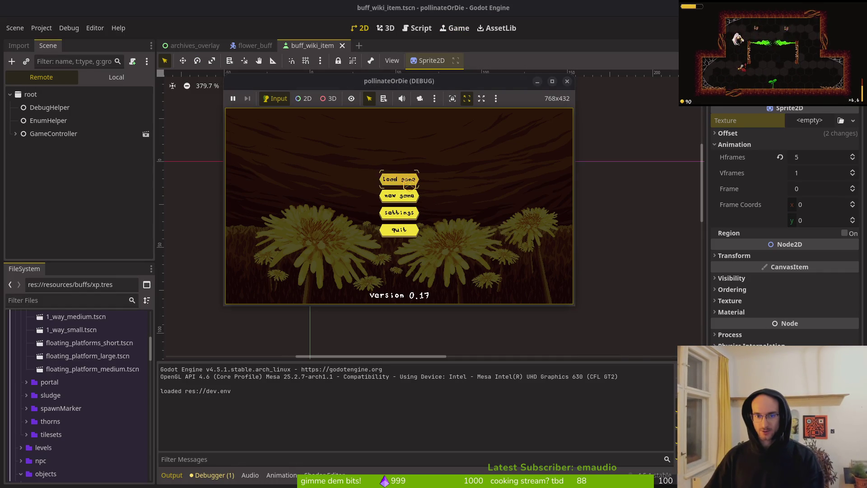
# - Load the saved game, open the buffs archive, and arrow through the slash buffs to check the highlight
pyautogui.click(409, 181)
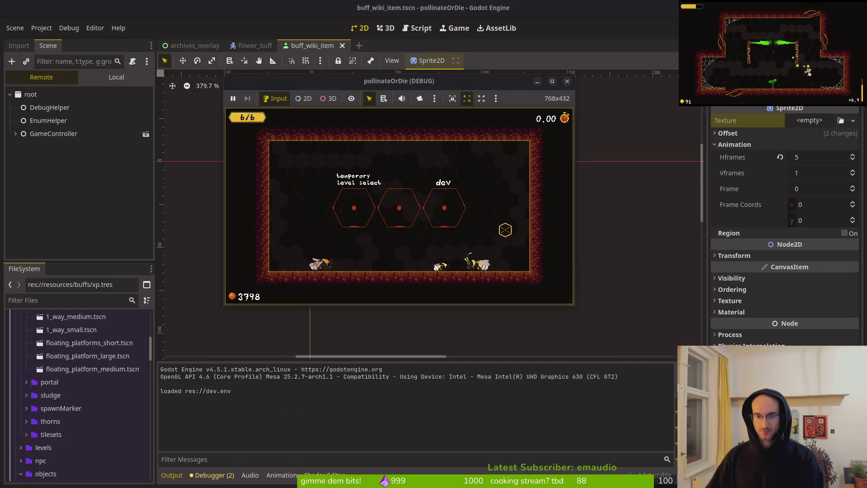
pyautogui.press('e')
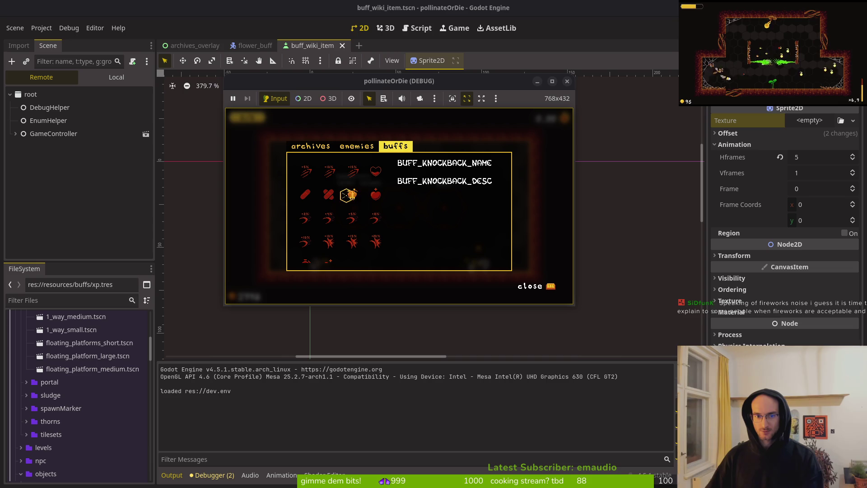
pyautogui.press('Up')
pyautogui.press('Right')
pyautogui.press('Down')
pyautogui.press('Right')
pyautogui.press('Down')
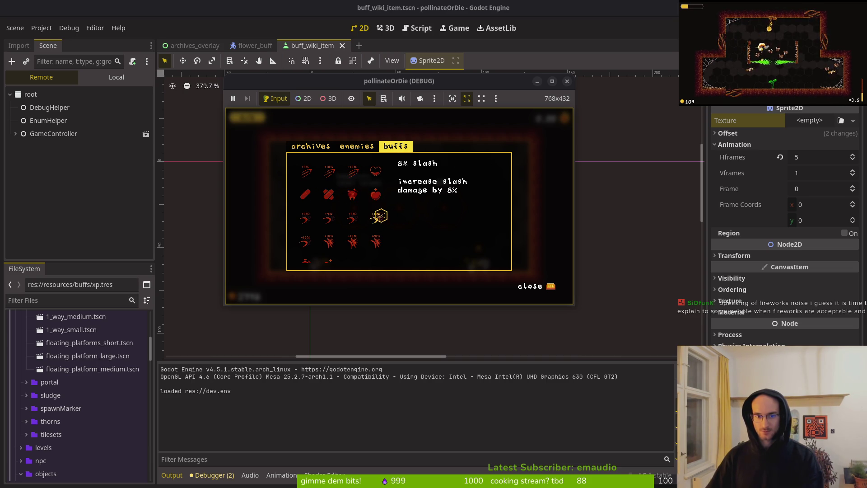
pyautogui.press('Left')
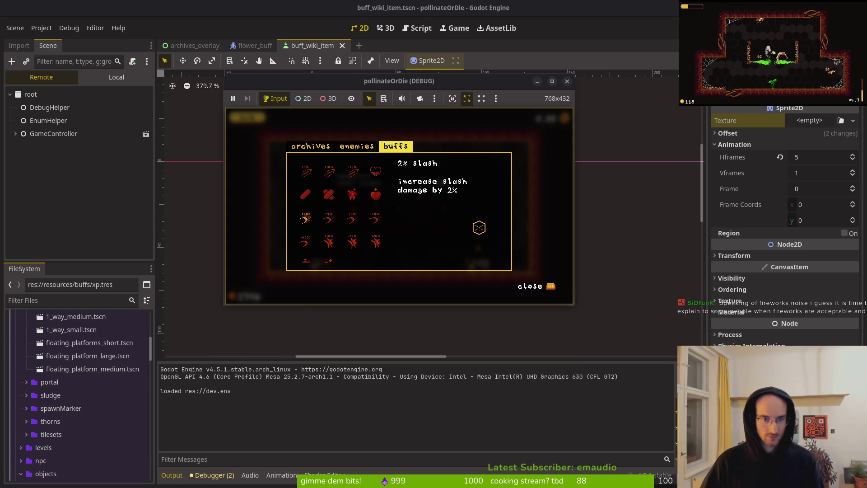
pyautogui.press('Down')
pyautogui.press('Up')
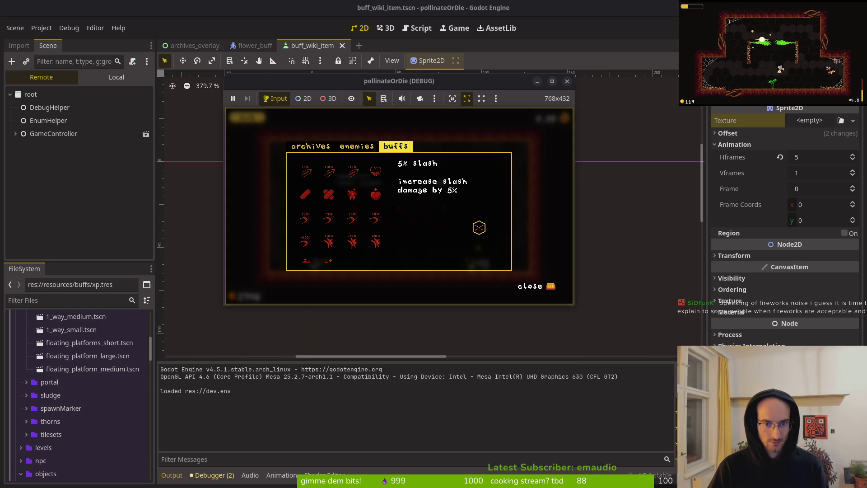
pyautogui.press('Right')
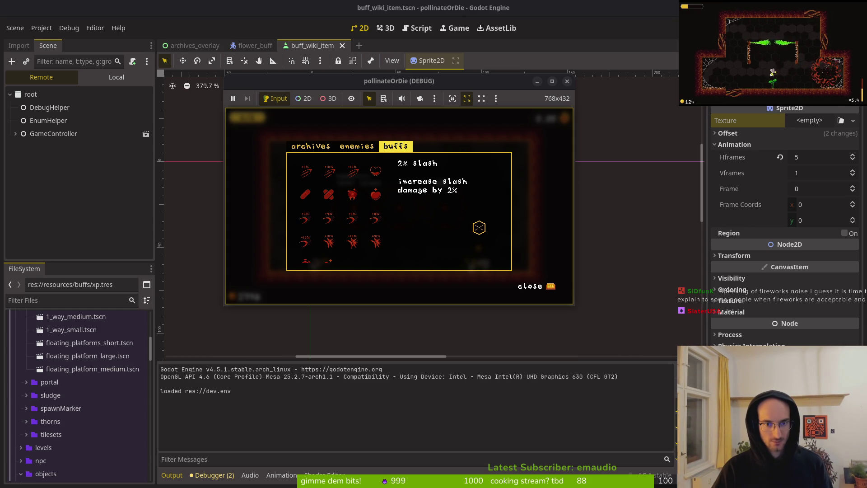
# - Toggle the archive between the enemies and buffs tabs, then stop the game
pyautogui.press('q')
pyautogui.press('e')
pyautogui.press('q')
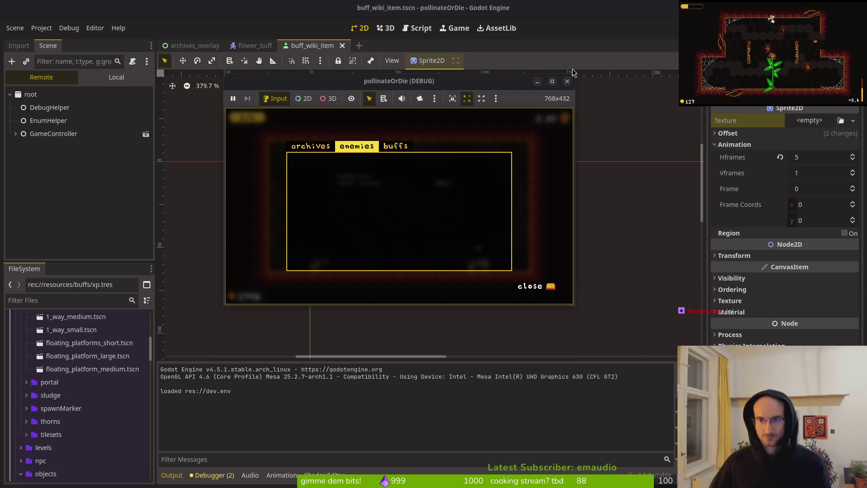
pyautogui.click(567, 81)
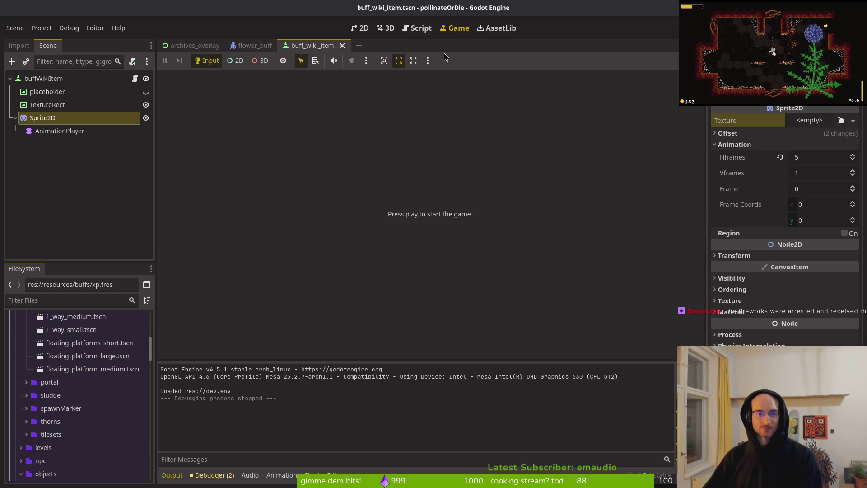
pyautogui.click(14, 119)
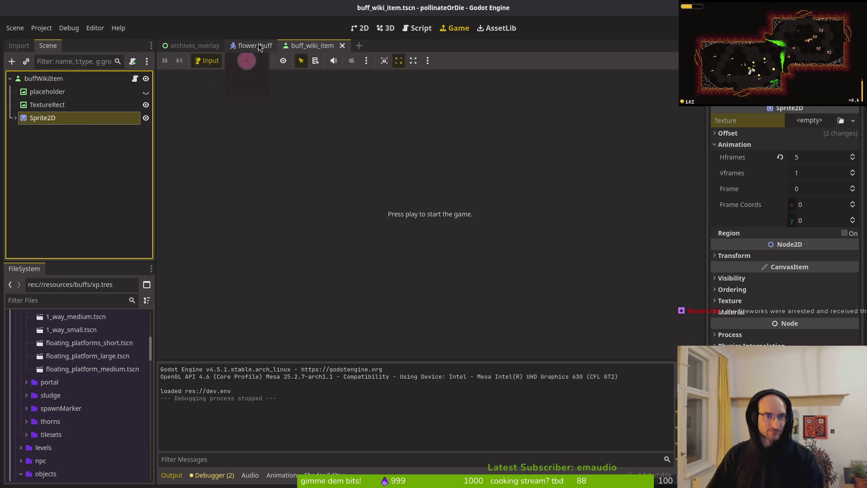
pyautogui.click(258, 45)
pyautogui.click(15, 104)
pyautogui.click(44, 117)
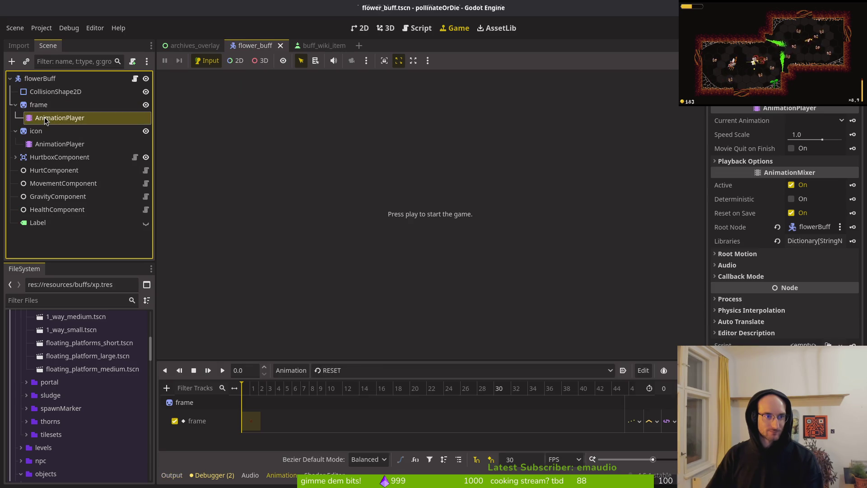
pyautogui.click(348, 370)
pyautogui.click(356, 400)
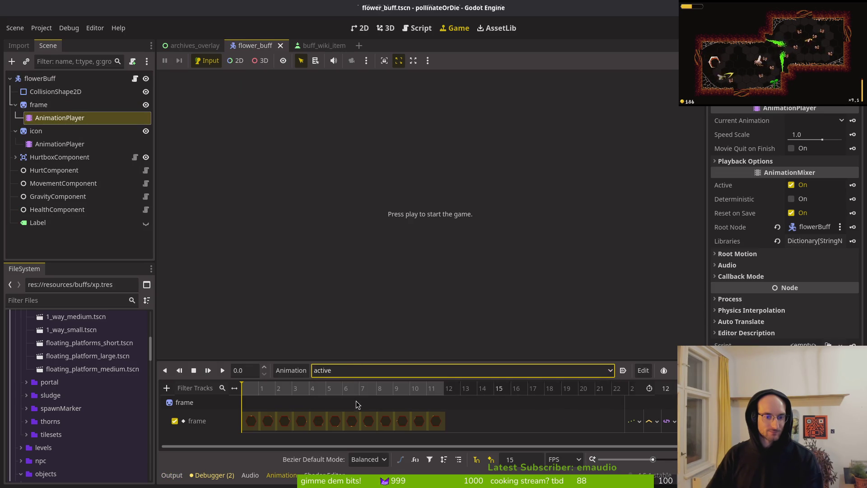
pyautogui.click(353, 371)
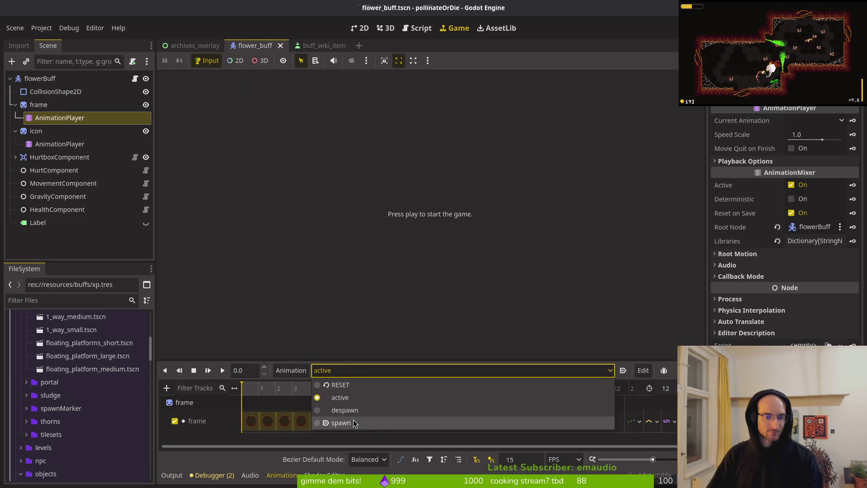
pyautogui.click(353, 423)
pyautogui.click(354, 371)
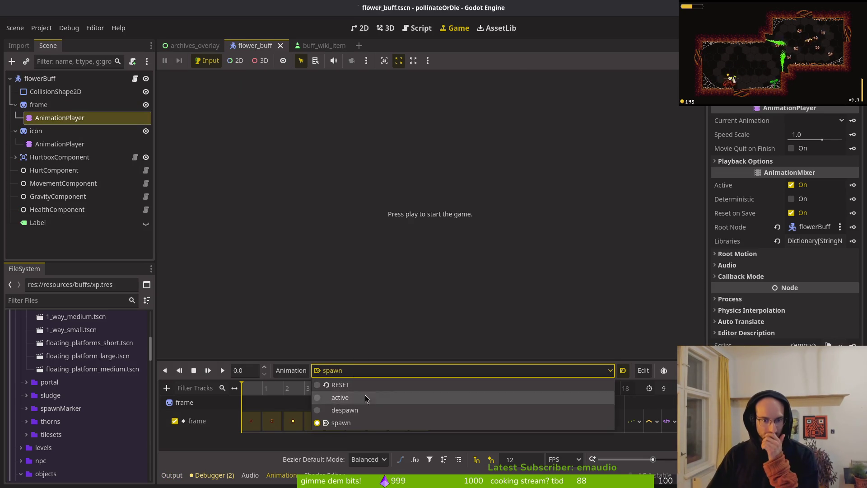
pyautogui.click(361, 408)
pyautogui.click(351, 372)
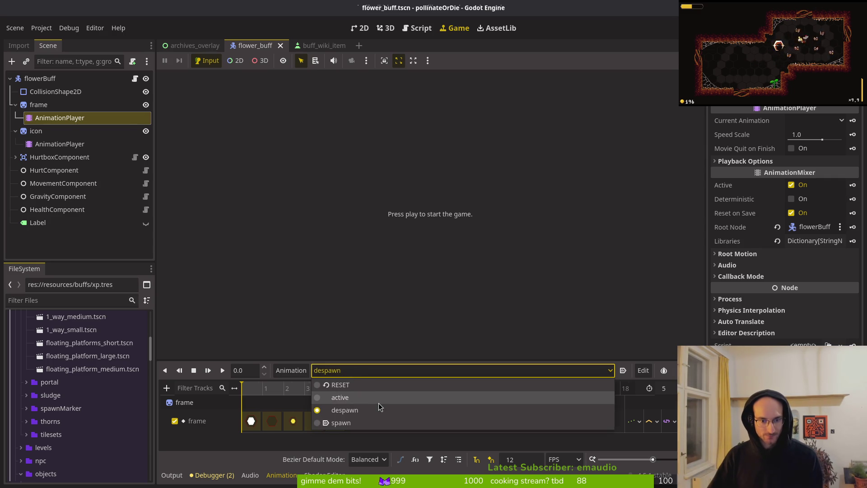
pyautogui.click(378, 402)
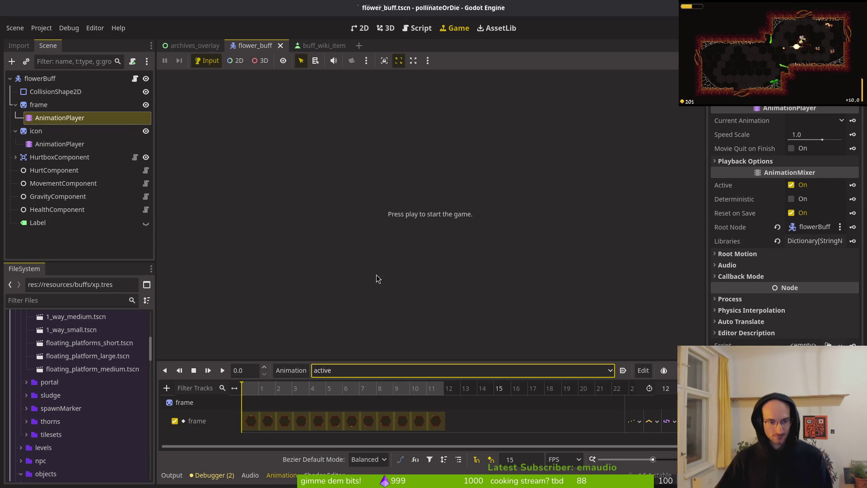
pyautogui.click(356, 370)
pyautogui.click(374, 384)
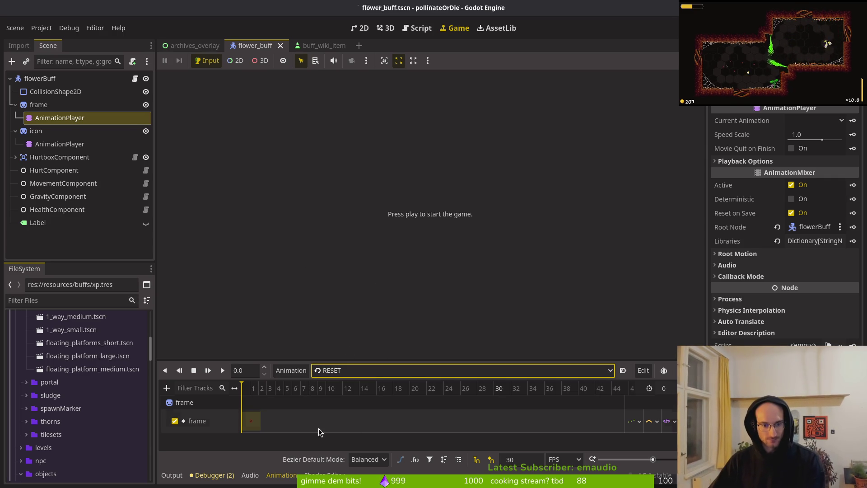
pyautogui.scroll(2, 248, 421)
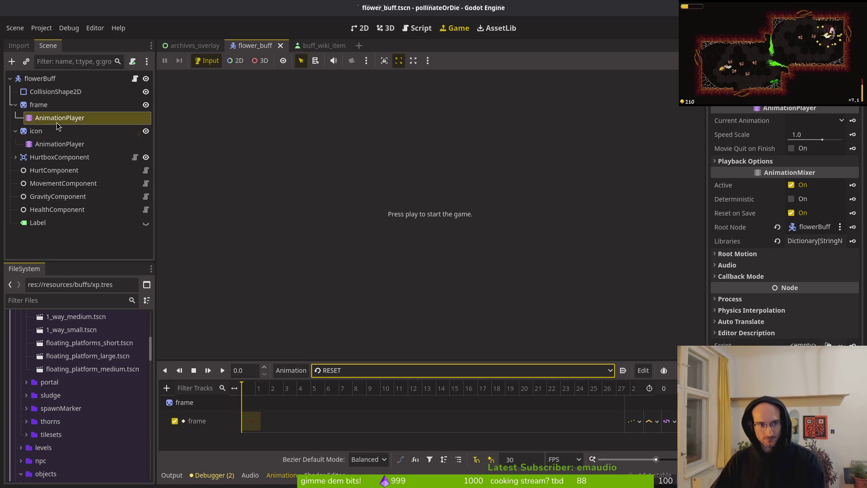
pyautogui.click(15, 104)
pyautogui.click(16, 118)
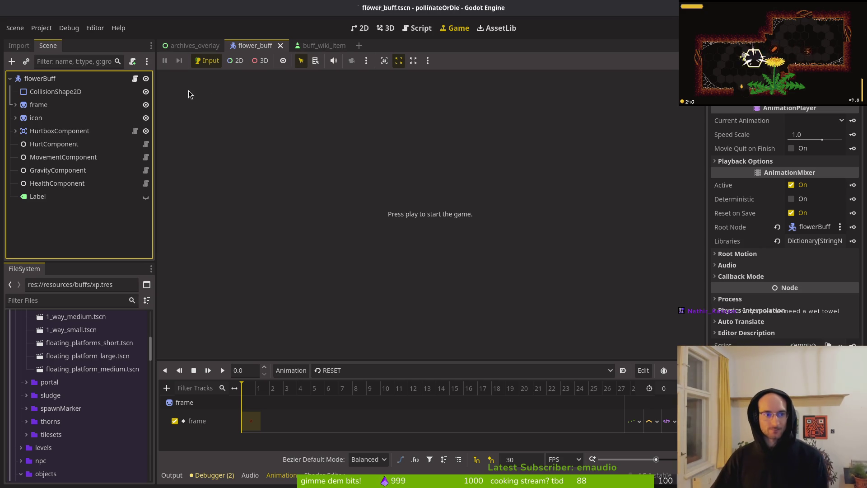
pyautogui.click(318, 45)
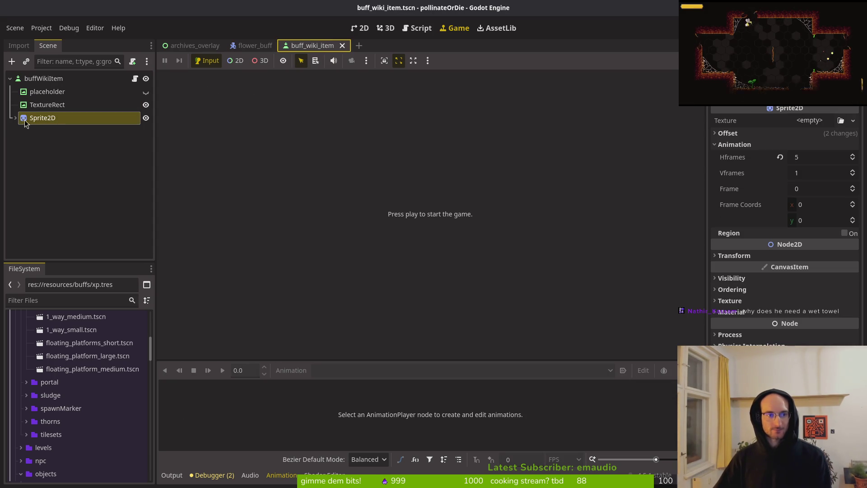
pyautogui.click(44, 78)
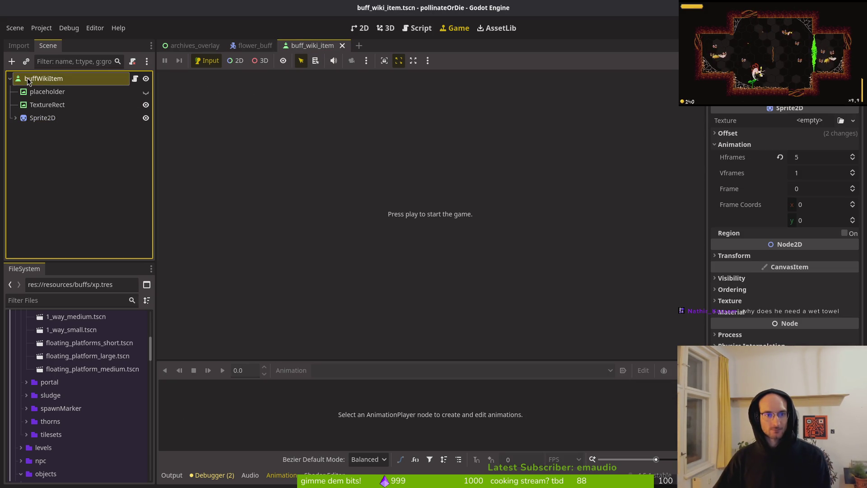
pyautogui.click(361, 28)
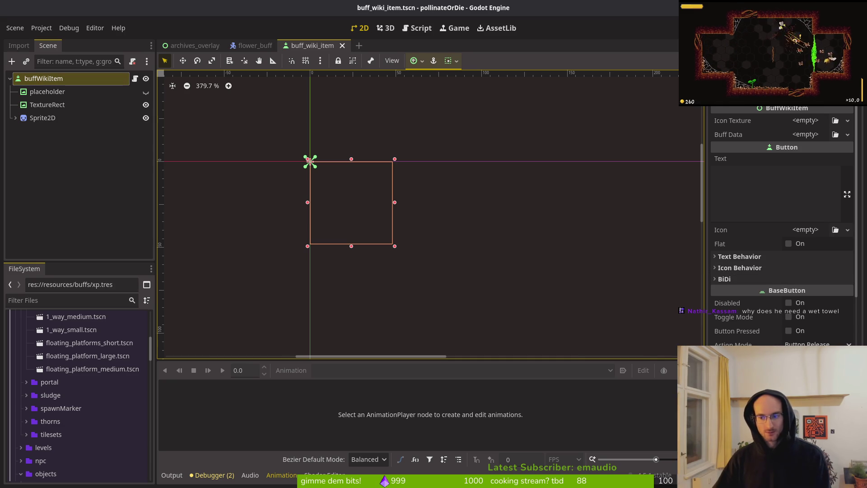
pyautogui.scroll(-5, 781, 226)
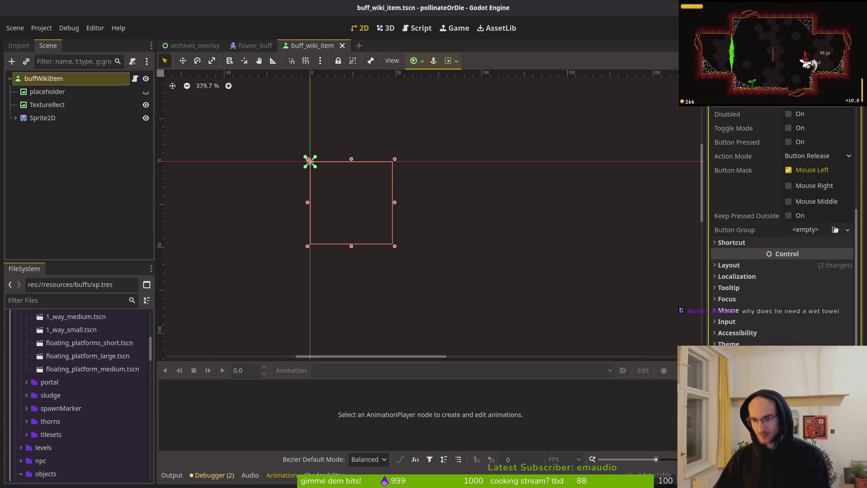
pyautogui.scroll(-1, 781, 225)
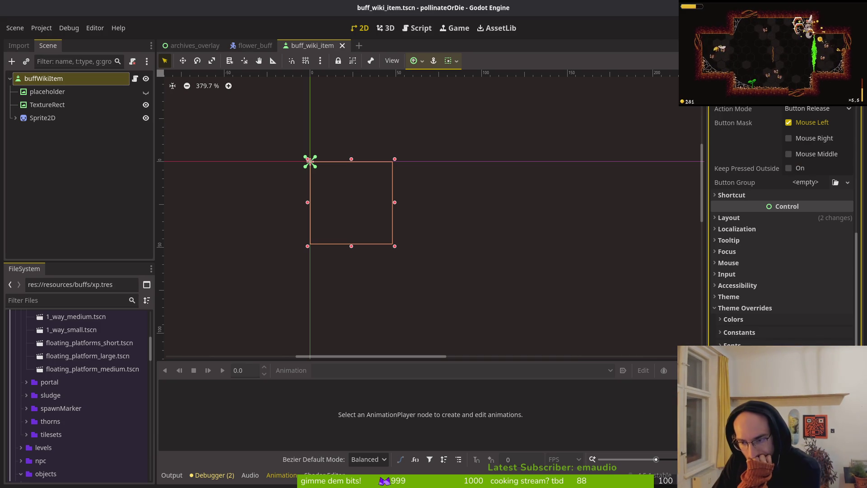
pyautogui.scroll(-3, 781, 225)
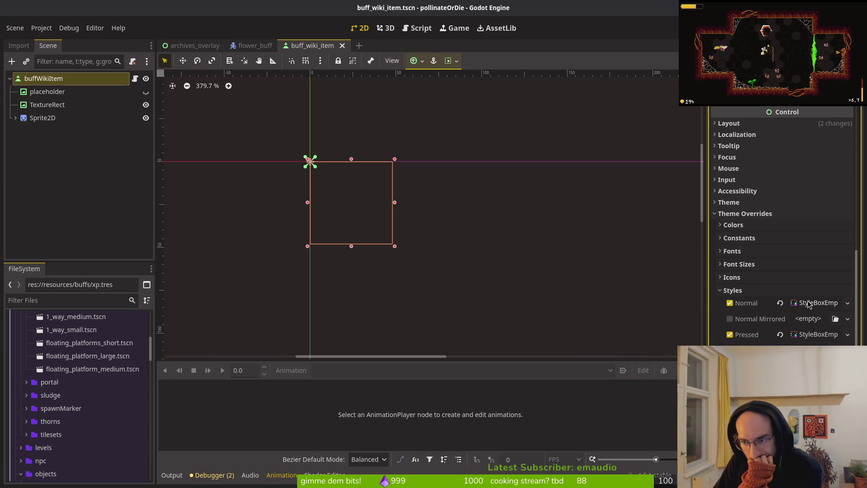
pyautogui.scroll(1, 777, 298)
pyautogui.click(753, 280)
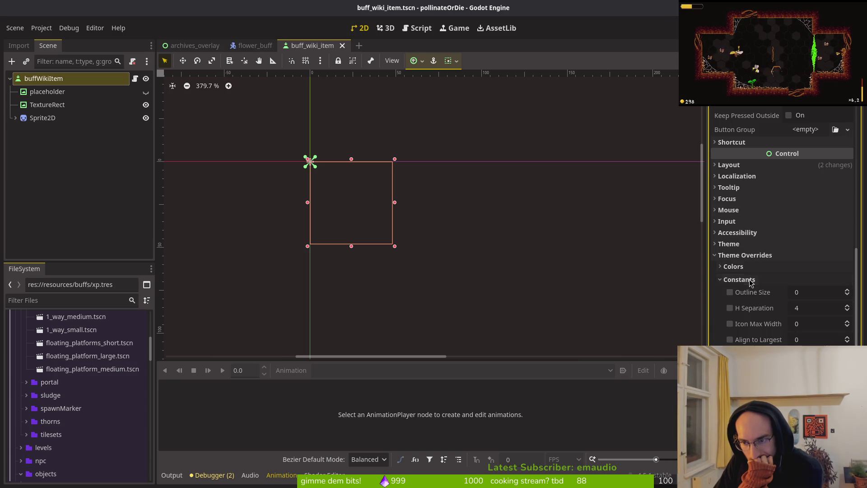
pyautogui.click(757, 280)
pyautogui.click(760, 268)
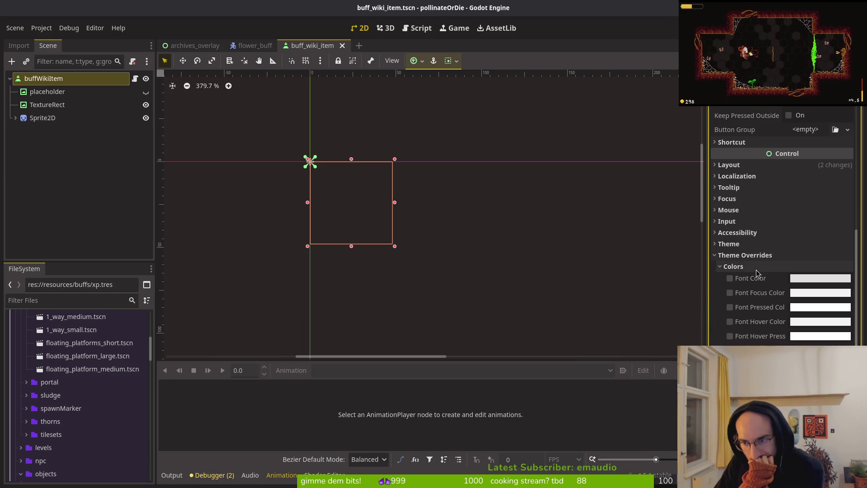
pyautogui.click(757, 266)
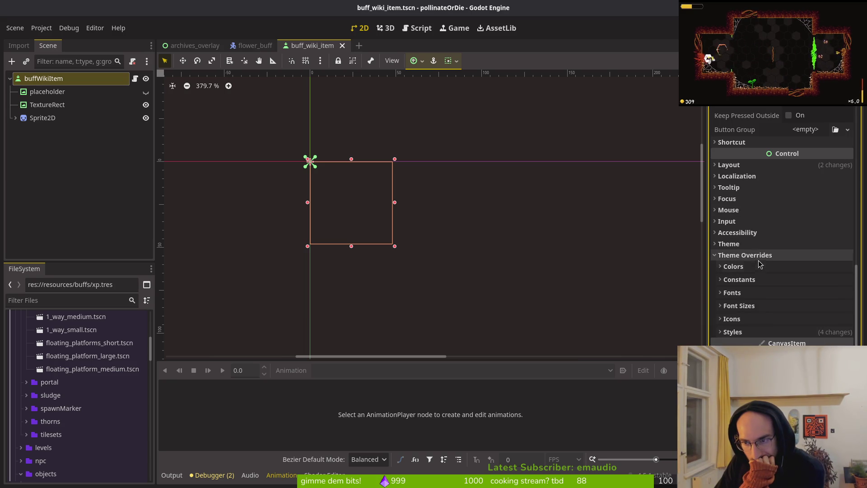
pyautogui.click(757, 256)
pyautogui.click(747, 321)
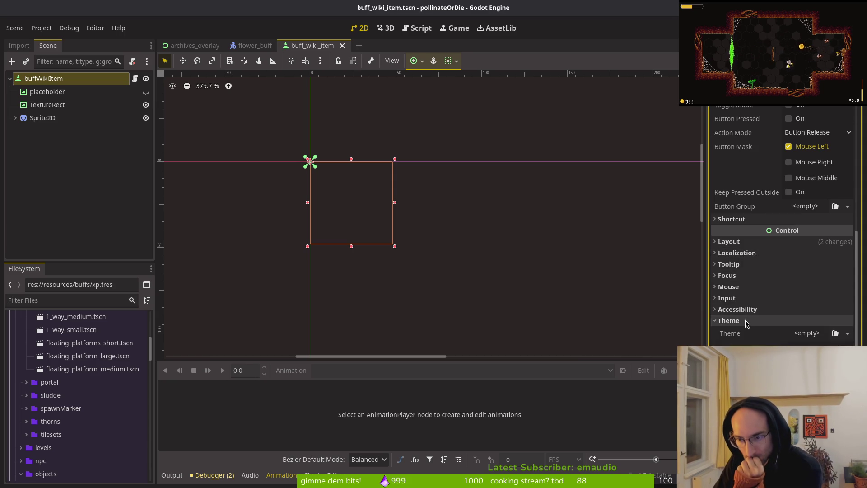
pyautogui.click(750, 321)
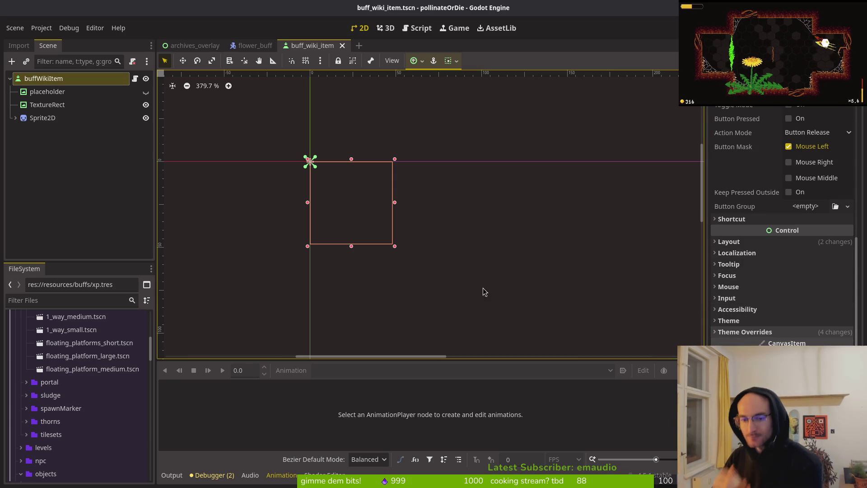
pyautogui.click(60, 79)
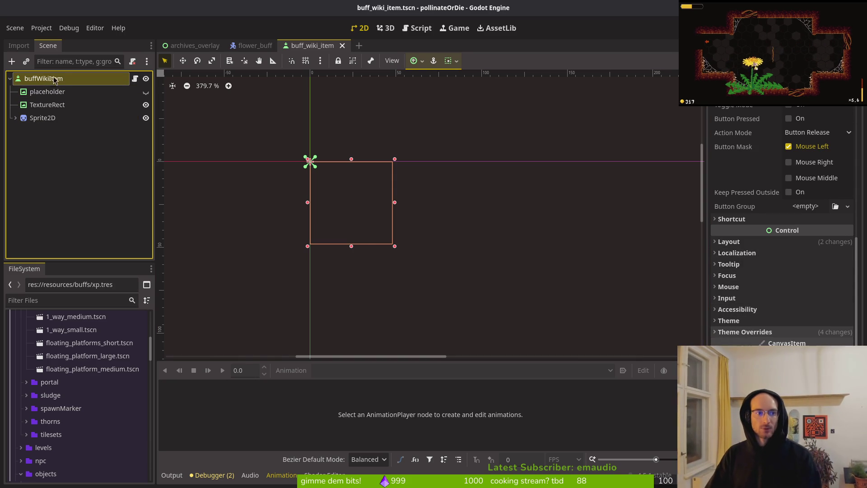
# - Add a MarginContainer child under buffWikiItem, check its margin constant overrides, and save the scene
pyautogui.hotkey('ctrl', 'a')
pyautogui.write('margcont')
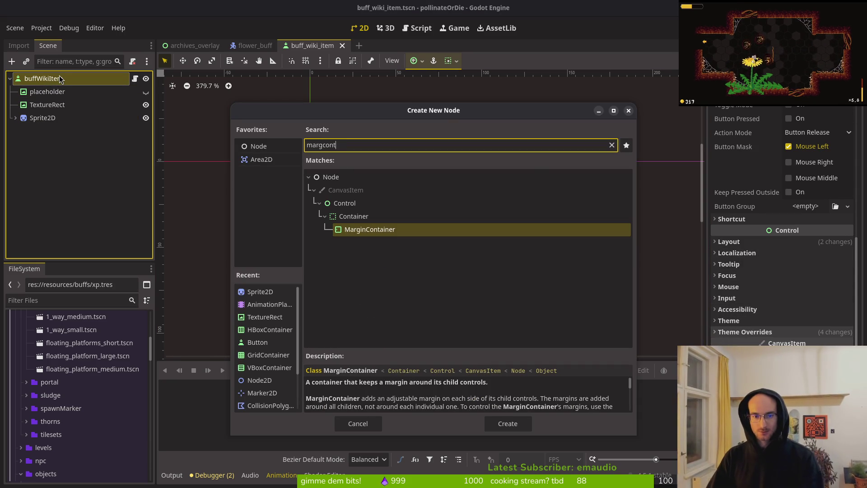
pyautogui.press('Return')
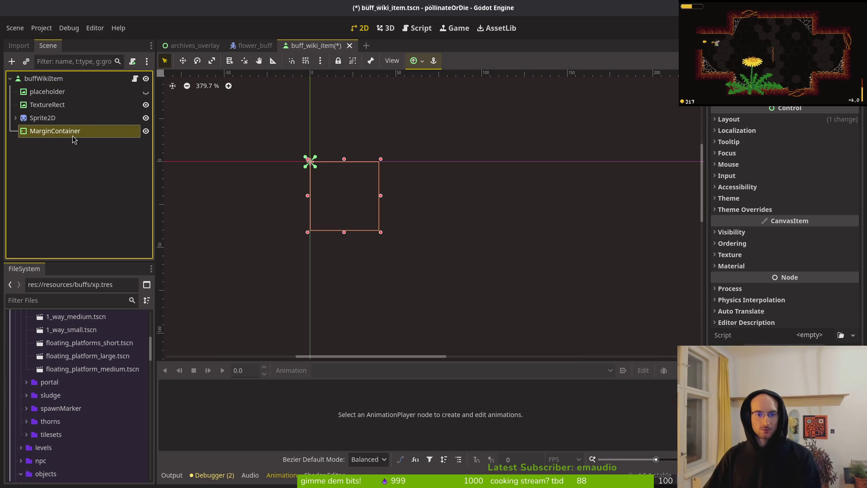
pyautogui.click(761, 210)
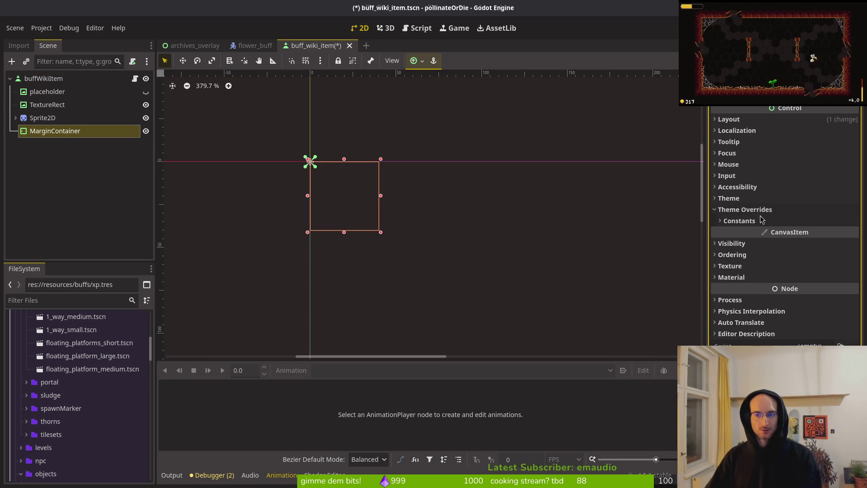
pyautogui.click(743, 223)
pyautogui.click(745, 222)
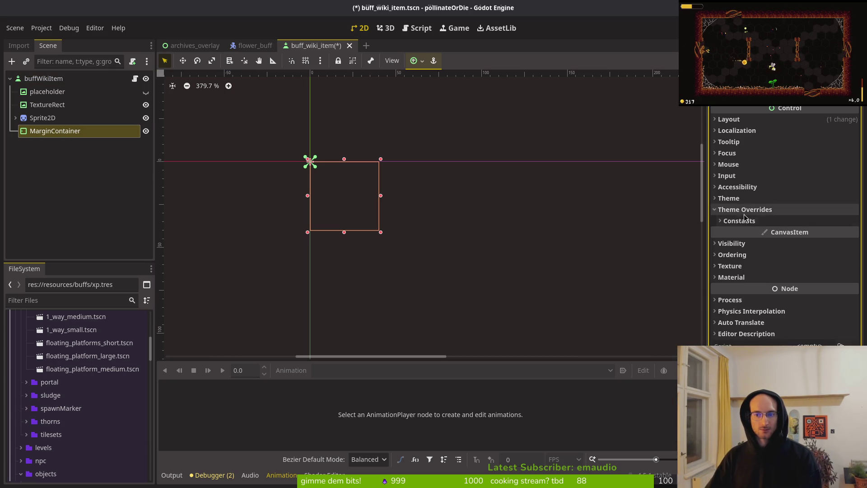
pyautogui.hotkey('ctrl', 's')
pyautogui.click(193, 46)
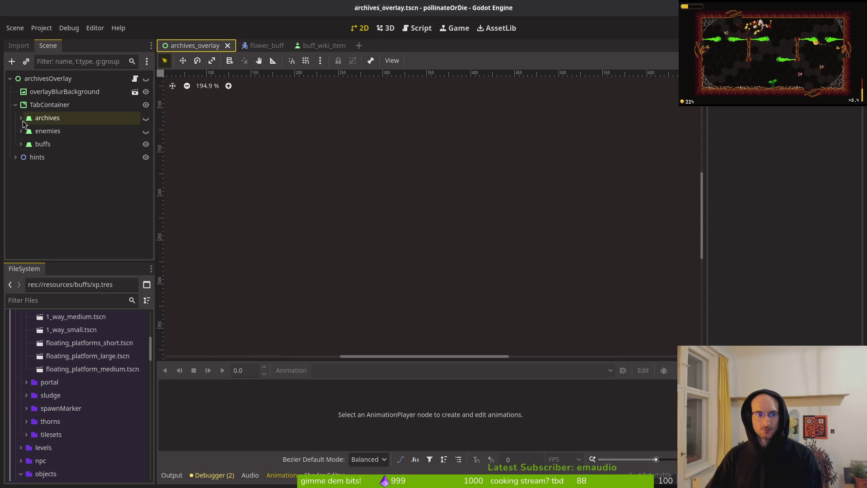
# - Select the TabContainer and expand its Theme Overrides in the Inspector
pyautogui.click(36, 104)
pyautogui.scroll(-3, 738, 249)
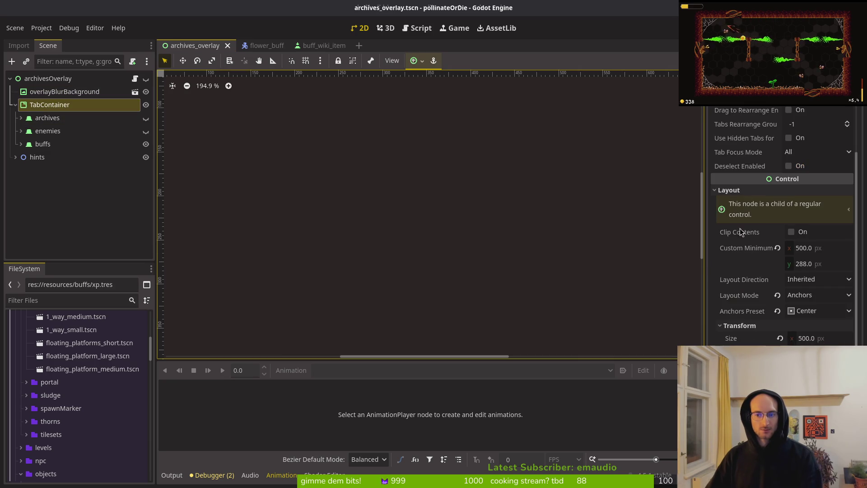
pyautogui.click(729, 190)
pyautogui.click(750, 332)
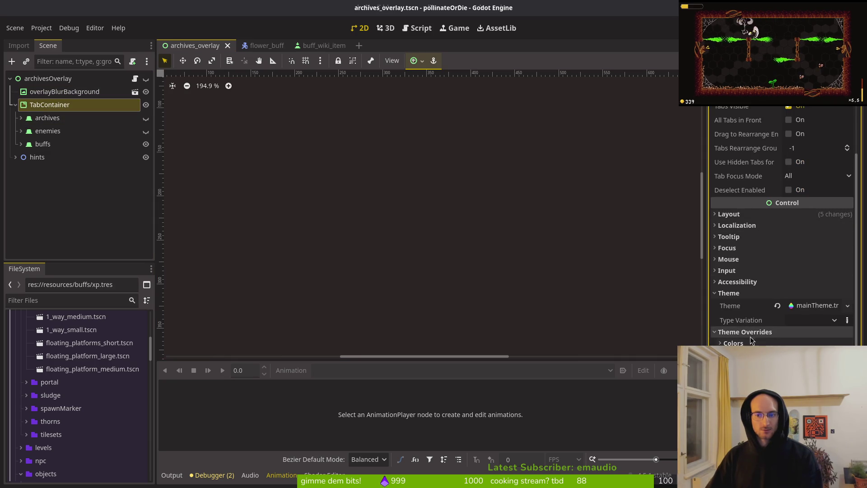
pyautogui.scroll(2, 767, 318)
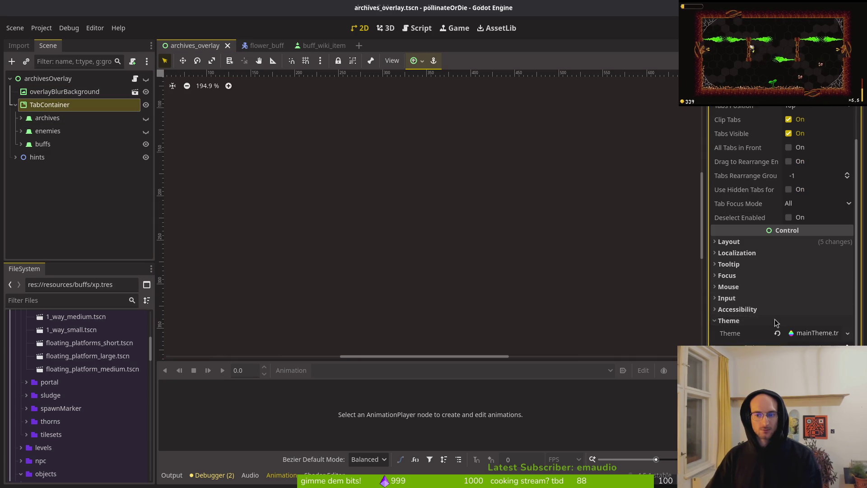
# - Open mainTheme.tres in the theme editor and inspect the TabContainer's panel StyleBoxFlat
pyautogui.click(813, 334)
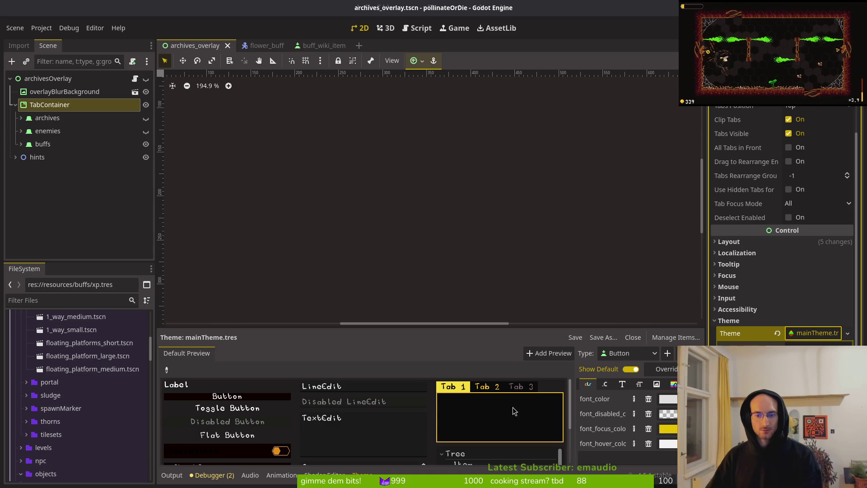
pyautogui.click(627, 355)
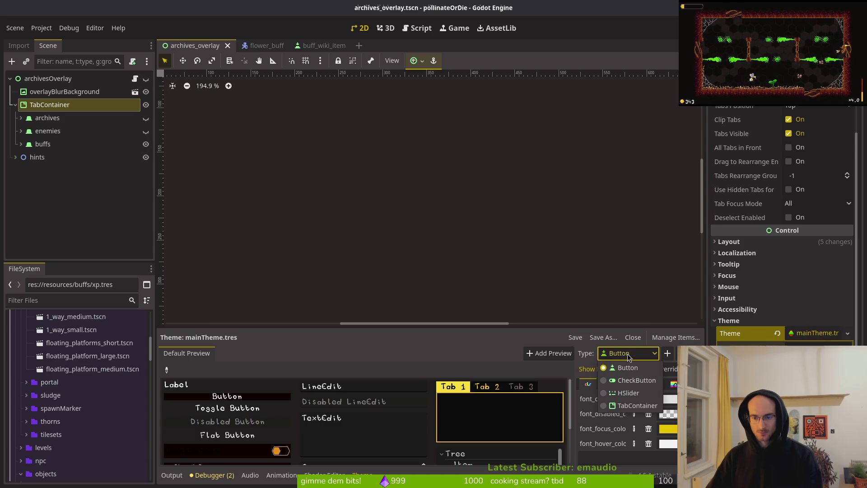
pyautogui.click(633, 405)
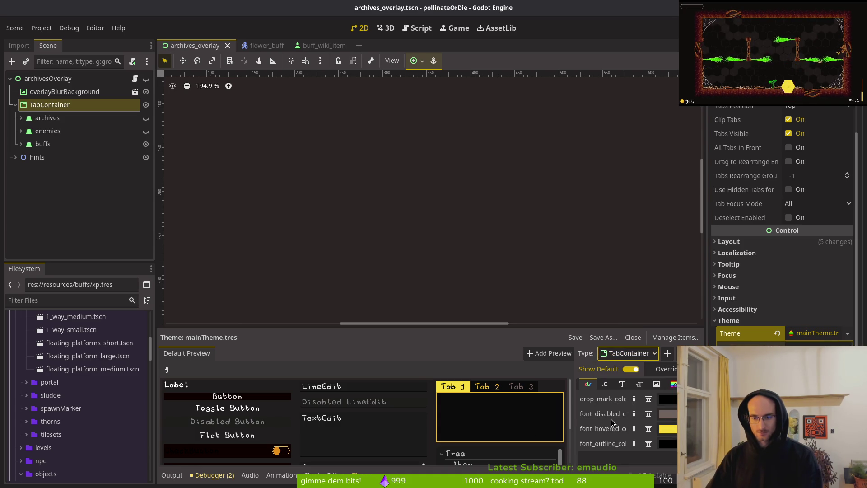
pyautogui.scroll(-1, 611, 422)
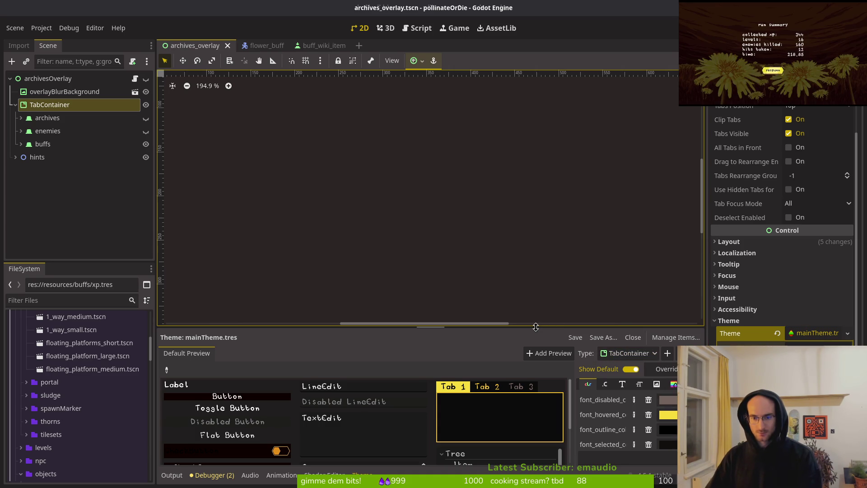
pyautogui.moveTo(535, 327); pyautogui.dragTo(536, 199)
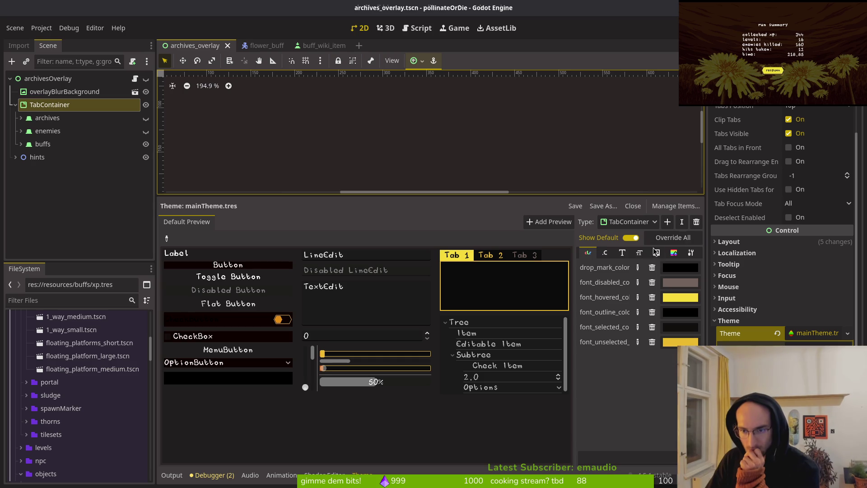
pyautogui.click(673, 253)
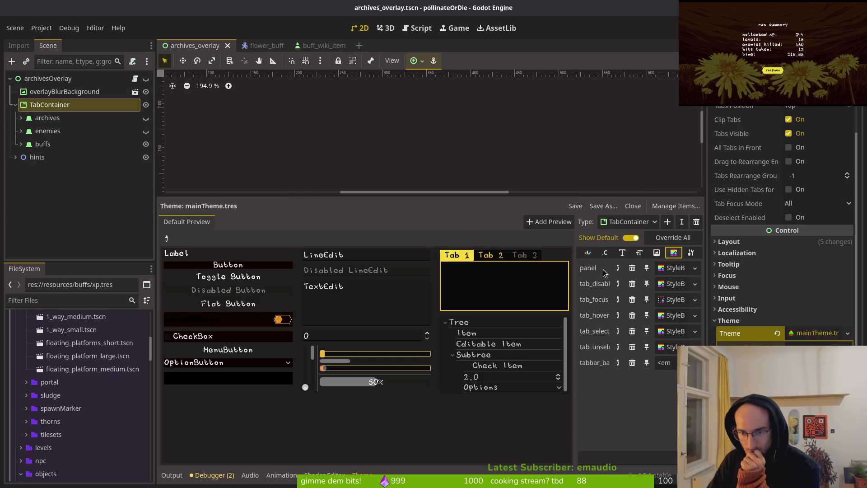
pyautogui.click(676, 271)
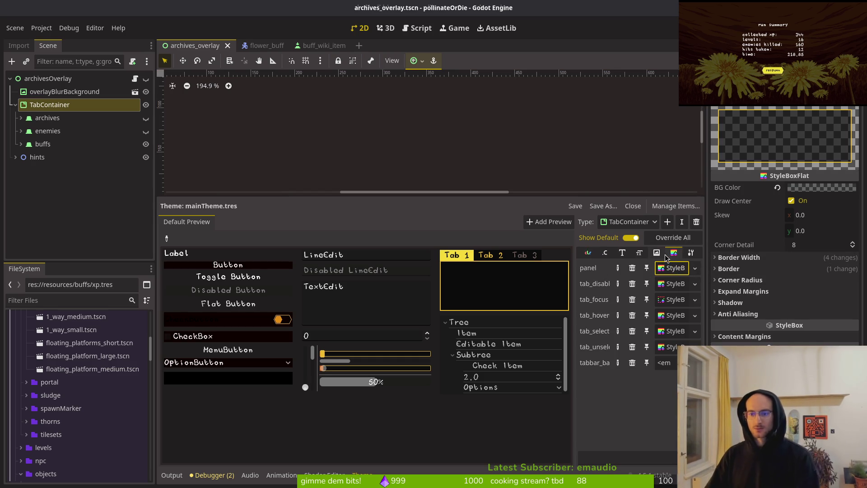
pyautogui.click(772, 70)
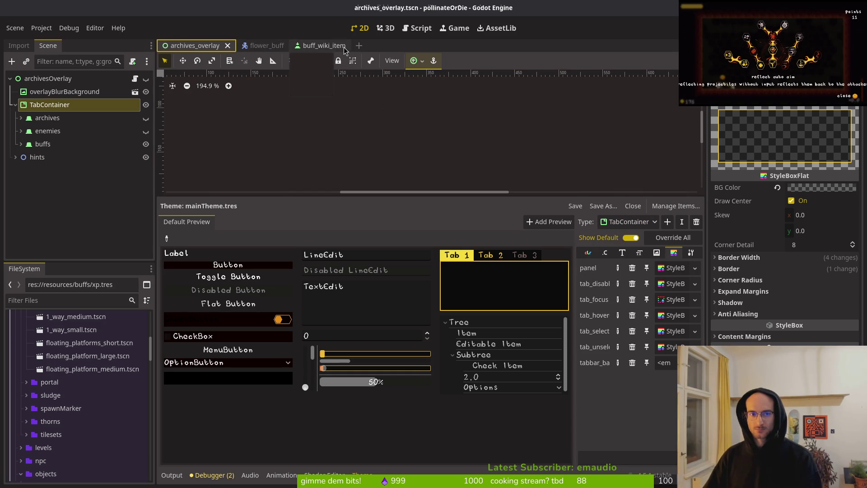
# - Return to buff_wiki_item and review the MarginContainer's margin constant overrides
pyautogui.click(307, 46)
pyautogui.click(61, 121)
pyautogui.click(59, 131)
pyautogui.click(750, 209)
pyautogui.click(751, 221)
pyautogui.click(751, 221)
pyautogui.click(749, 210)
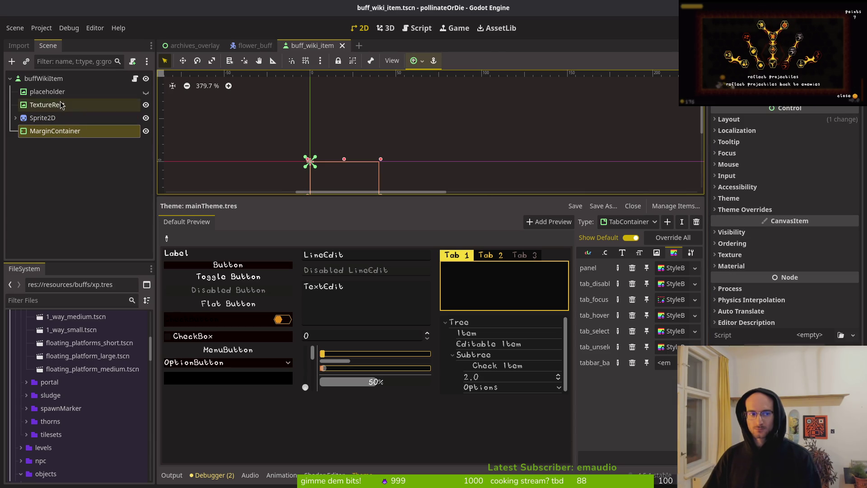
# - Add a PanelContainer child under the buffWikiItem root node
pyautogui.press('Up')
pyautogui.press('Up')
pyautogui.press('Up')
pyautogui.hotkey('ctrl', 'a')
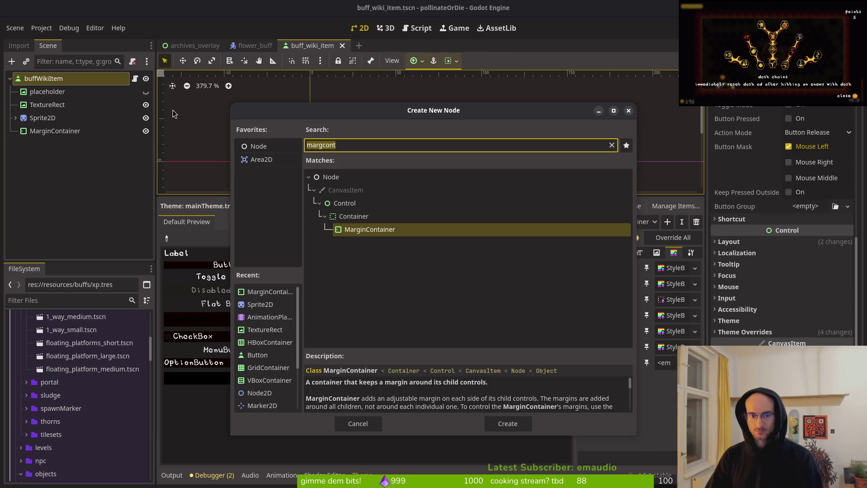
pyautogui.write('border')
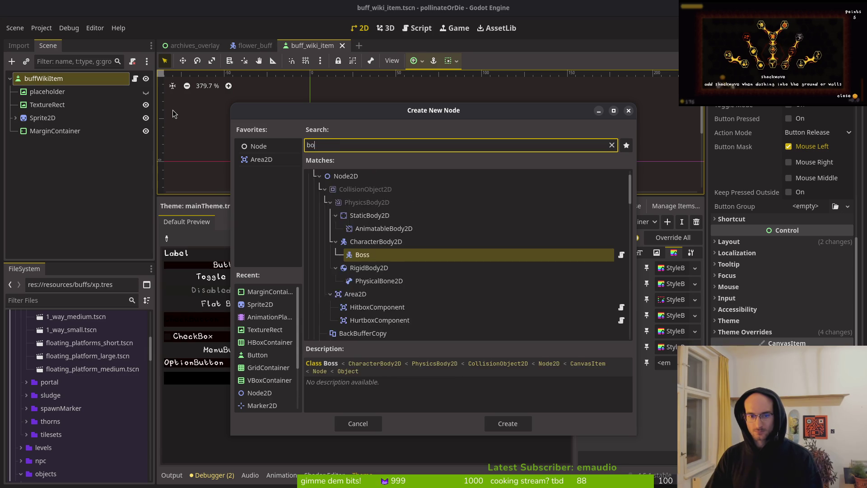
pyautogui.press('BackSpace')
pyautogui.press('BackSpace')
pyautogui.press('BackSpace')
pyautogui.write('x')
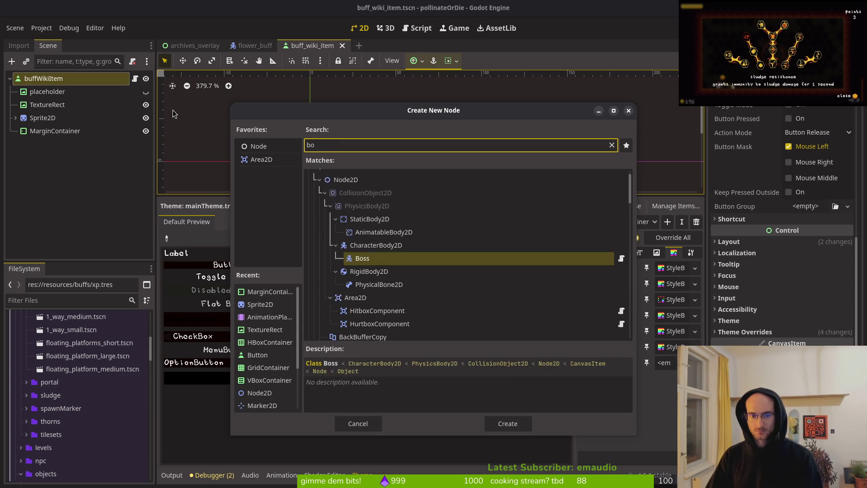
pyautogui.press('BackSpace')
pyautogui.press('BackSpace')
pyautogui.press('BackSpace')
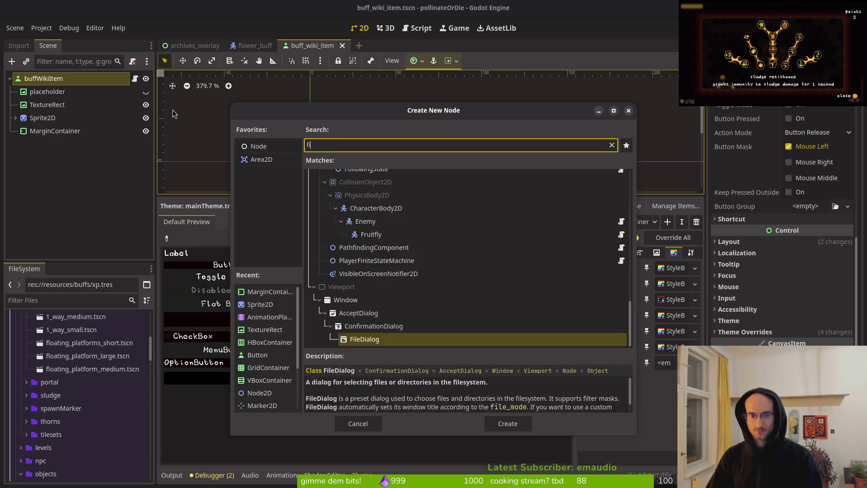
pyautogui.write('panel')
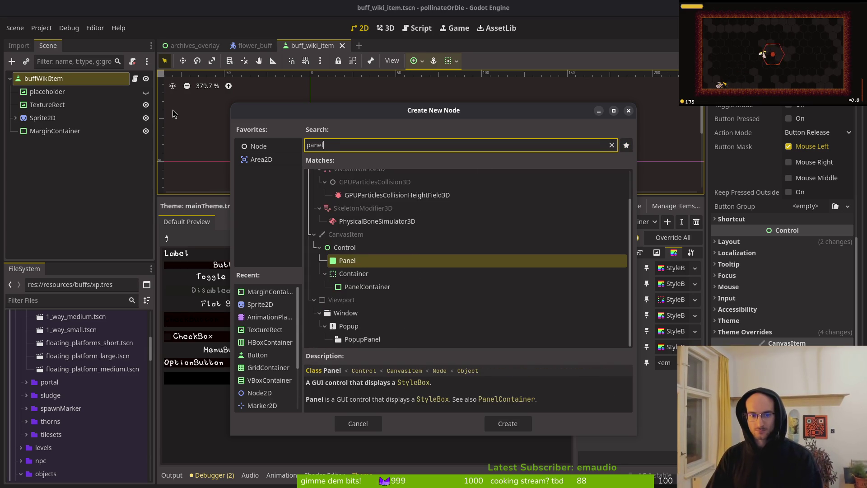
pyautogui.press('Down')
pyautogui.press('Down')
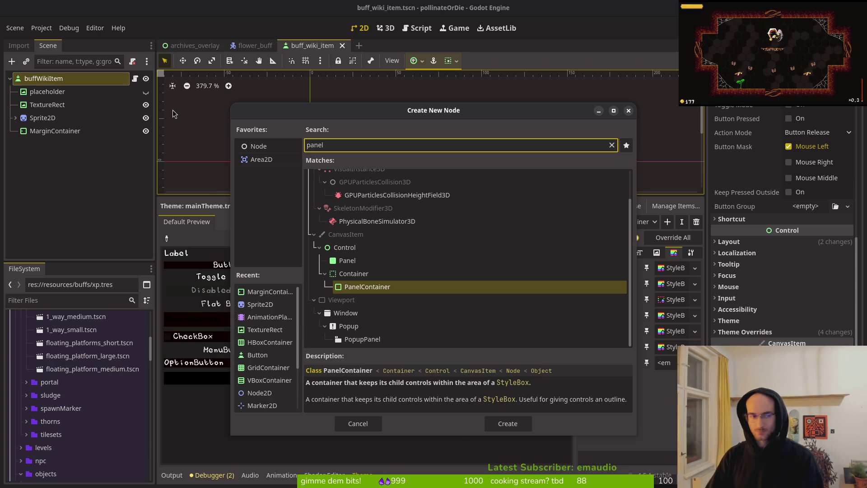
pyautogui.press('Return')
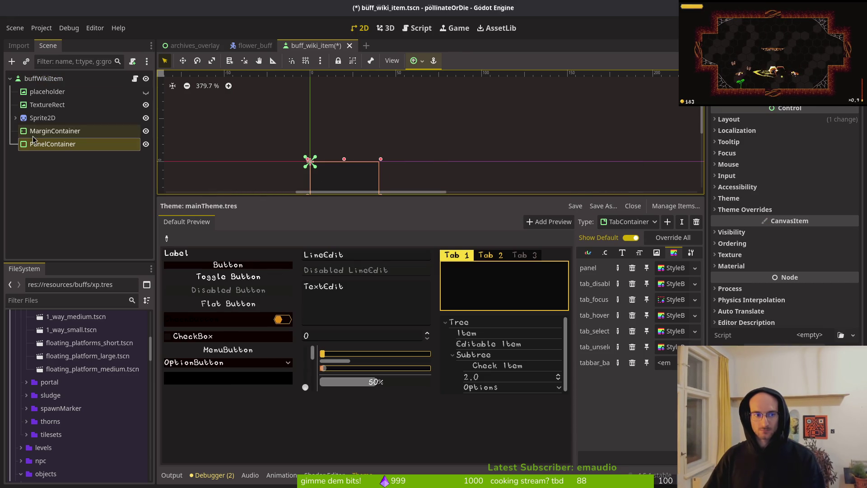
pyautogui.click(39, 78)
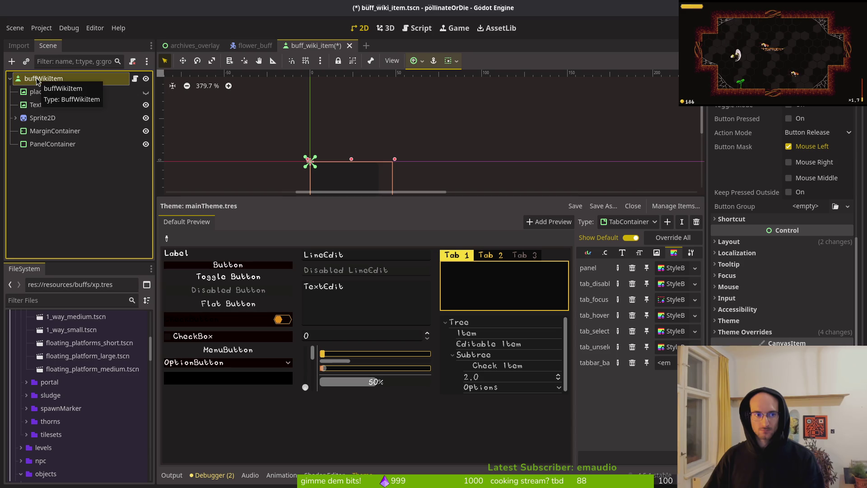
# - Start changing the buffWikiItem root's type to a panel node, then cancel
pyautogui.rightClick(36, 79)
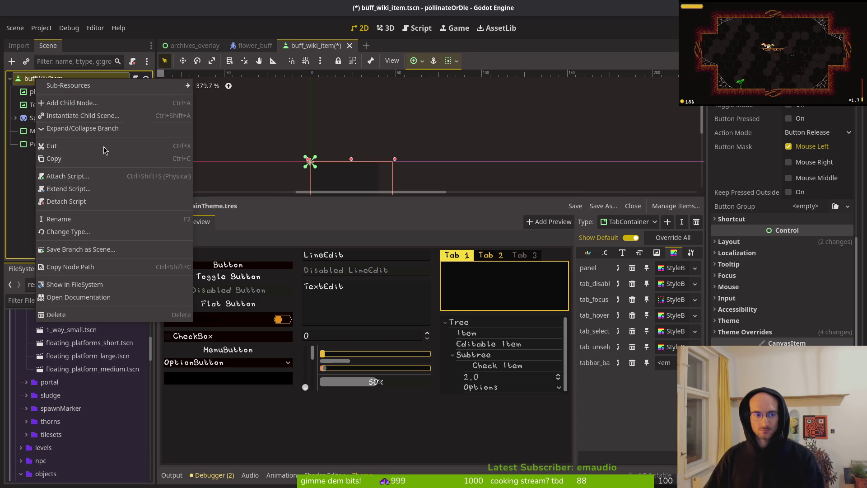
pyautogui.click(68, 232)
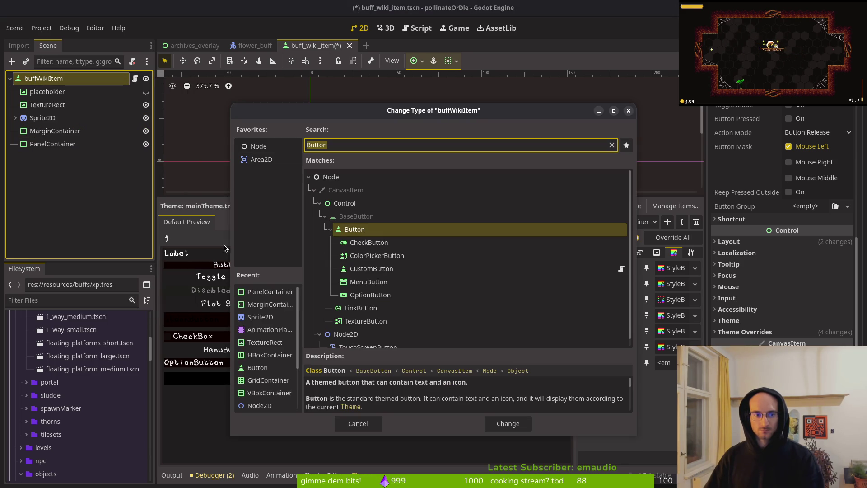
pyautogui.write('panel')
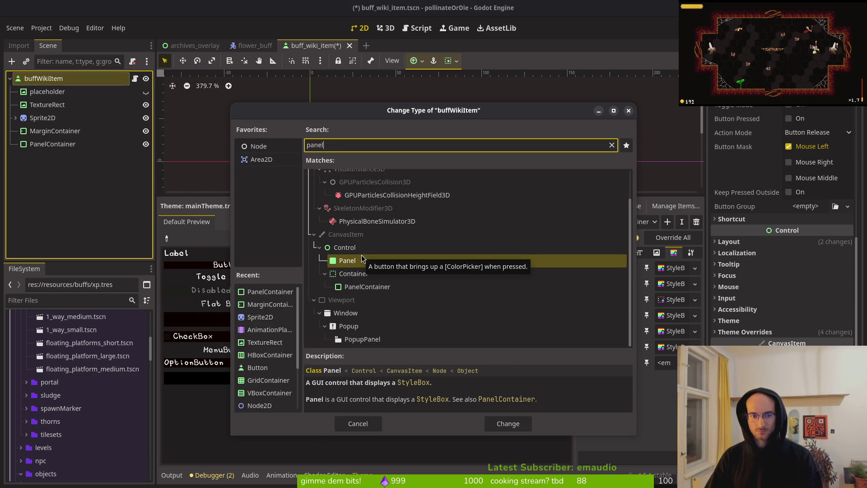
pyautogui.press('Escape')
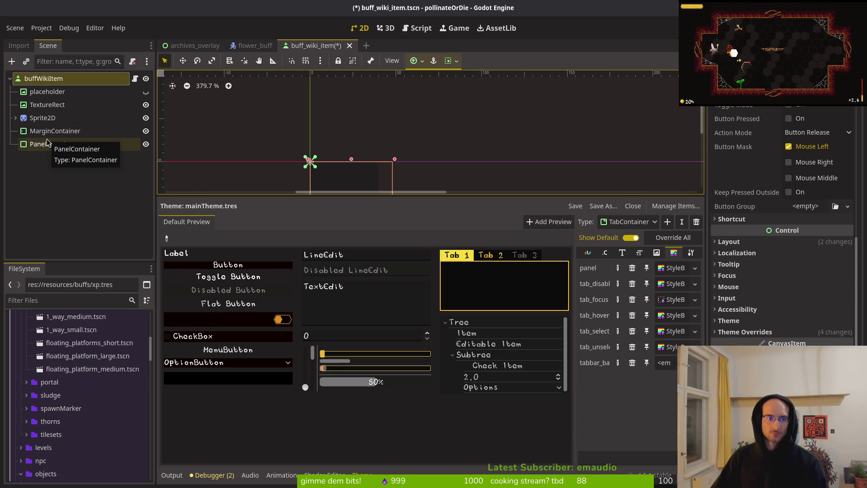
# - Open and close note_list_item.tscn, then drag PanelContainer to become buffWikiItem's first child
pyautogui.hotkey('alt', 'shift', 'o')
pyautogui.write('tabbar')
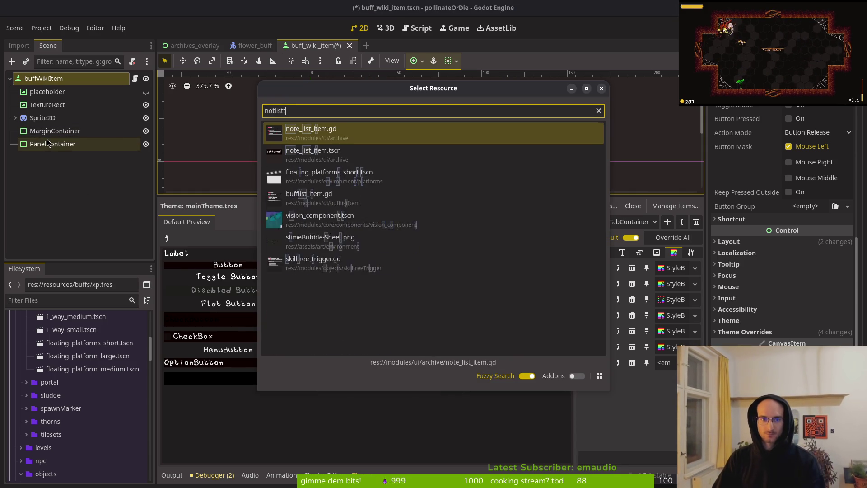
pyautogui.press('Escape')
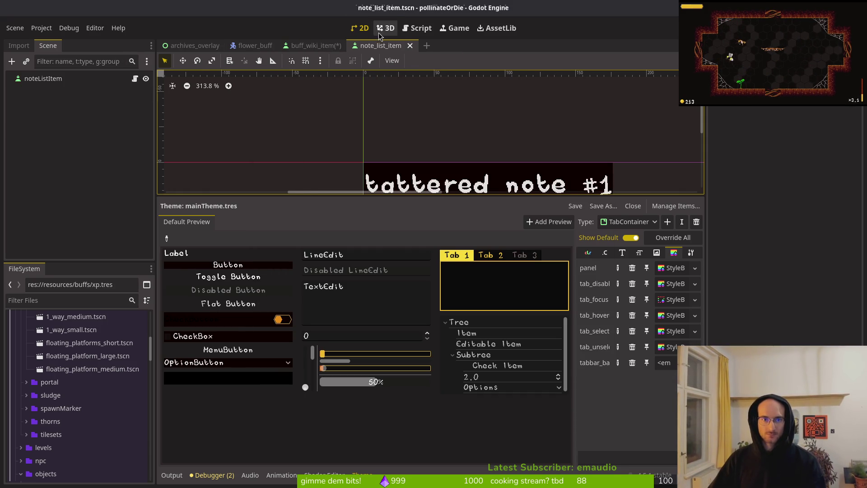
pyautogui.middleClick(378, 44)
pyautogui.moveTo(45, 144)
pyautogui.mouseDown()
pyautogui.moveTo(43, 80)
pyautogui.moveTo(44, 89)
pyautogui.mouseUp()
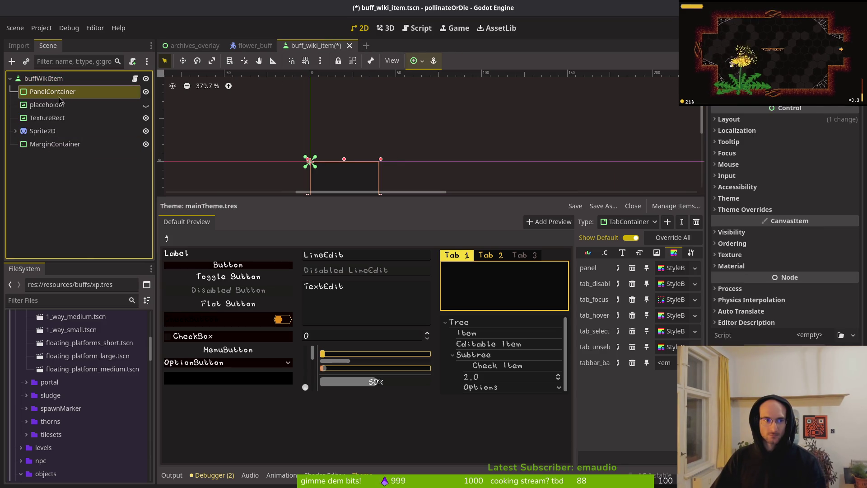
# - Select the PanelContainer and revert its Transform size to the default
pyautogui.click(54, 144)
pyautogui.keyDown('shift'); pyautogui.click(47, 104); pyautogui.keyUp('shift')
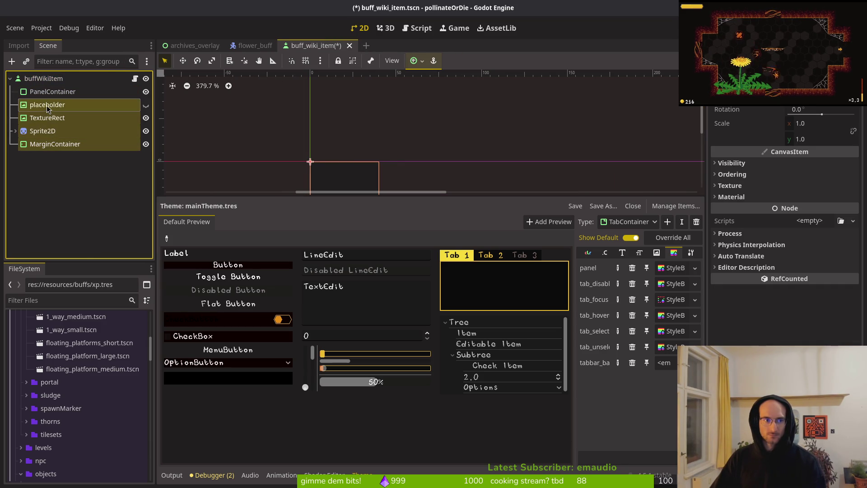
pyautogui.doubleClick(50, 92)
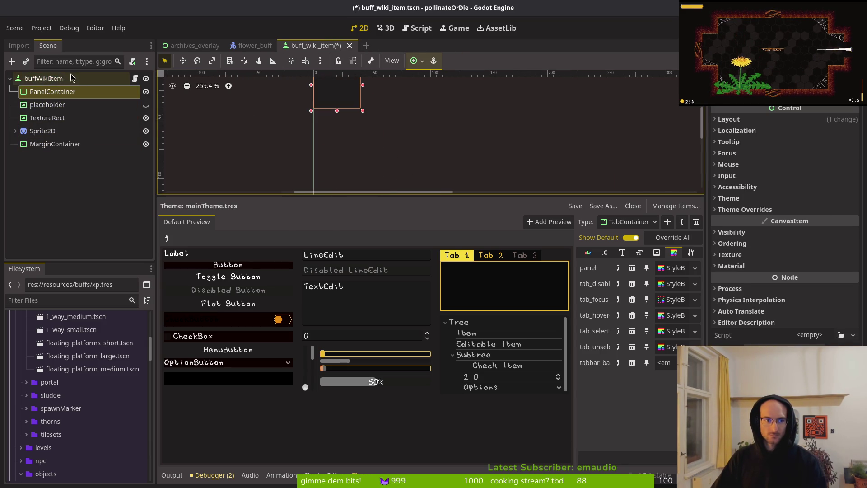
pyautogui.click(732, 120)
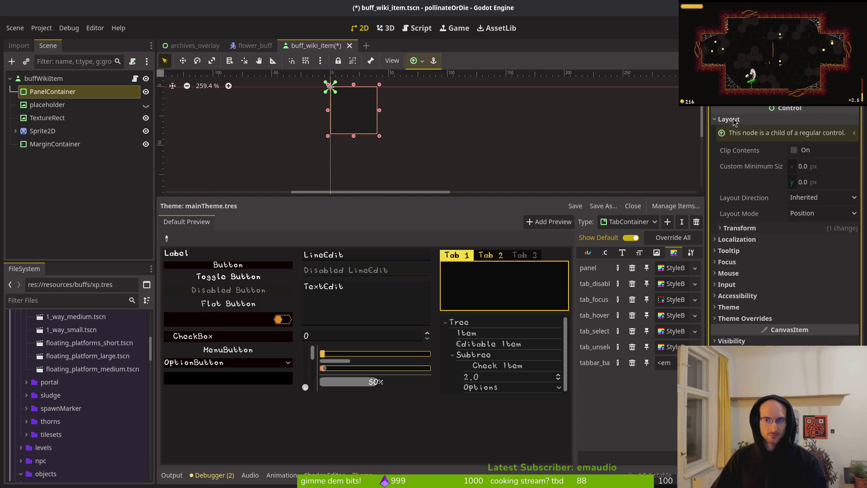
pyautogui.click(751, 238)
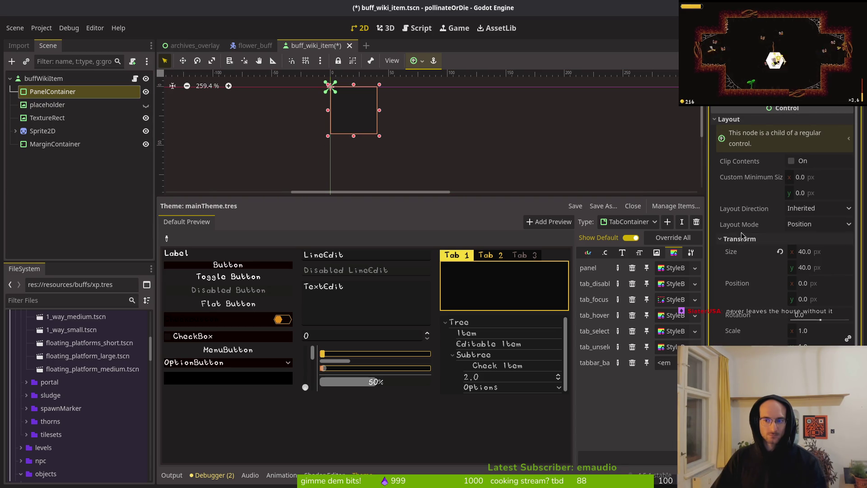
pyautogui.click(781, 252)
pyautogui.click(752, 238)
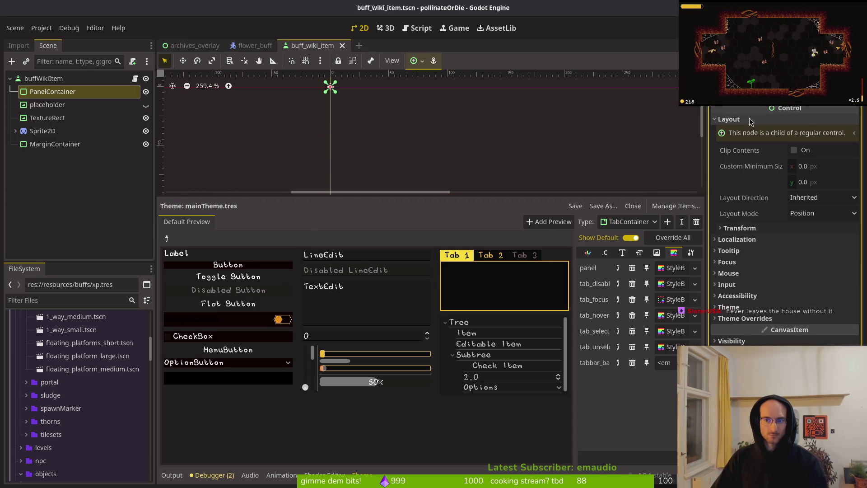
pyautogui.click(729, 119)
pyautogui.scroll(-4, 419, 166)
# - Set the PanelContainer to Anchors layout mode with the Full Rect preset and save
pyautogui.click(122, 78)
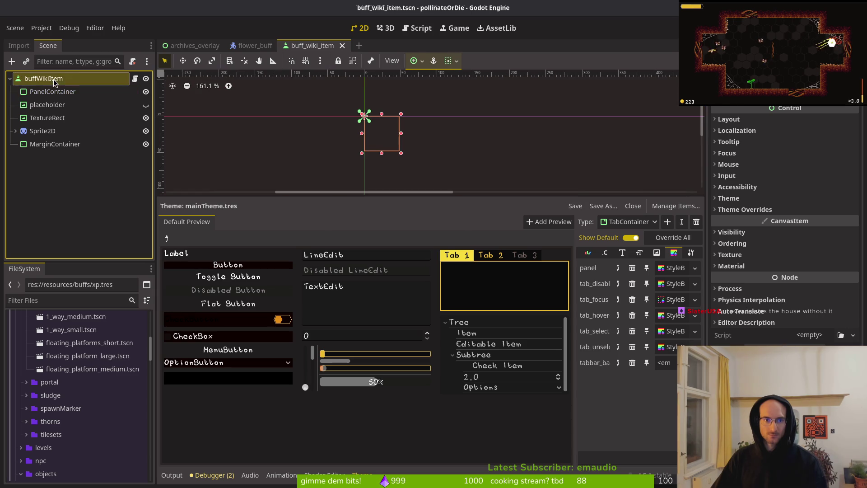
pyautogui.click(61, 95)
pyautogui.click(508, 156)
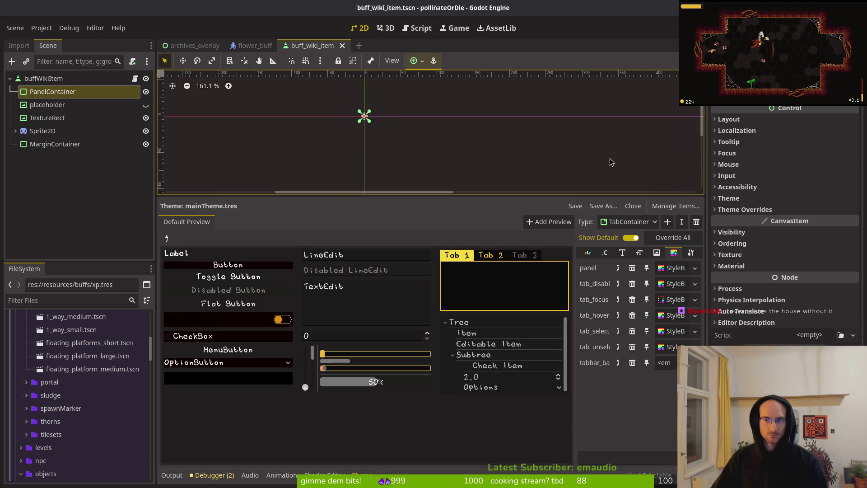
pyautogui.click(72, 81)
pyautogui.click(68, 91)
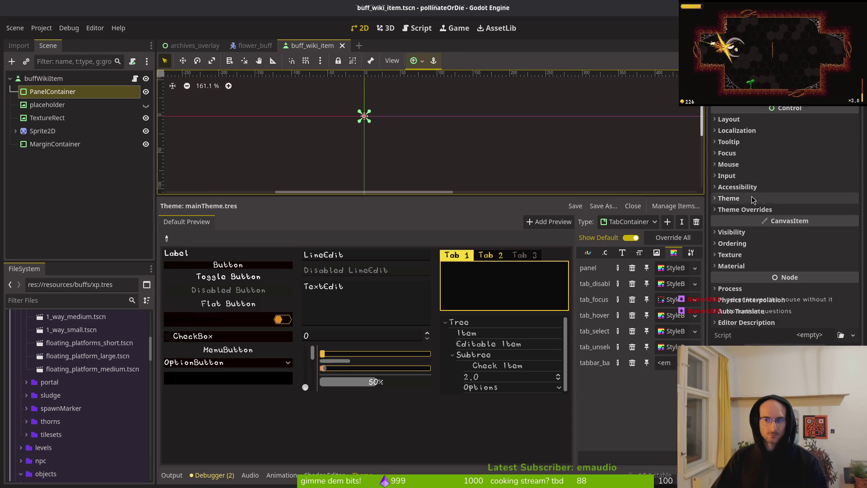
pyautogui.click(745, 120)
pyautogui.click(820, 213)
pyautogui.click(811, 235)
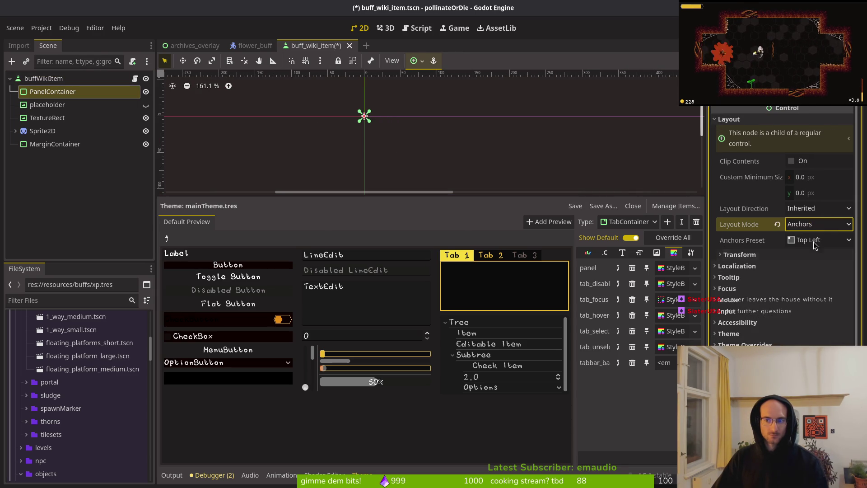
pyautogui.click(815, 240)
pyautogui.click(817, 271)
pyautogui.hotkey('ctrl', 's')
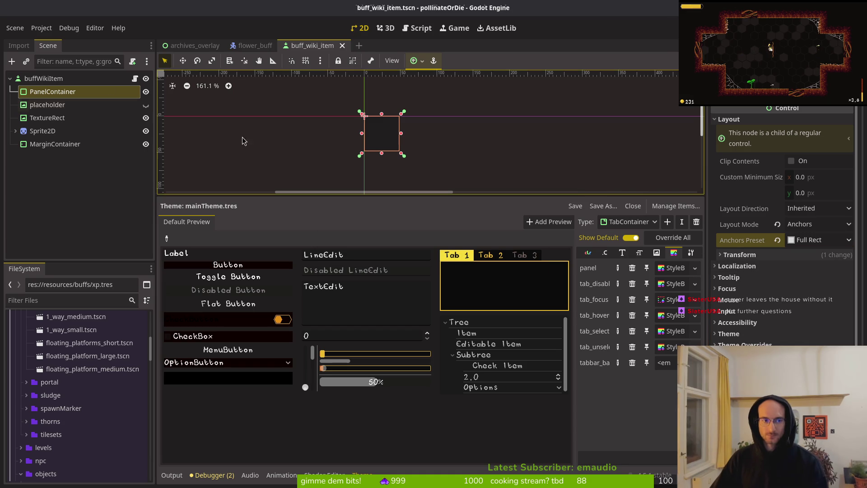
# - Enlarge the 2D canvas, hide the theme editor and show the Output log
pyautogui.click(54, 79)
pyautogui.click(55, 91)
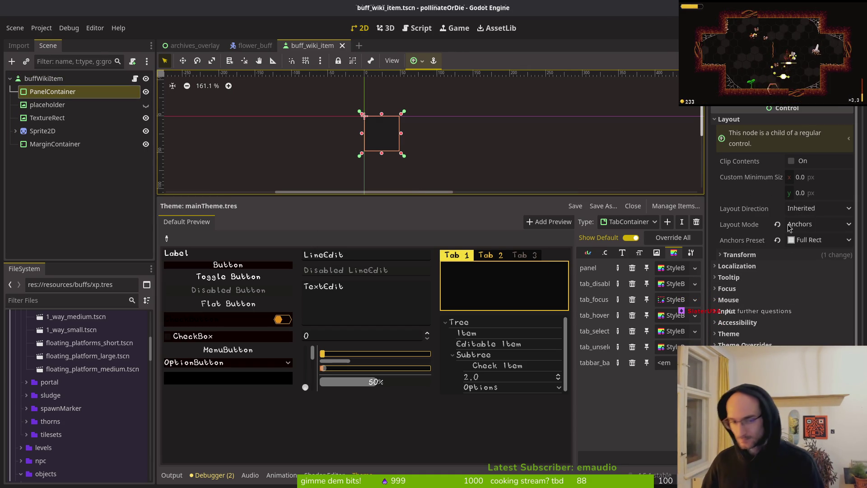
pyautogui.moveTo(480, 201); pyautogui.dragTo(483, 391)
pyautogui.click(170, 477)
pyautogui.click(348, 242)
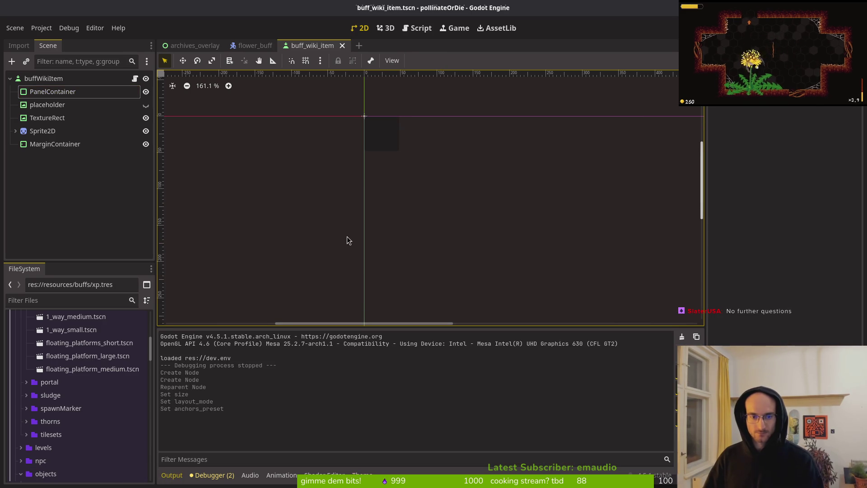
pyautogui.scroll(10, 460, 190)
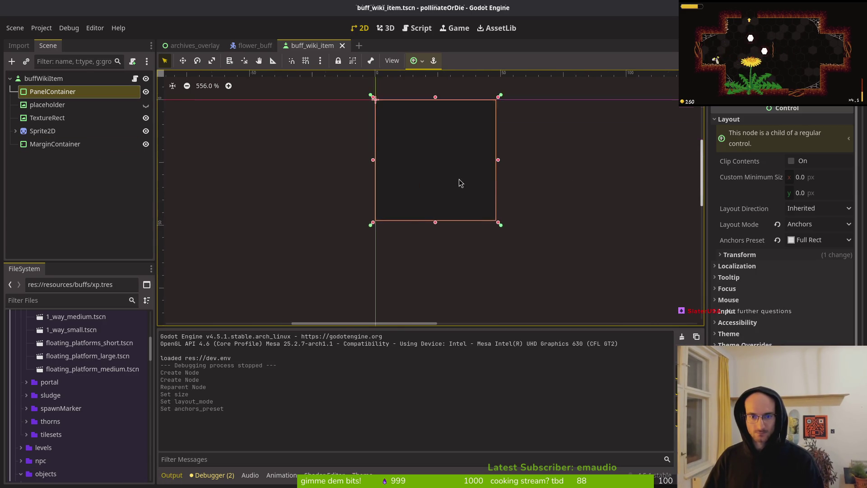
# - Try giving the panel a new Theme, then clear the Theme back to empty
pyautogui.click(749, 119)
pyautogui.click(758, 210)
pyautogui.click(758, 210)
pyautogui.click(753, 198)
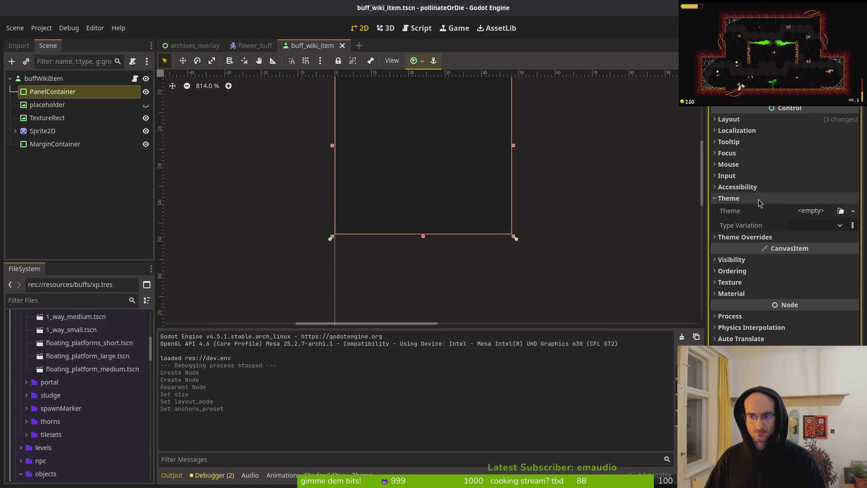
pyautogui.click(816, 210)
pyautogui.click(822, 238)
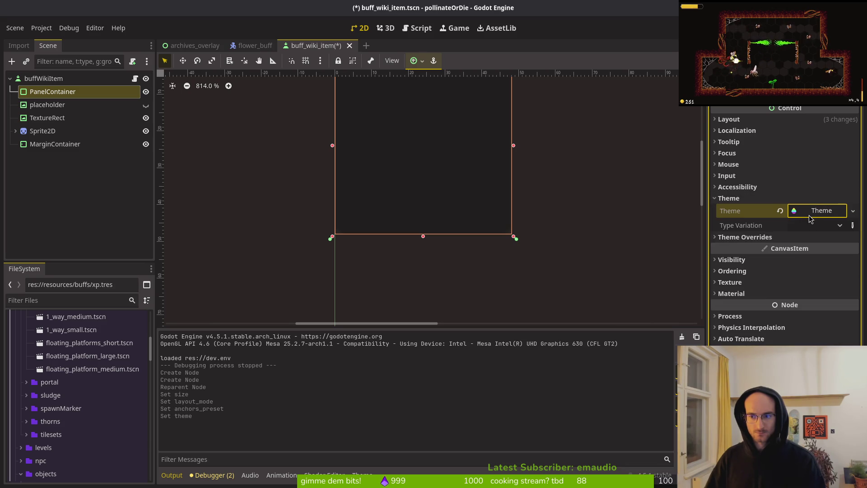
pyautogui.click(813, 211)
pyautogui.click(780, 210)
pyautogui.click(741, 199)
# - Expand Theme Overrides > Styles and try to enable the Panel style override
pyautogui.click(746, 210)
pyautogui.click(752, 221)
pyautogui.click(823, 235)
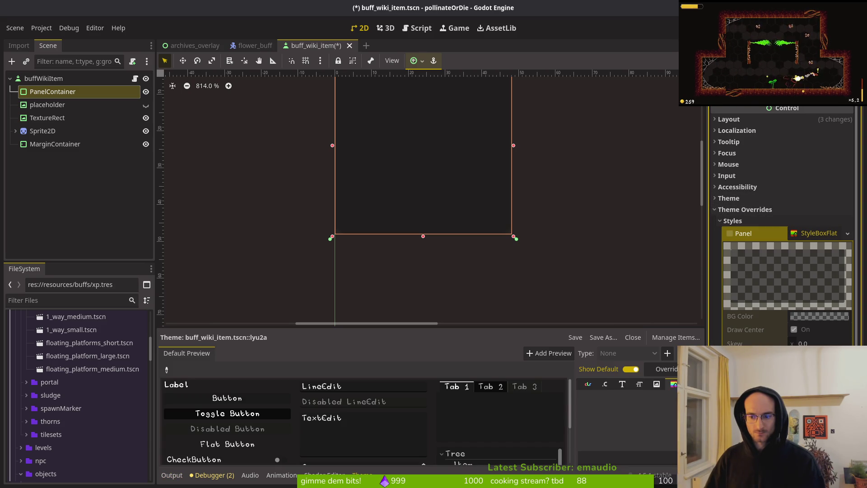
pyautogui.click(811, 233)
pyautogui.click(810, 234)
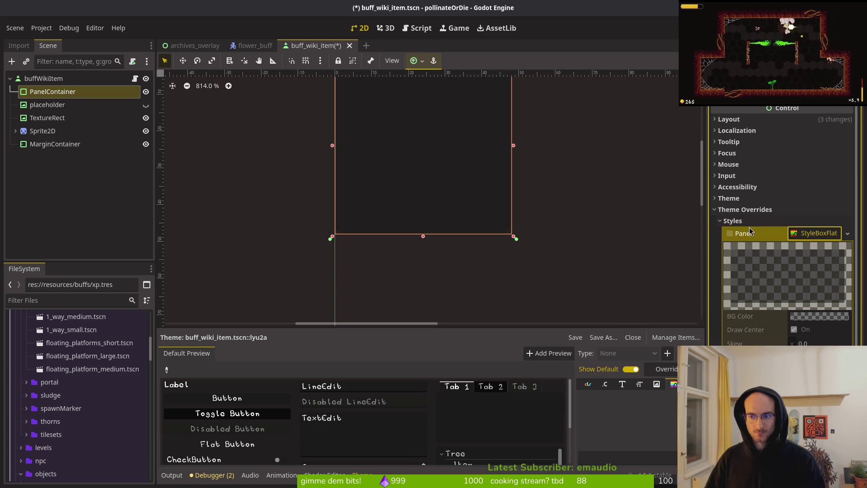
pyautogui.click(730, 233)
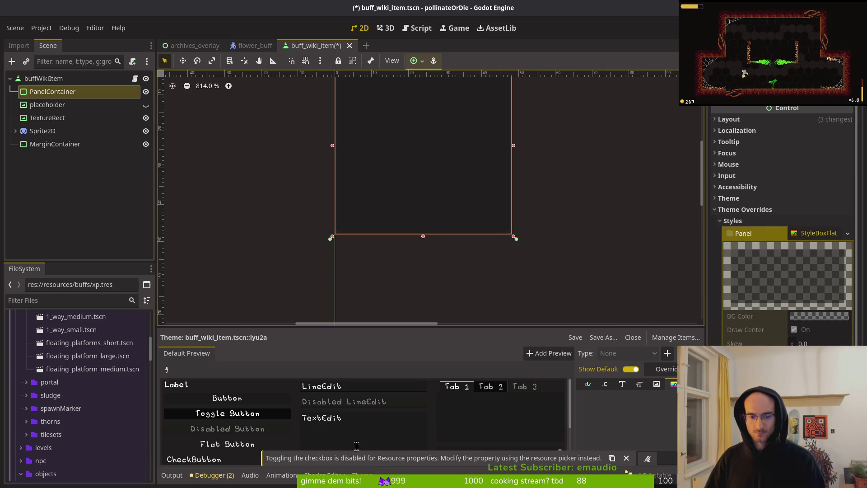
pyautogui.click(826, 236)
# - Assign a new StyleBoxFlat to Panel with transparent background colour 99999900 and save
pyautogui.click(848, 234)
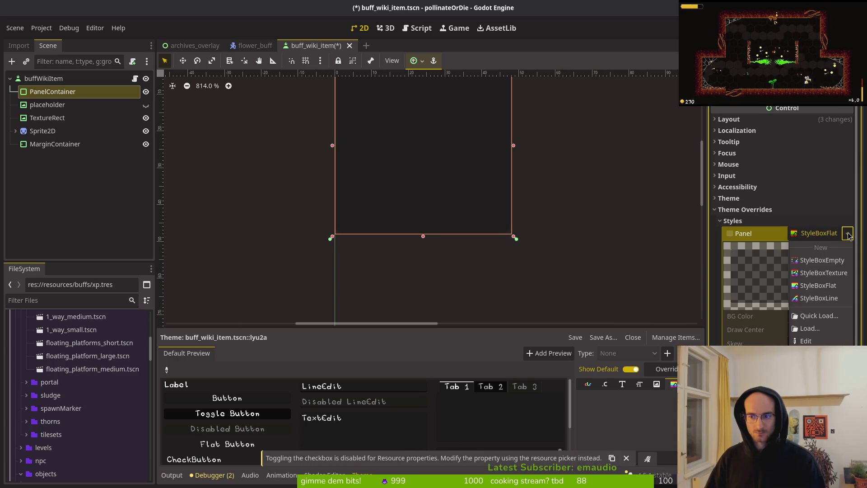
pyautogui.click(828, 286)
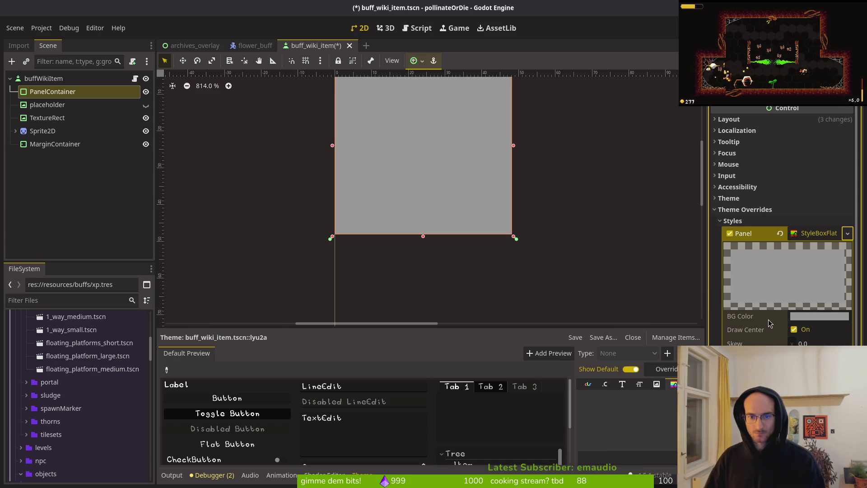
pyautogui.click(806, 316)
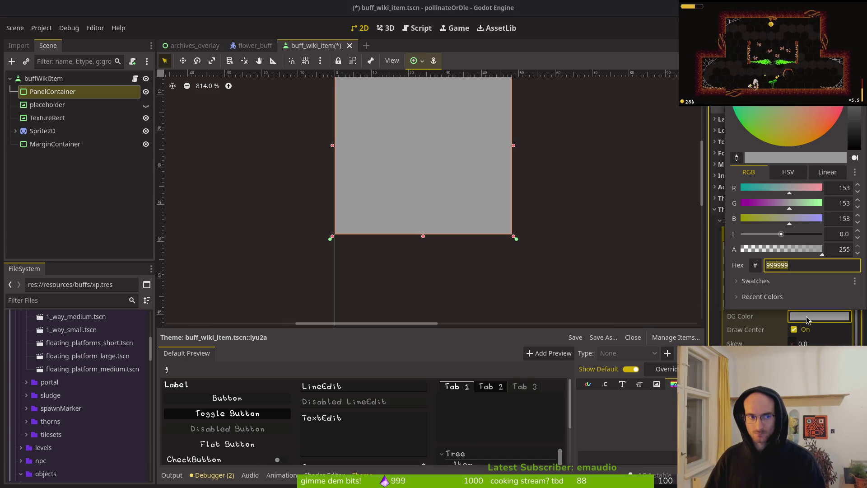
pyautogui.write('99999900')
pyautogui.press('Return')
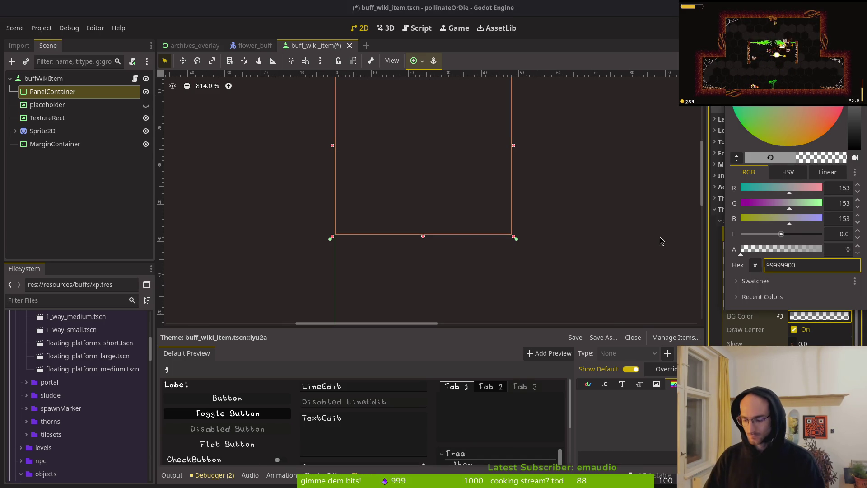
pyautogui.click(660, 242)
pyautogui.hotkey('ctrl', 's')
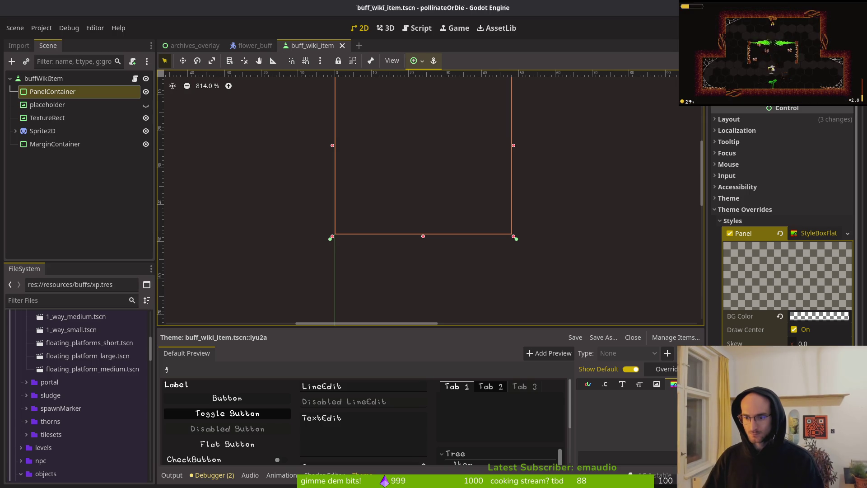
# - Set the panel's left and right border widths to 2 px
pyautogui.click(819, 316)
pyautogui.press('Escape')
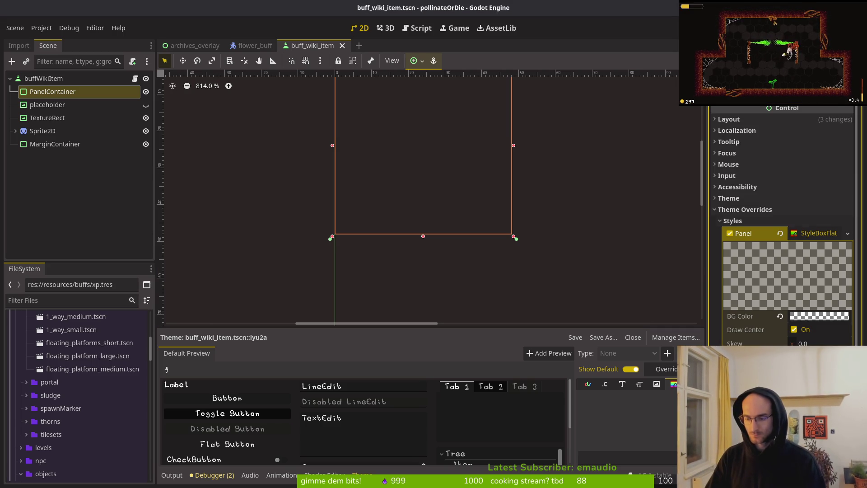
pyautogui.press('Tab')
pyautogui.write('2')
pyautogui.press('Tab')
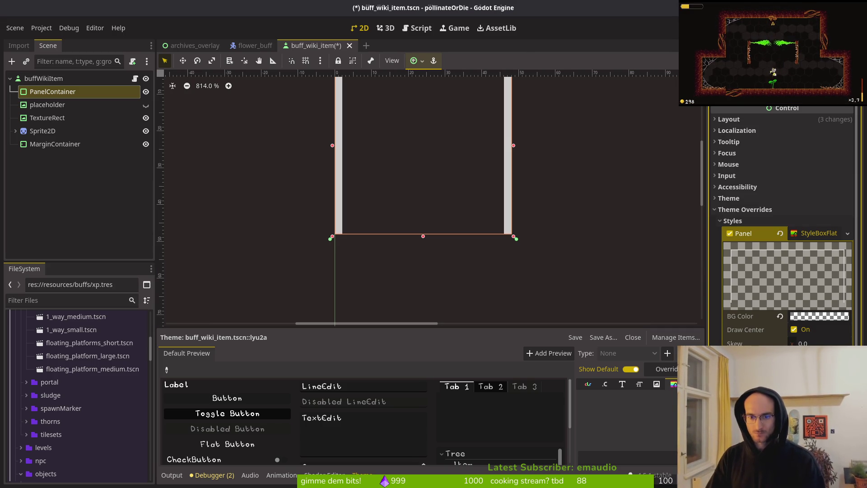
# - Set the panel's bottom border width to 2 px
pyautogui.write('2')
pyautogui.press('Tab')
pyautogui.scroll(-4, 529, 199)
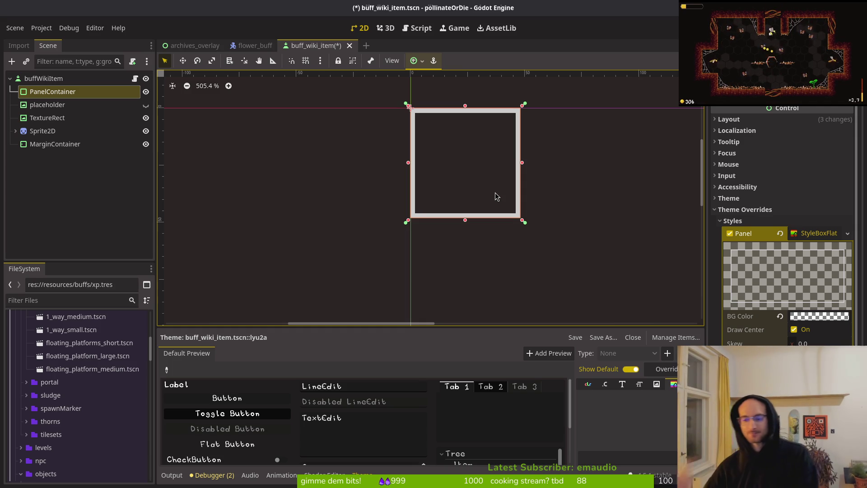
pyautogui.scroll(-4, 781, 226)
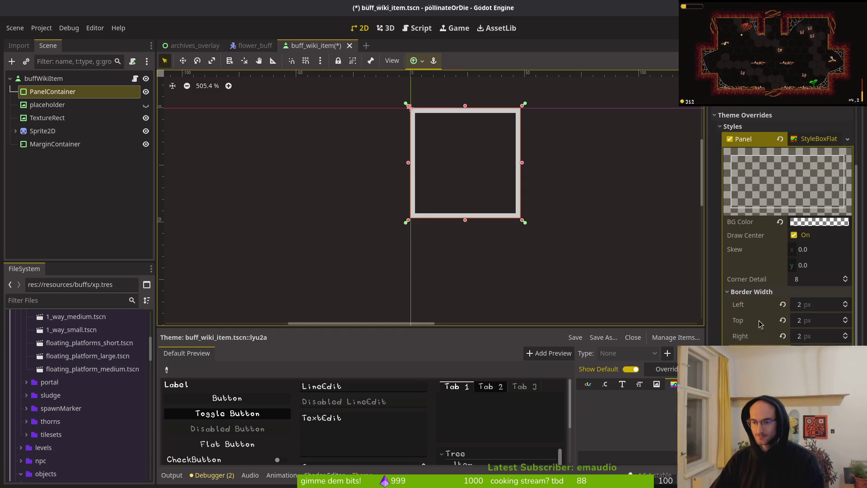
pyautogui.click(751, 291)
# - Change the border colour to orange-yellow #f5b900 and save the buff_wiki_item scene
pyautogui.click(741, 302)
pyautogui.click(824, 316)
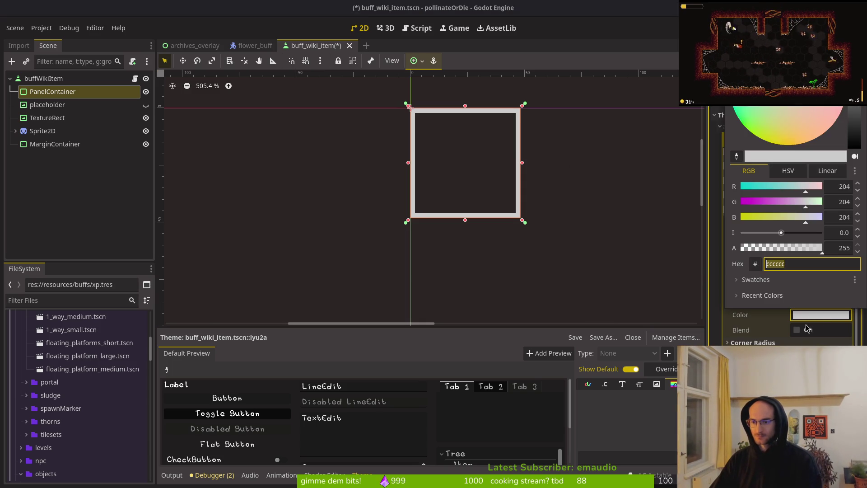
pyautogui.moveTo(769, 222); pyautogui.dragTo(727, 221)
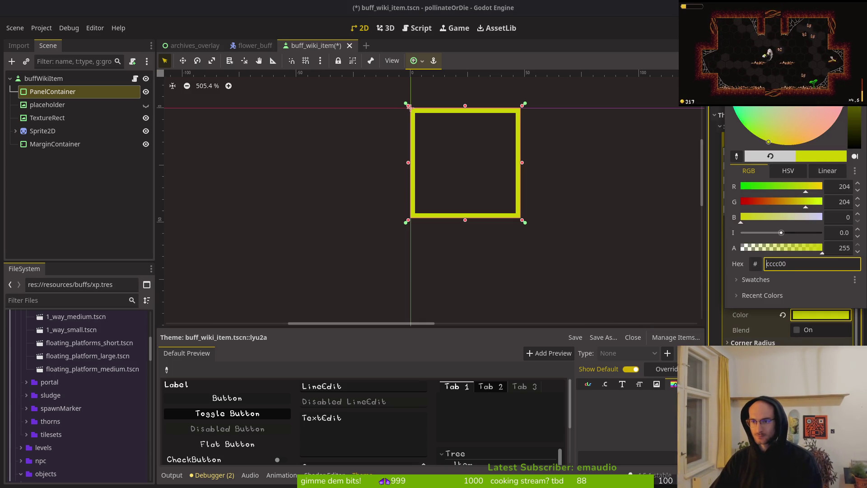
pyautogui.moveTo(781, 137)
pyautogui.mouseDown()
pyautogui.moveTo(783, 155)
pyautogui.moveTo(795, 160)
pyautogui.mouseUp()
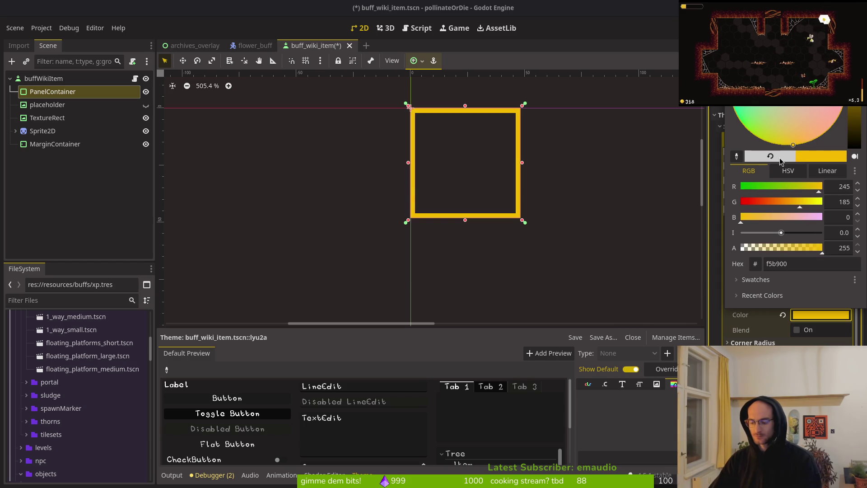
pyautogui.press('Escape')
pyautogui.hotkey('ctrl', 's')
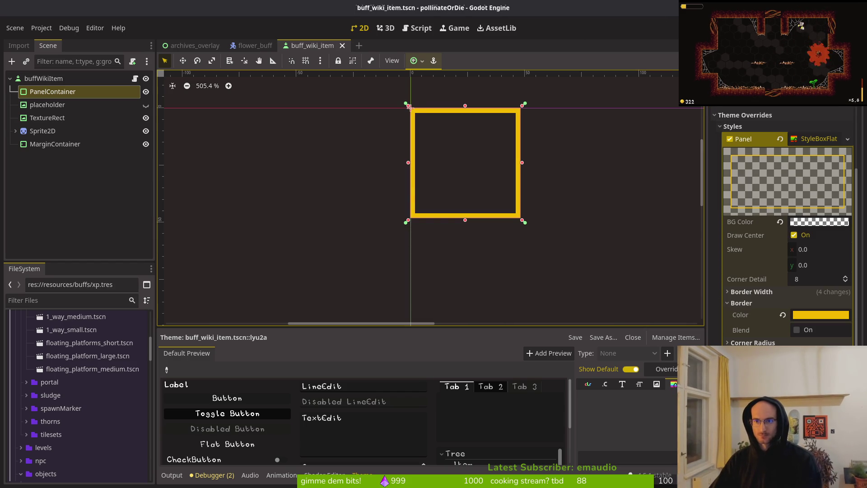
pyautogui.press('F5')
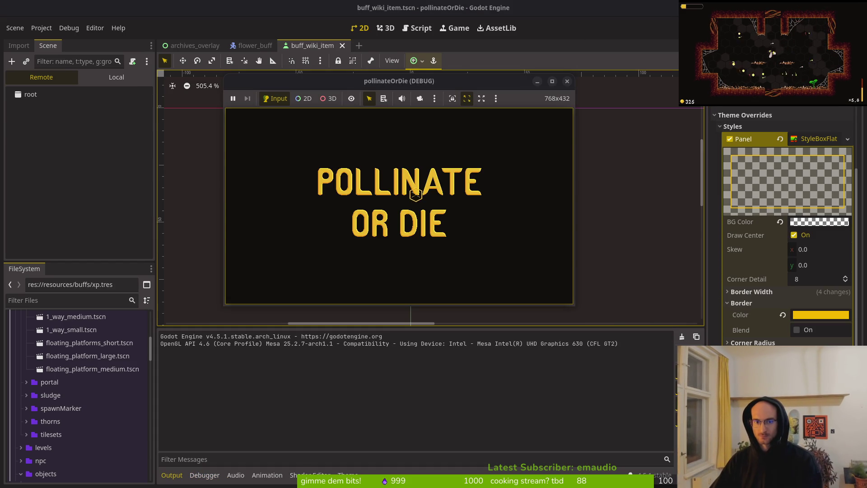
# - Start the game, open the Buffs archive, and check the knockback, +1 max hp and 8% slash highlights
pyautogui.click(420, 183)
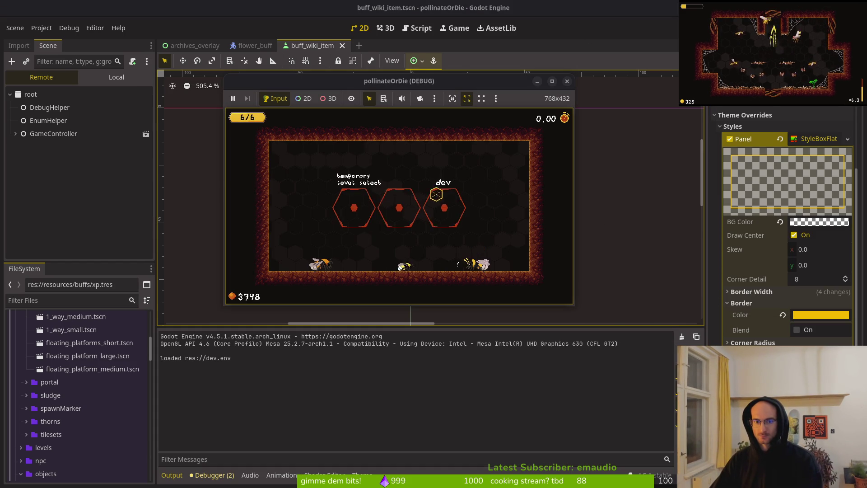
pyautogui.press('Tab')
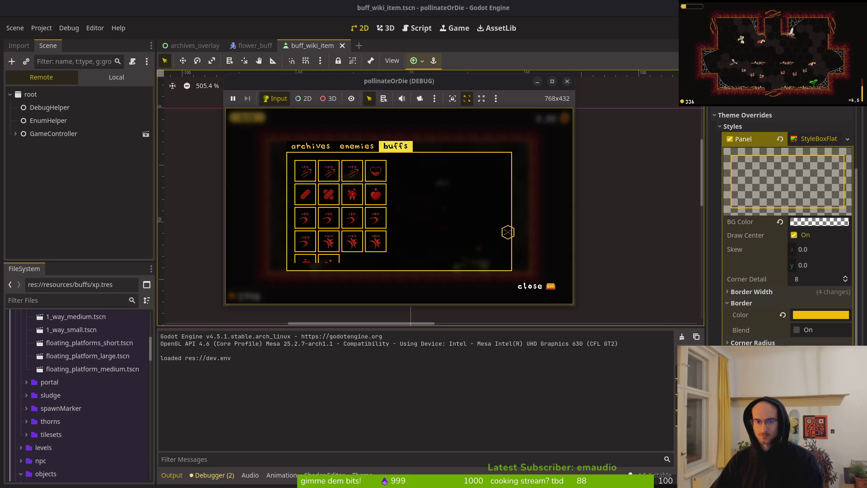
pyautogui.click(348, 193)
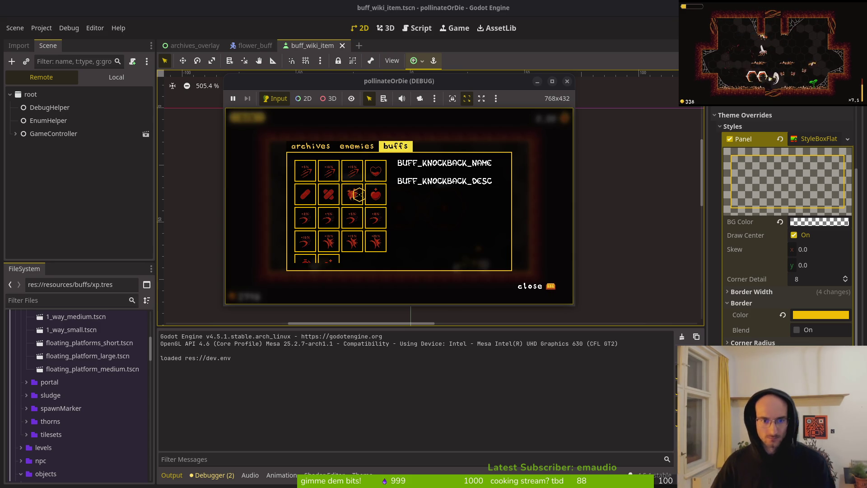
pyautogui.click(375, 195)
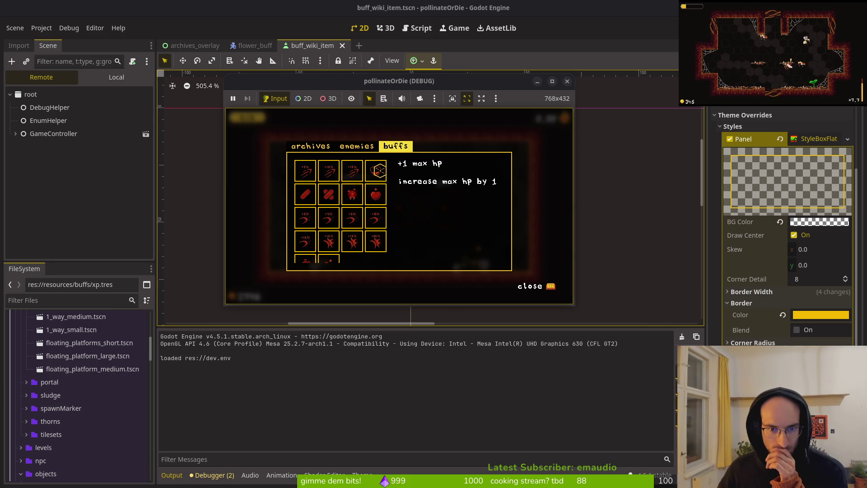
pyautogui.click(380, 171)
pyautogui.click(378, 195)
pyautogui.click(380, 219)
# - Switch focus among the 5% slash, +1 max hp and 8% slash buffs, then stop the game
pyautogui.click(354, 219)
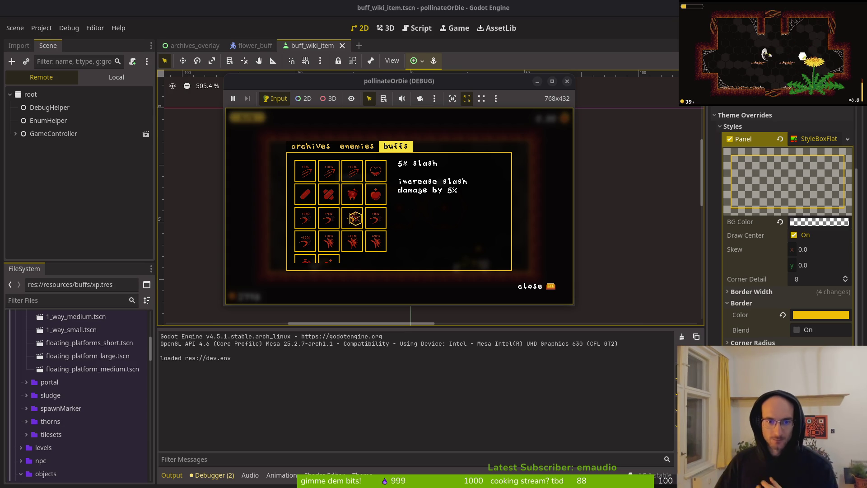
pyautogui.click(375, 194)
pyautogui.click(375, 219)
pyautogui.click(373, 195)
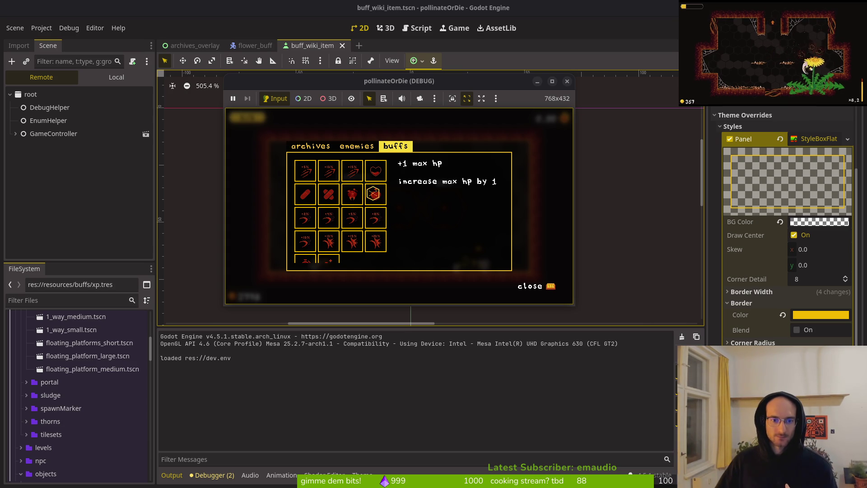
pyautogui.click(376, 216)
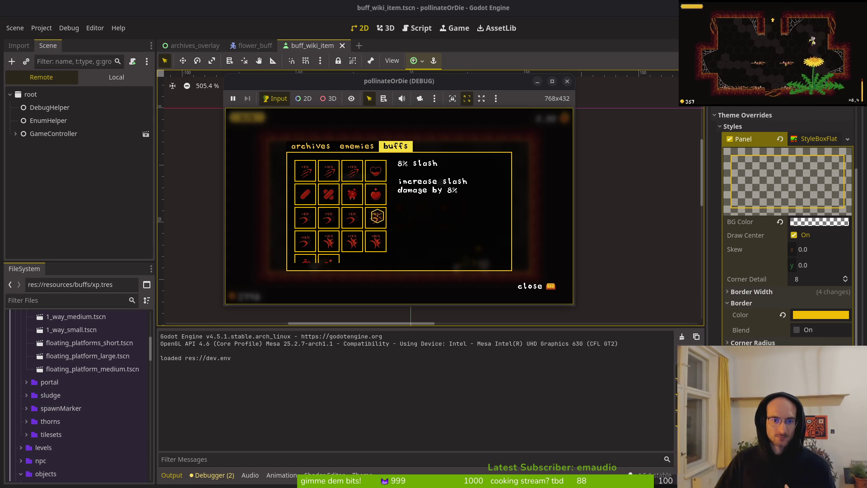
pyautogui.click(377, 193)
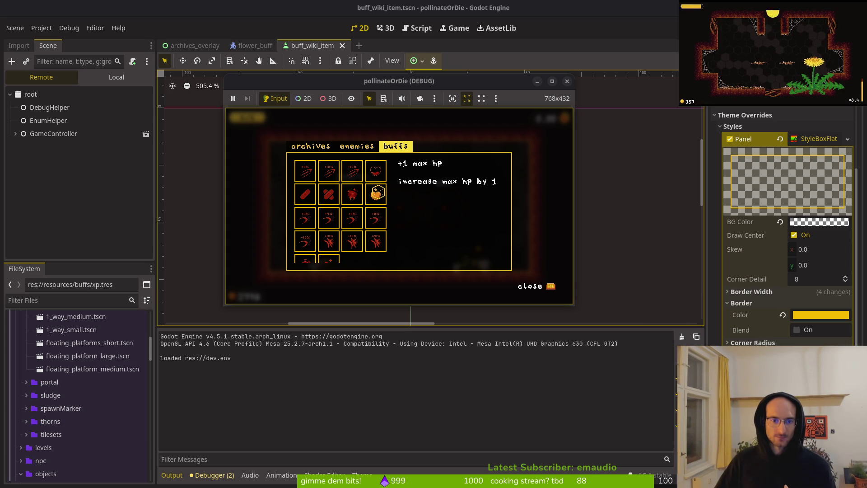
pyautogui.click(354, 212)
pyautogui.click(371, 191)
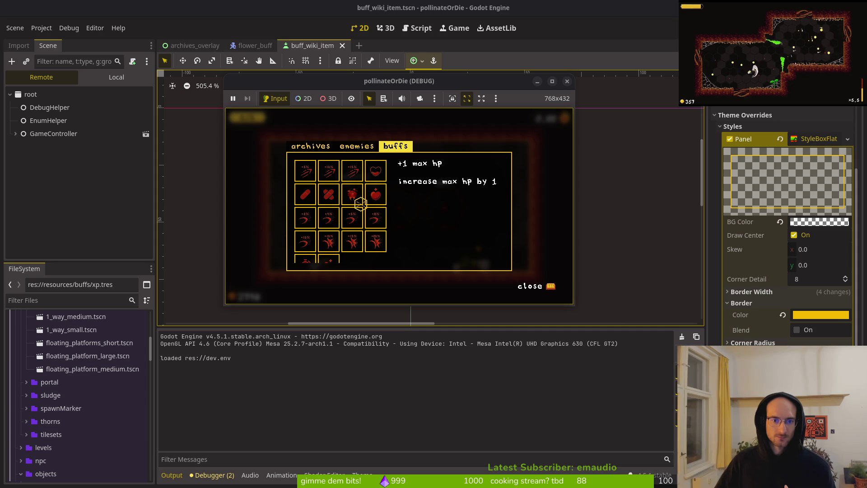
pyautogui.click(353, 219)
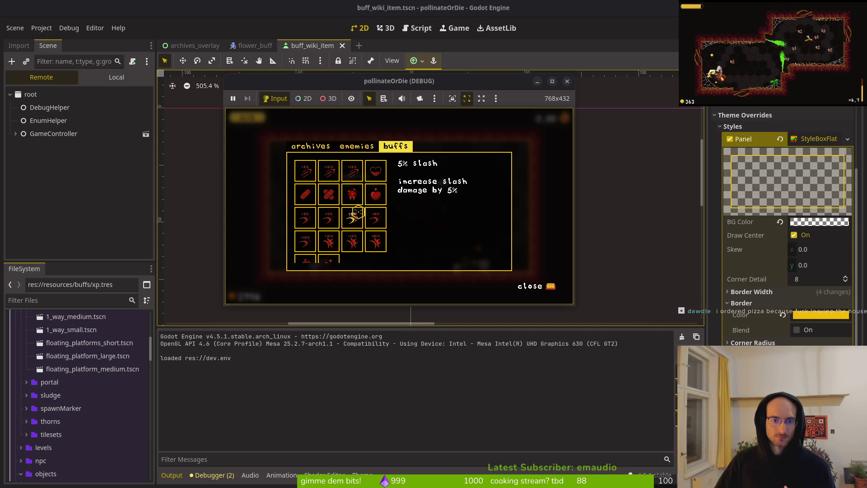
pyautogui.press('F8')
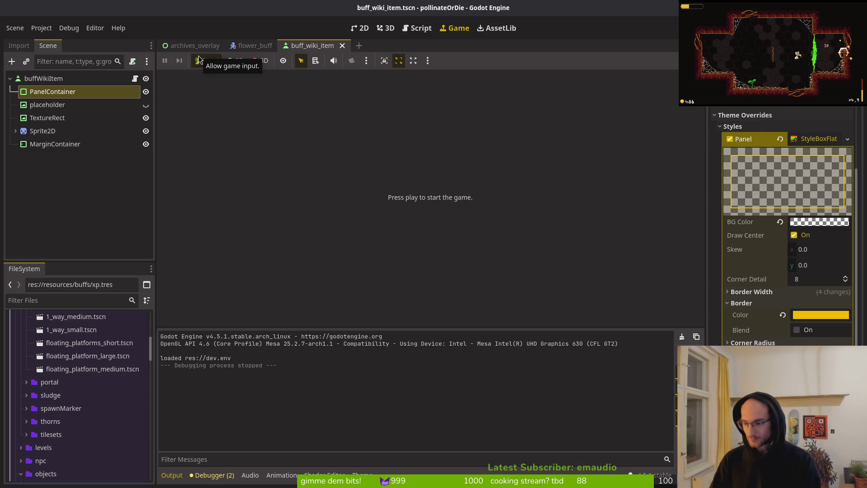
# - Close the flower_buff scene tab and return to buff_wiki_item.gd in Neovim
pyautogui.click(258, 46)
pyautogui.middleClick(244, 49)
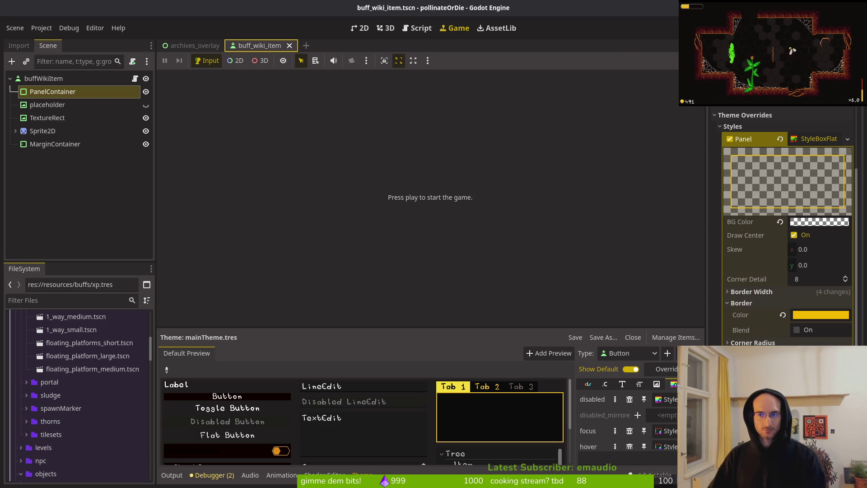
pyautogui.hotkey('alt', 'Tab')
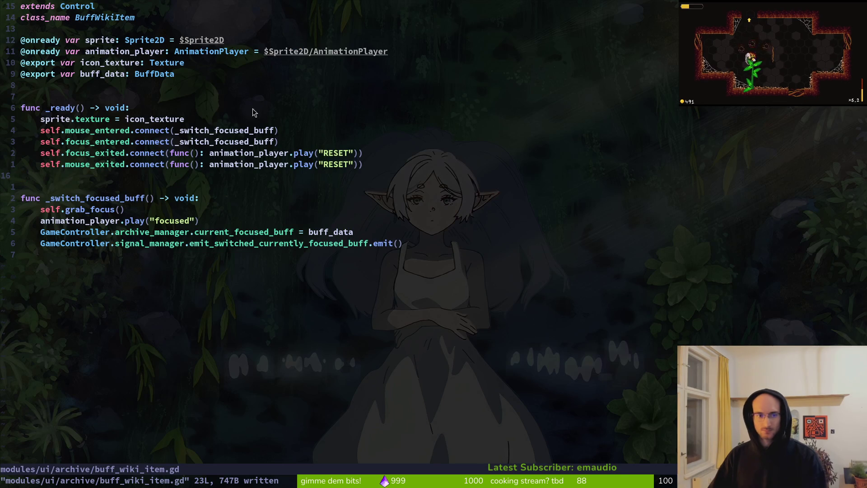
# - On line 12, replace the mouse_entered callback with func(): animation_player
pyautogui.click(106, 155)
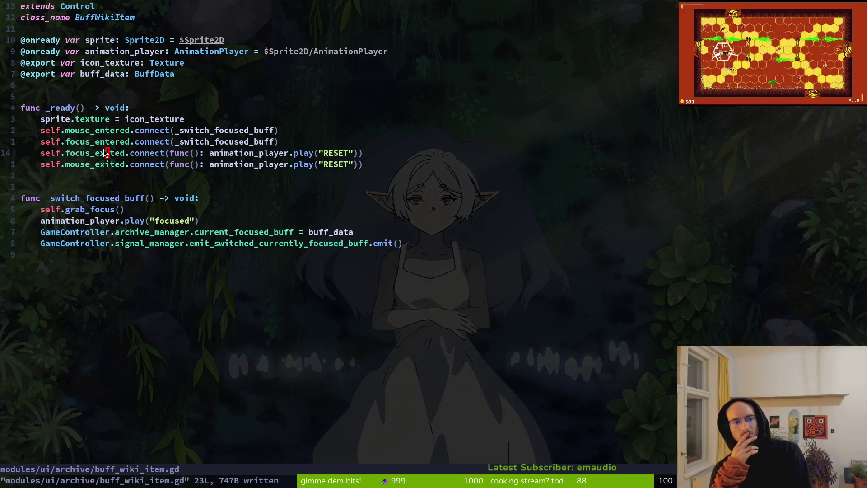
pyautogui.press('k')
pyautogui.press('k')
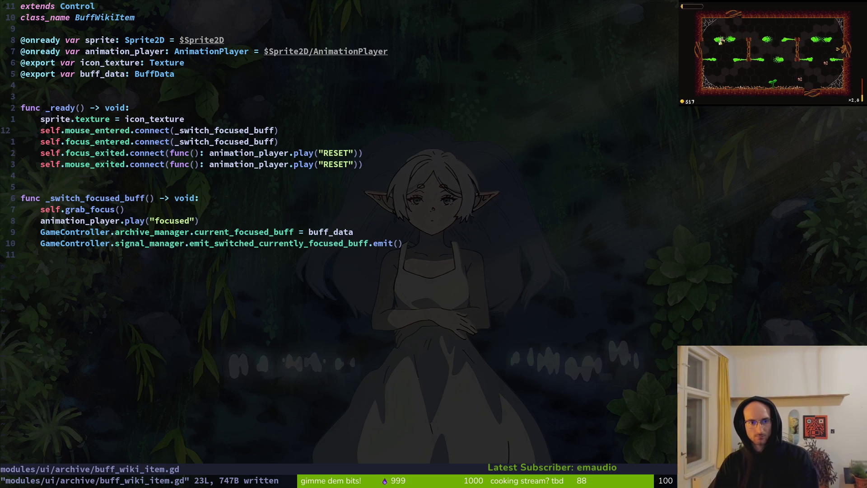
pyautogui.press('w')
pyautogui.press('w')
pyautogui.press('w')
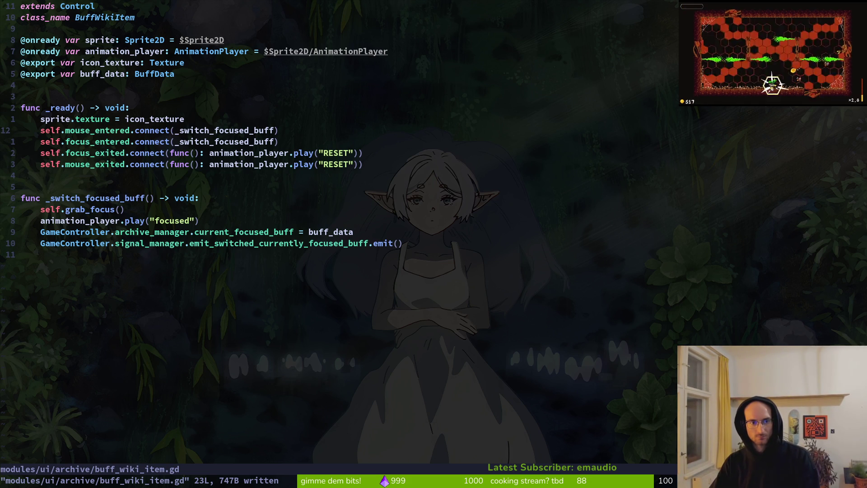
pyautogui.write('cw')
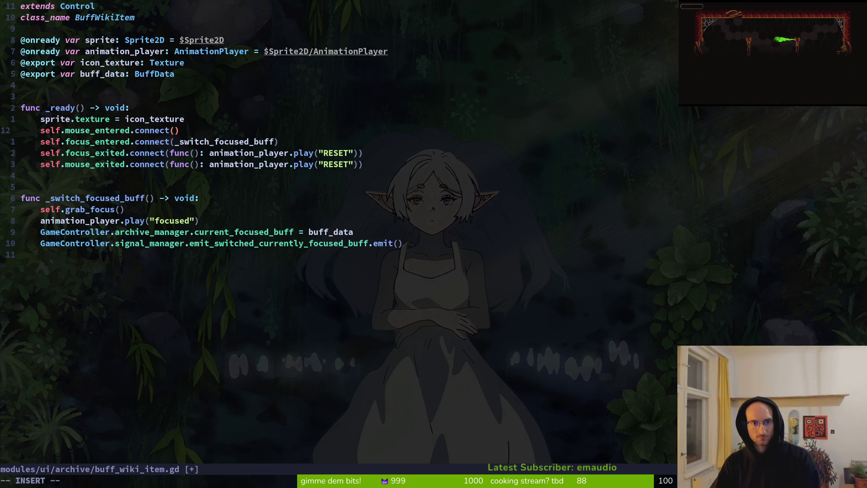
pyautogui.write('func_')
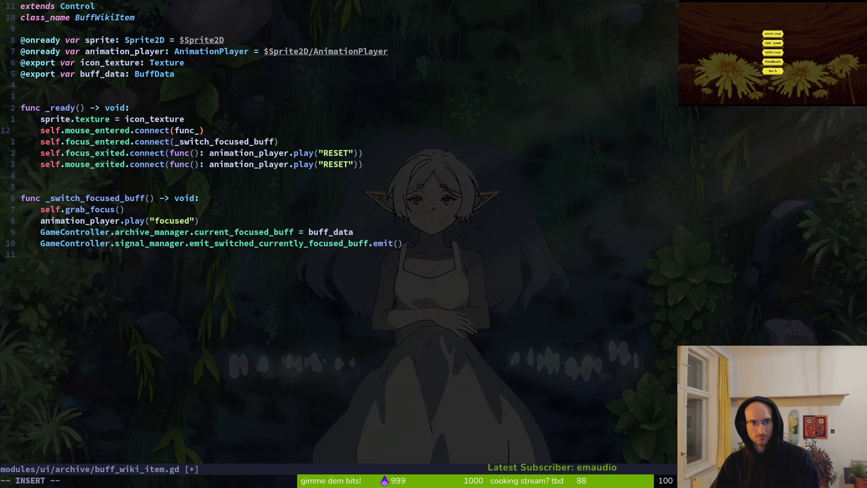
pyautogui.write('(): anim')
pyautogui.press('Return')
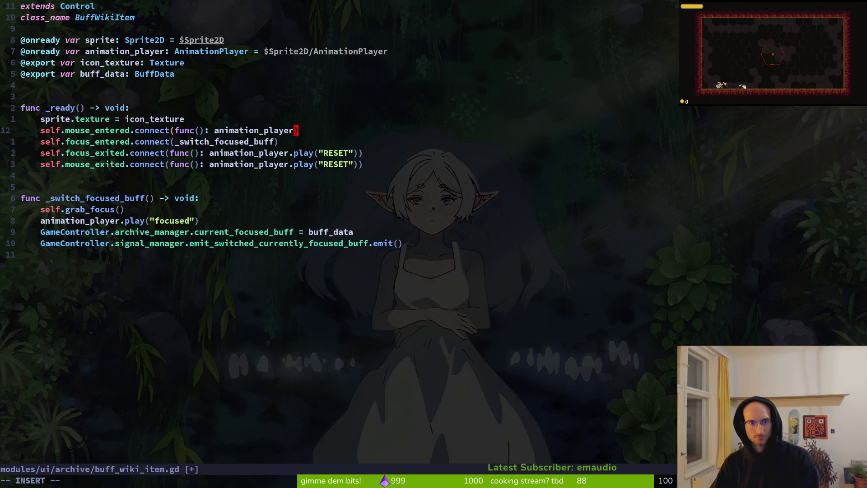
# - Complete the callback to .play("focused"), save the script, and run the game from Godot
pyautogui.write('.p')
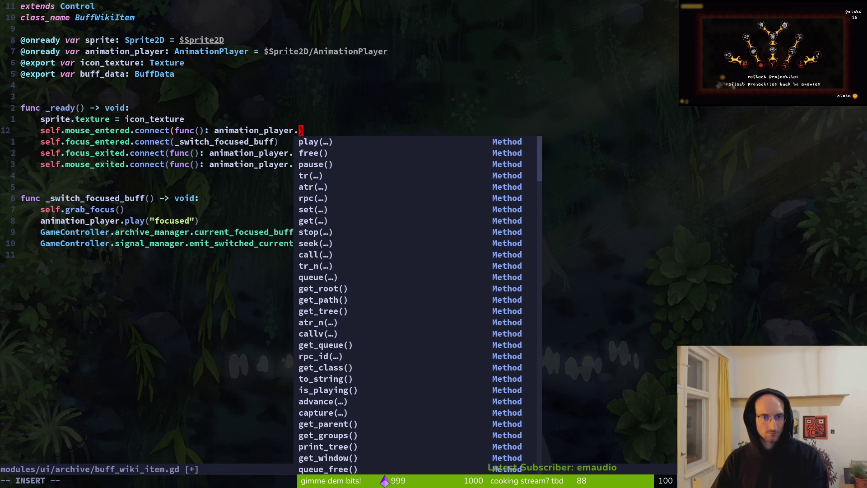
pyautogui.press('Return')
pyautogui.write('"')
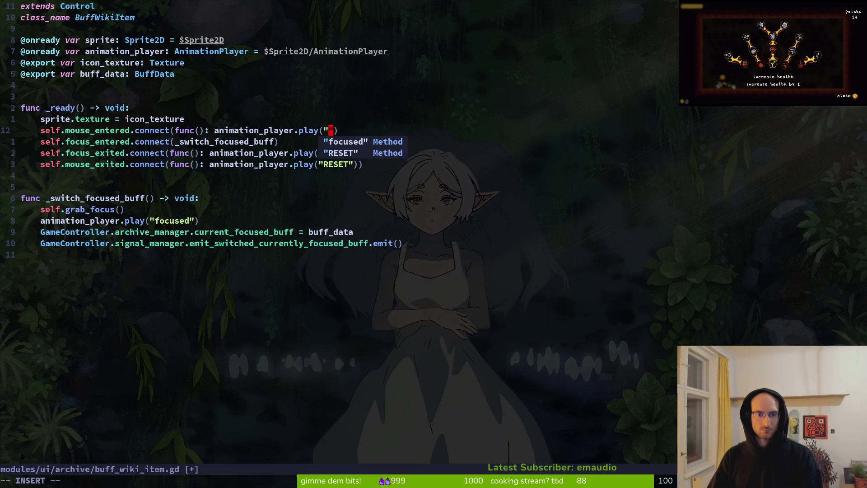
pyautogui.write('focused")')
pyautogui.hotkey('ctrl', 's')
pyautogui.write(')')
pyautogui.press('Escape')
pyautogui.hotkey('ctrl', 's')
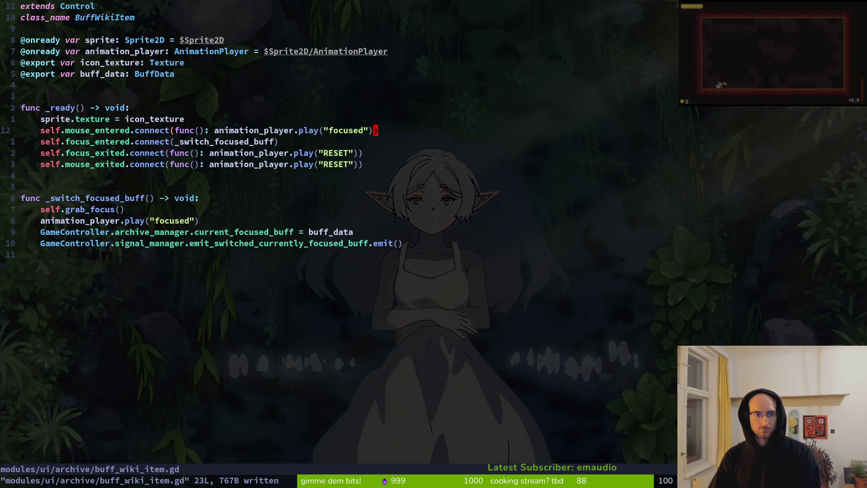
pyautogui.hotkey('alt', 'Tab')
pyautogui.press('F5')
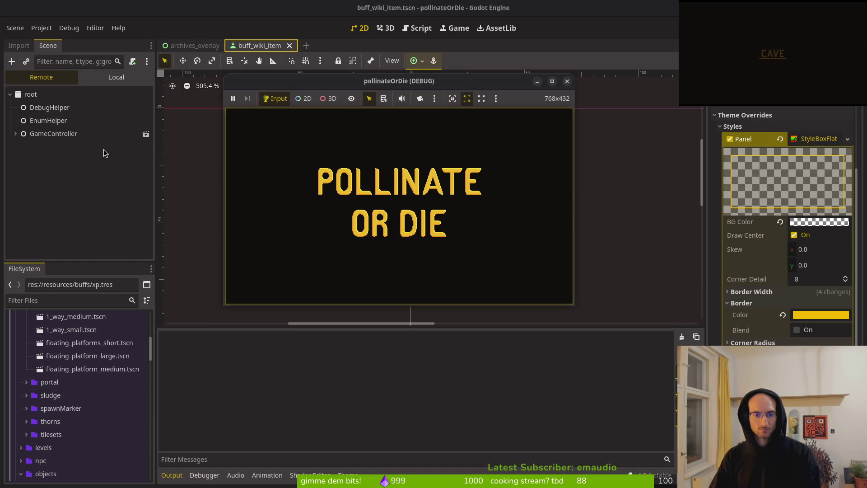
# - In the buffs archive, view the 10% dash, +1 max hp and 8% slash descriptions, then stop the game
pyautogui.click(412, 180)
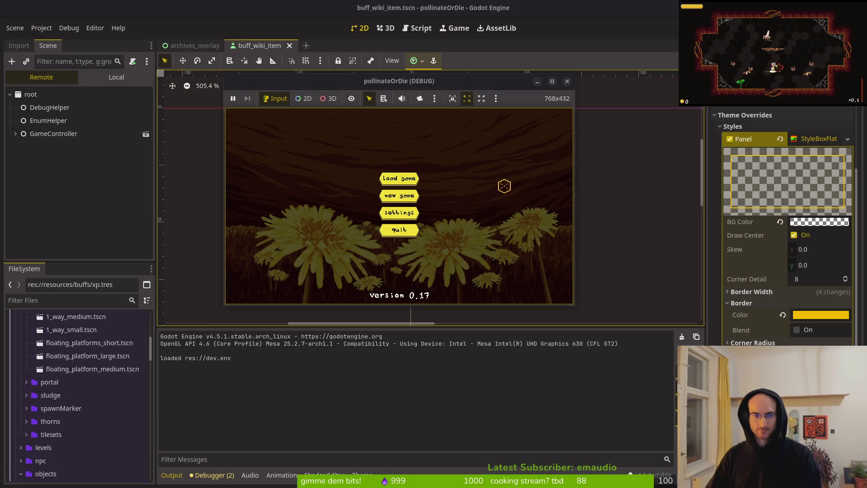
pyautogui.press('Tab')
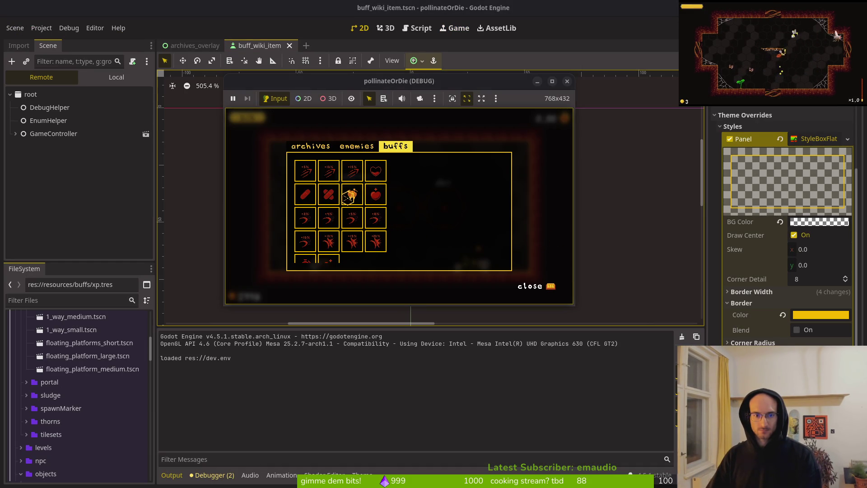
pyautogui.click(329, 171)
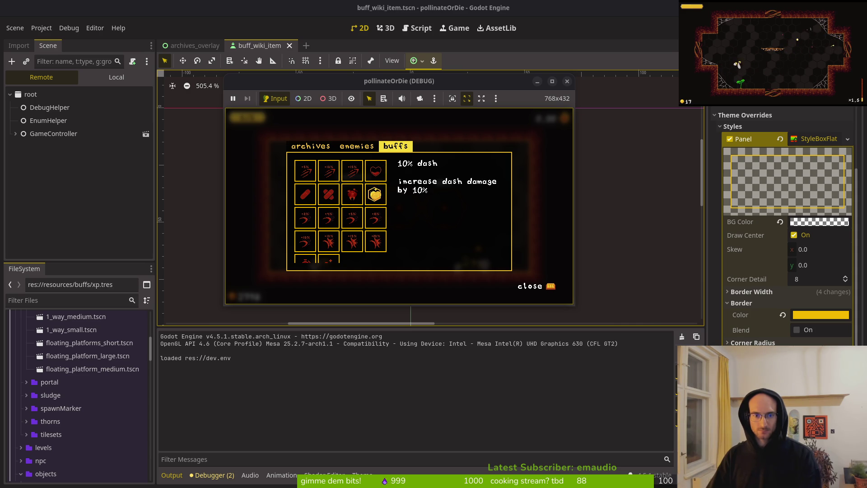
pyautogui.click(374, 194)
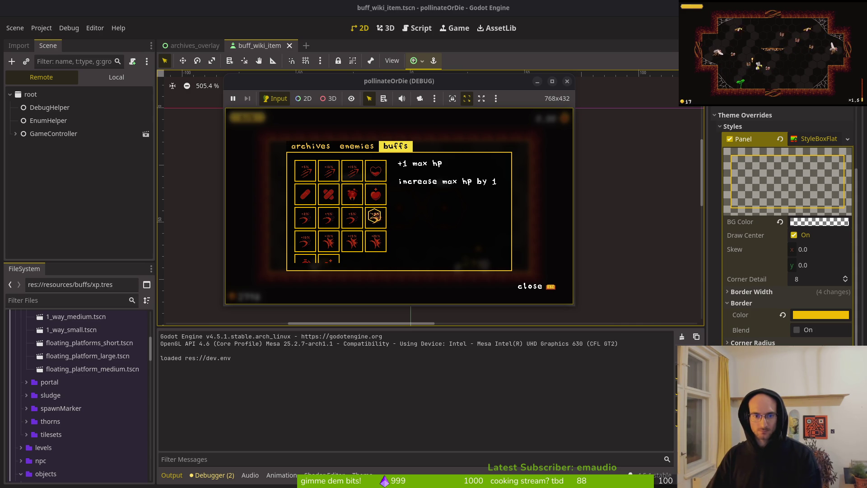
pyautogui.click(376, 217)
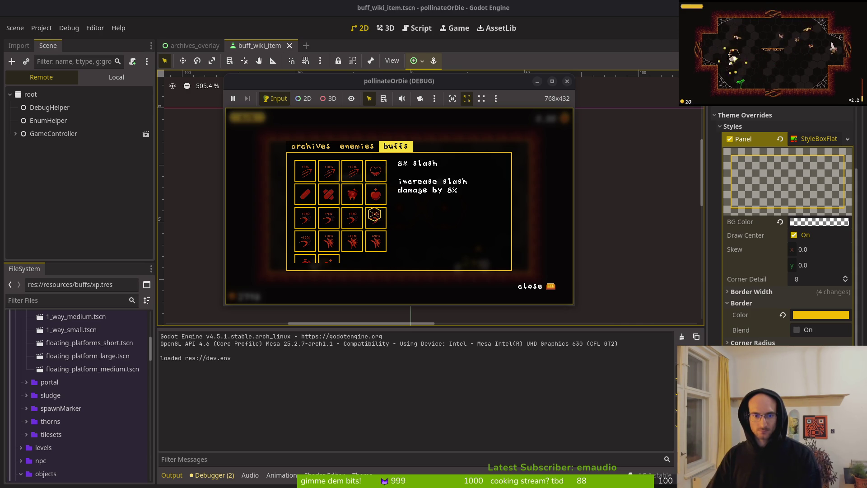
pyautogui.press('F8')
pyautogui.hotkey('alt', 'Tab')
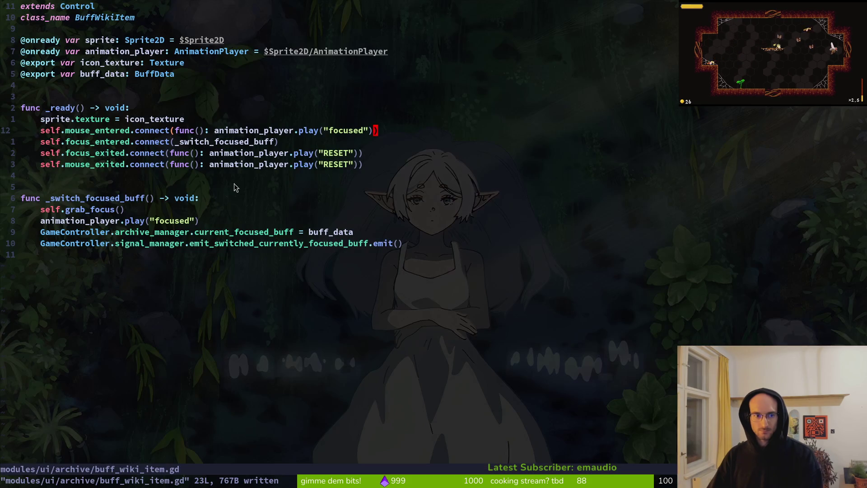
# - Experiment with deleting on the mouse_exited line 15, then undo the changes and save
pyautogui.click(95, 164)
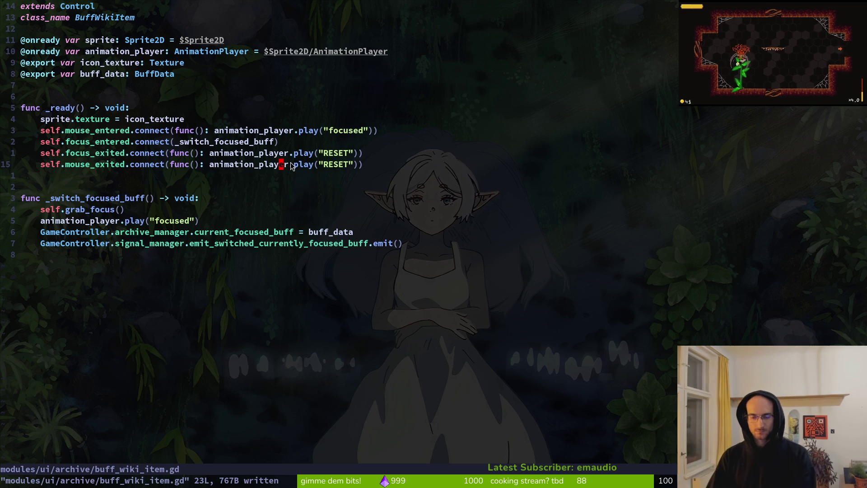
pyautogui.click(280, 164)
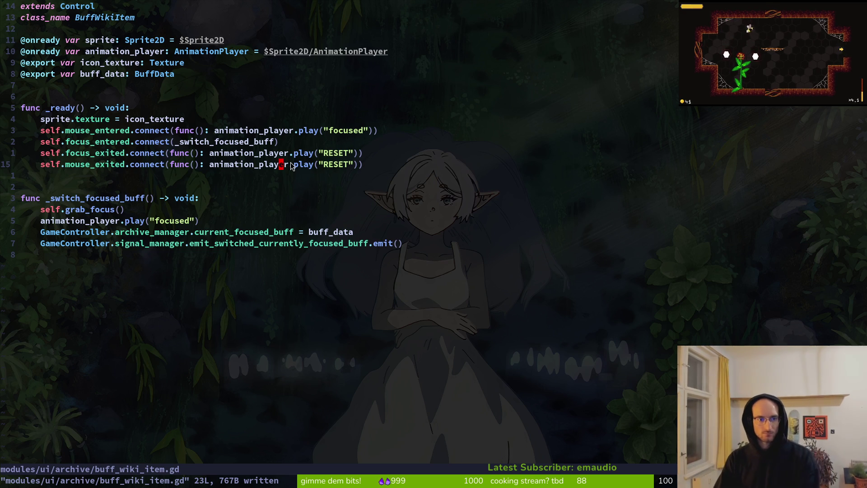
pyautogui.press('x')
pyautogui.press('d')
pyautogui.press('d')
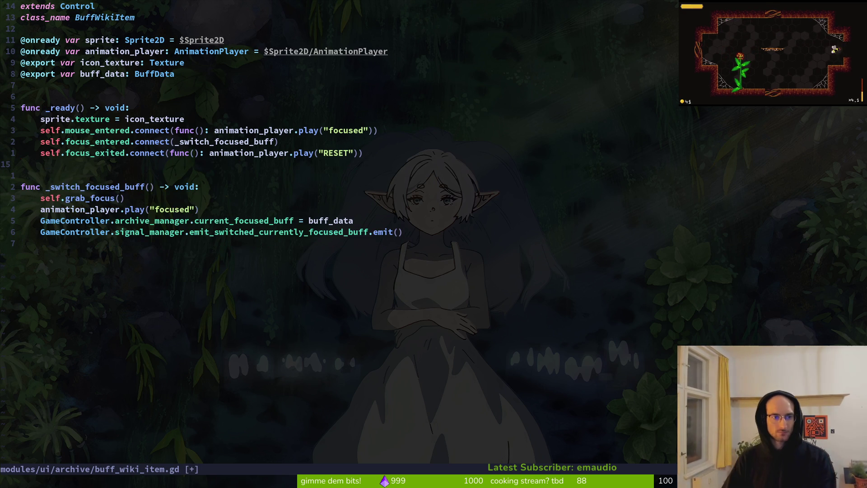
pyautogui.write('u')
pyautogui.write('u:w')
pyautogui.press('Return')
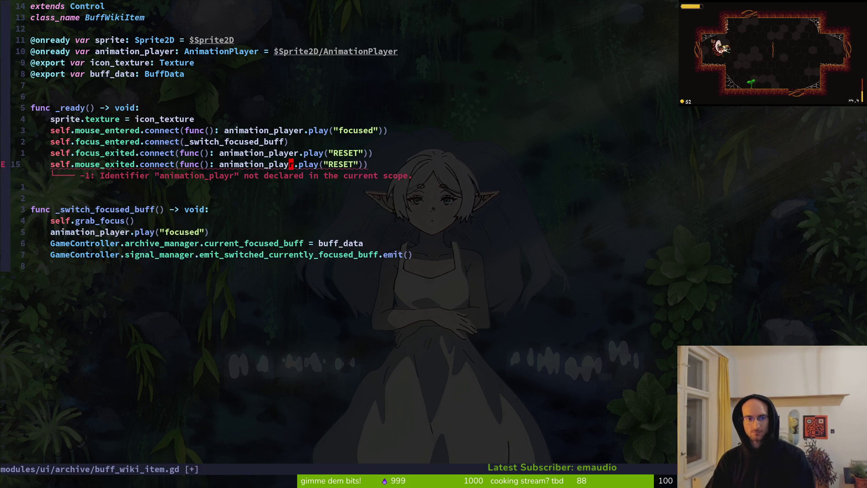
# - Delete the mouse_exited connection line, save the script, and relaunch the game
pyautogui.press('d')
pyautogui.press('d')
pyautogui.write(':w')
pyautogui.press('Return')
pyautogui.hotkey('alt', 'Tab')
pyautogui.press('F5')
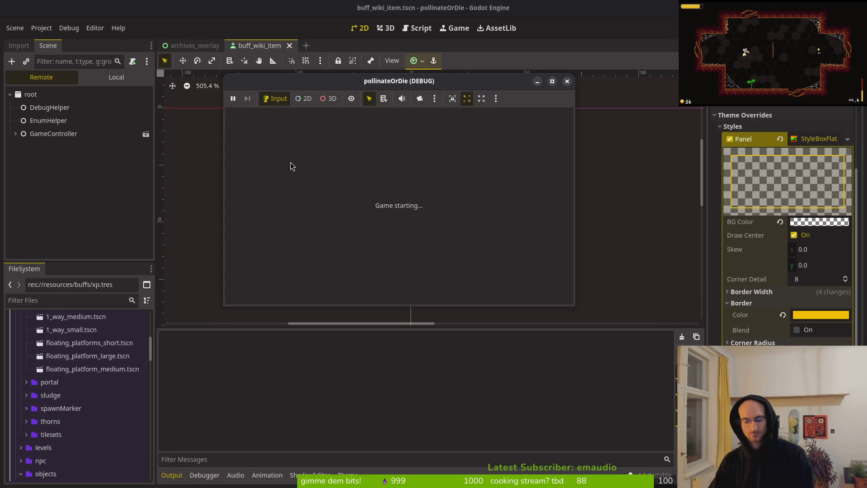
# - Enter the hub and open the buffs archive overlay, then stop the game and return to the script
pyautogui.press('Return')
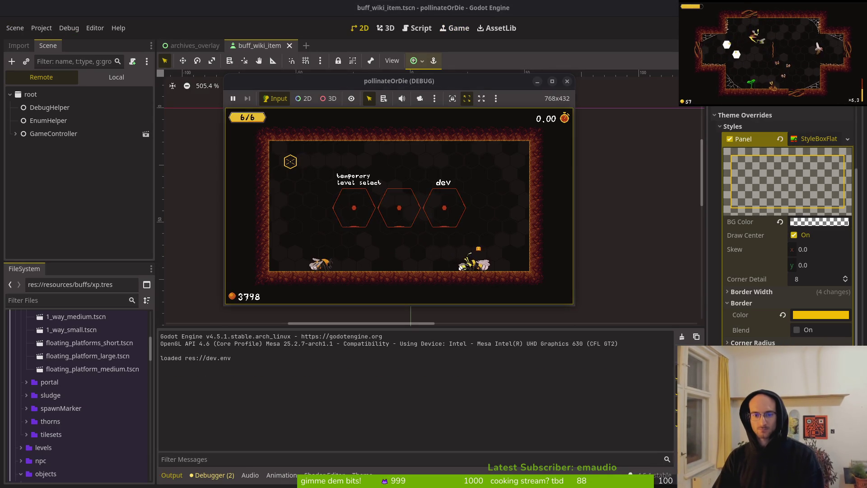
pyautogui.press('Tab')
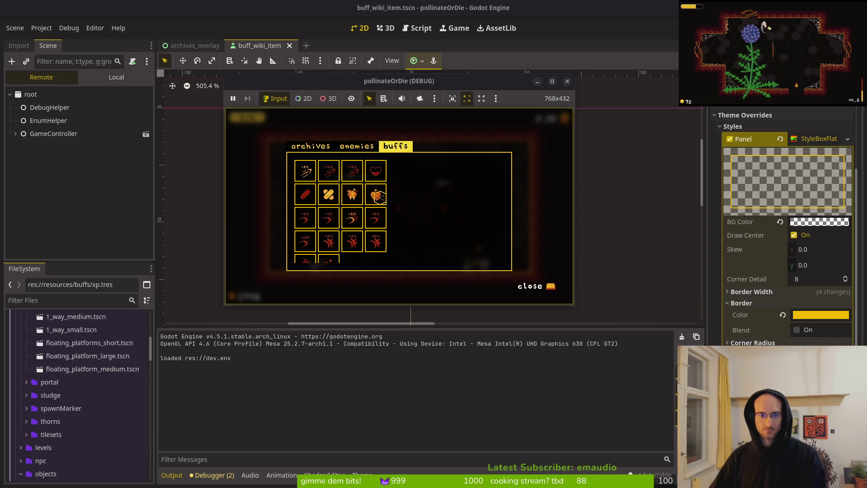
pyautogui.press('F8')
pyautogui.hotkey('alt', 'Tab')
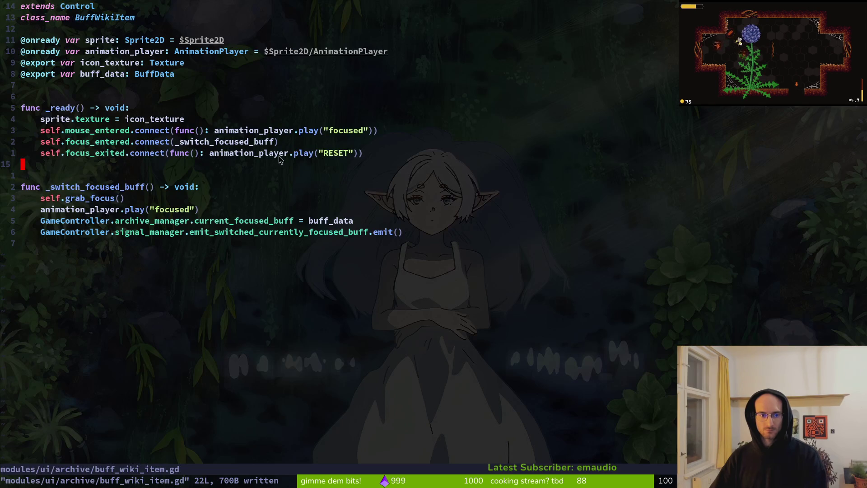
# - Restore the deleted mouse_exited line, save, and add a new line at the script's end
pyautogui.press('u')
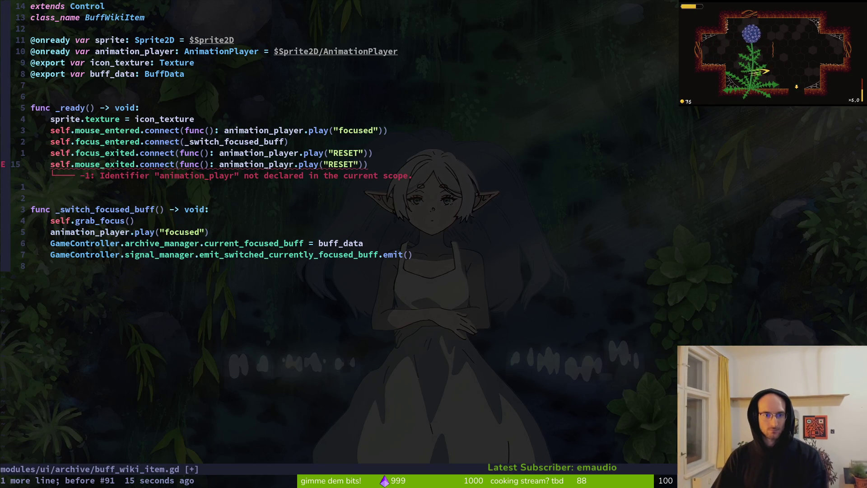
pyautogui.write('u')
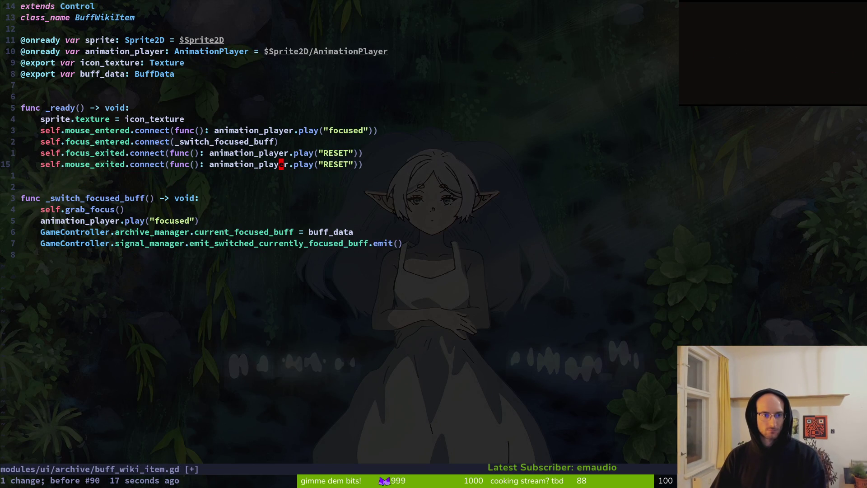
pyautogui.write(':w')
pyautogui.press('Return')
pyautogui.press('j')
pyautogui.press('j')
pyautogui.press('j')
pyautogui.press('o')
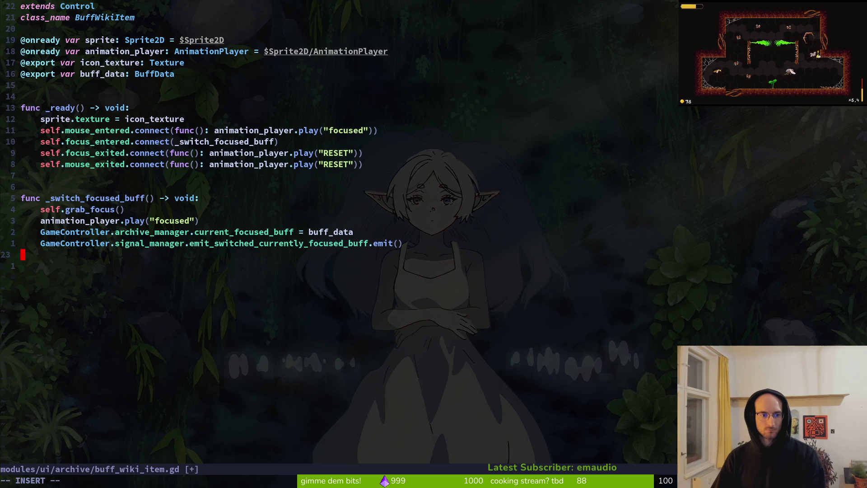
pyautogui.press('Tab')
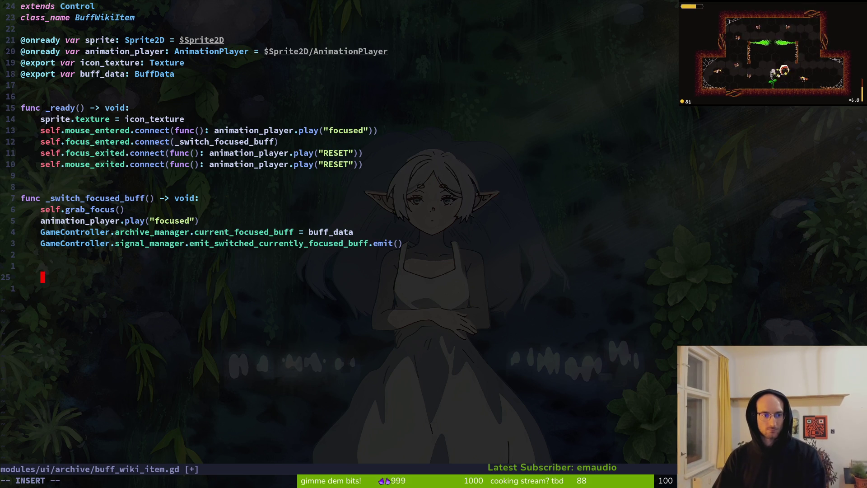
pyautogui.press('BackSpace')
# - Write the declaration func _handle_mouse_exit() -> void: and begin its body with an if
pyautogui.write('func ')
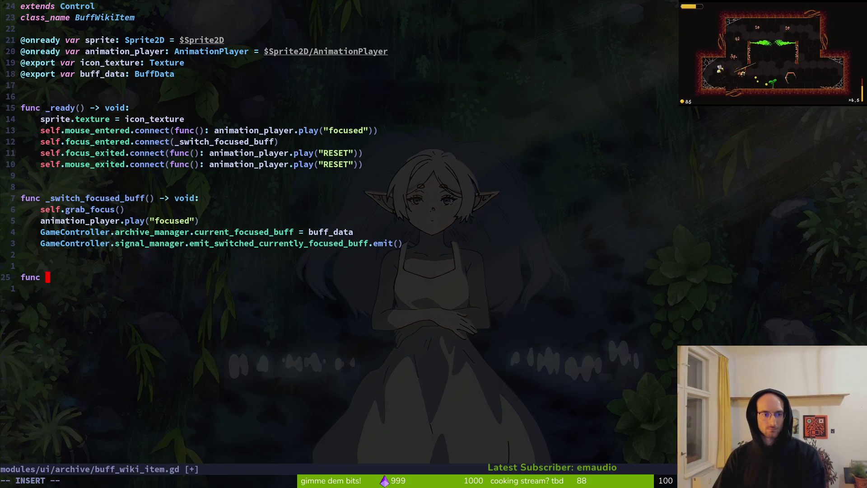
pyautogui.write('_')
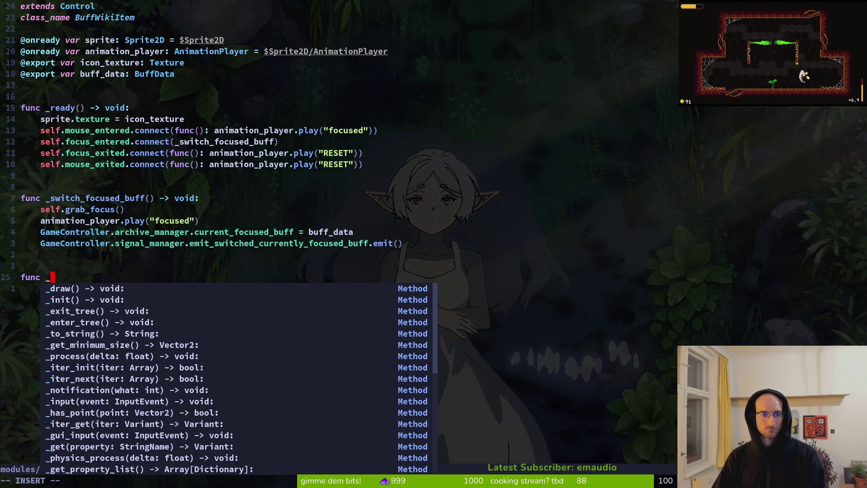
pyautogui.write('ha')
pyautogui.press('BackSpace')
pyautogui.write('a')
pyautogui.press('BackSpace')
pyautogui.write('han')
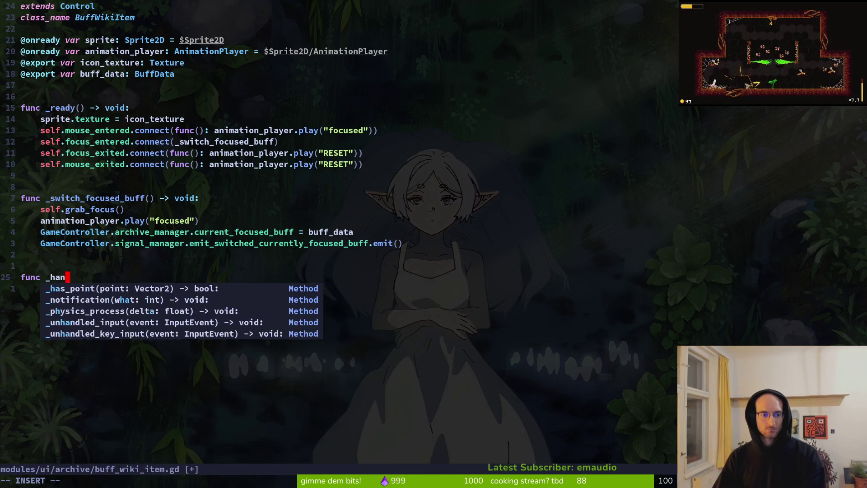
pyautogui.write('dle_mouse_exit')
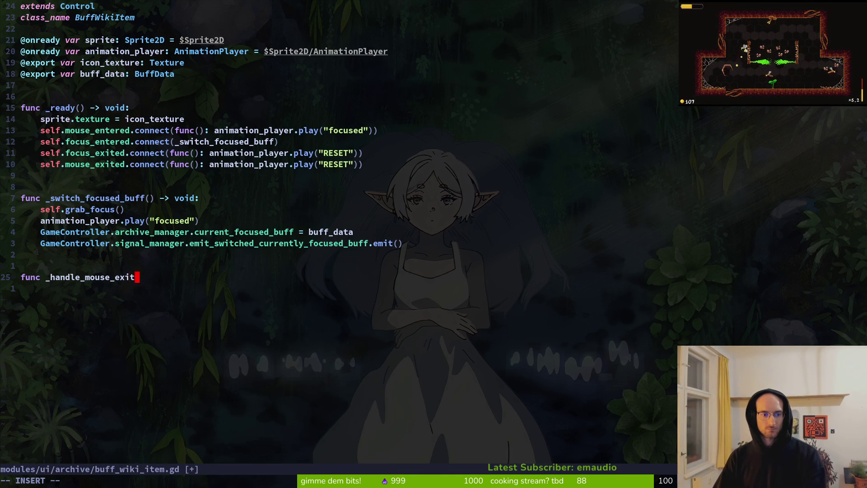
pyautogui.write('() ->')
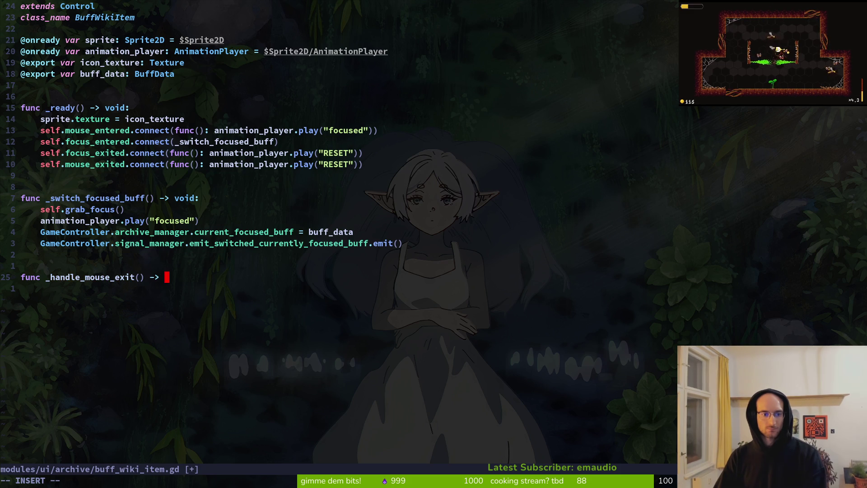
pyautogui.write('oid:')
pyautogui.press('Return')
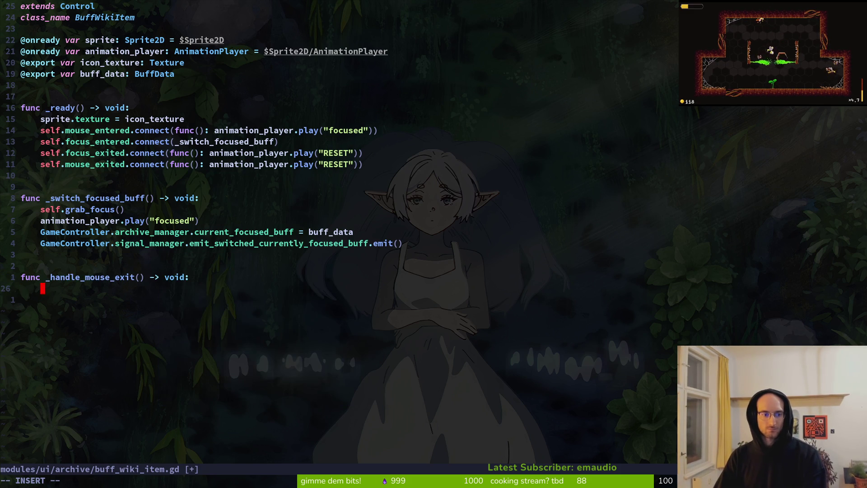
pyautogui.hotkey('alt', 'Tab')
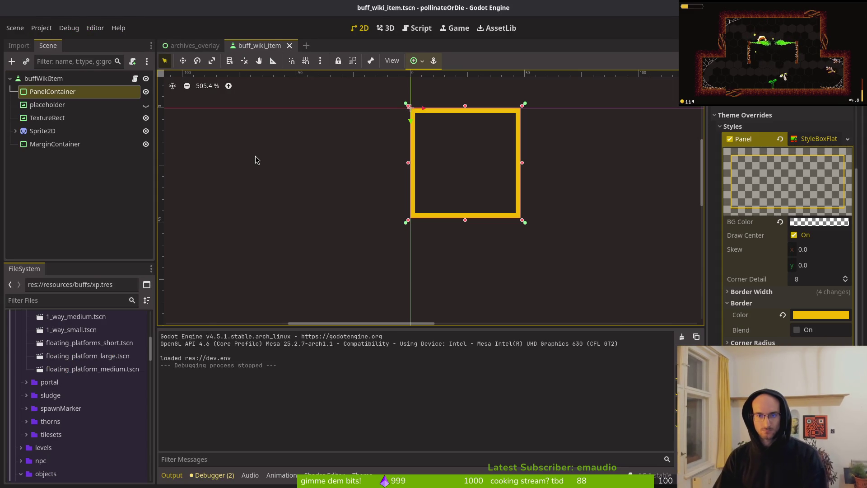
pyautogui.hotkey('alt', 'Tab')
pyautogui.write('if')
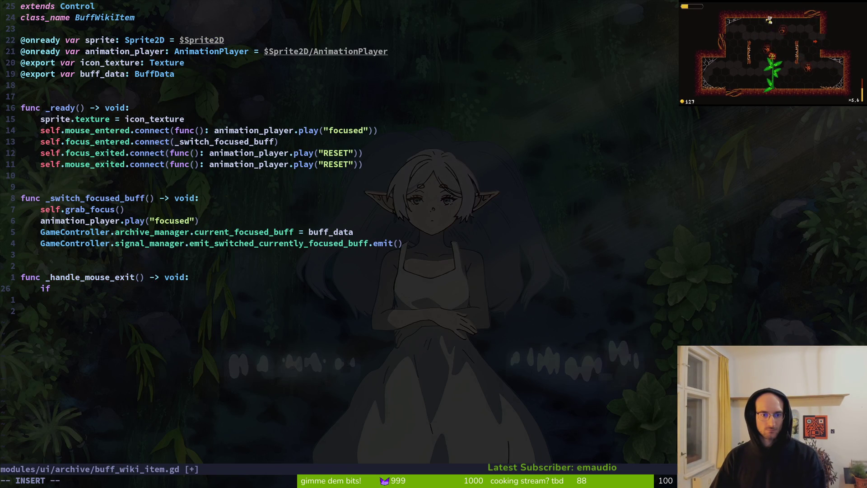
# - Write the condition GameController.archive_manager.current_focused_buff == buff_data and save the script
pyautogui.press('Escape')
pyautogui.write('a')
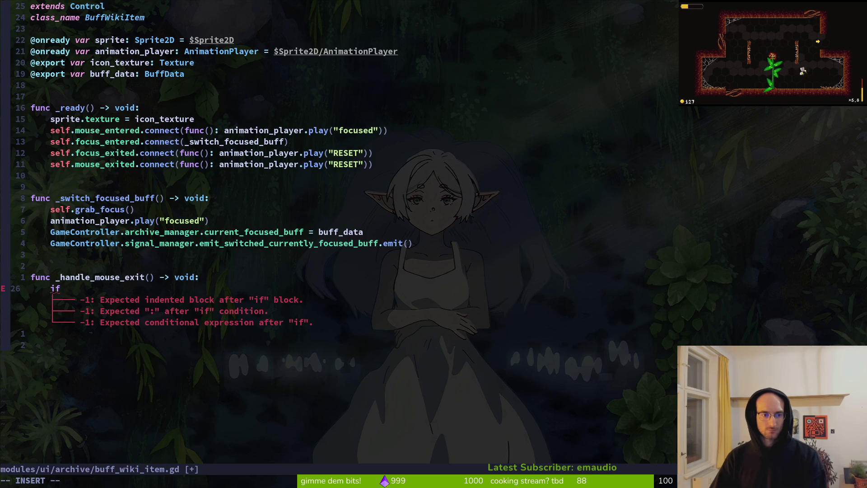
pyautogui.write('GameController.ar')
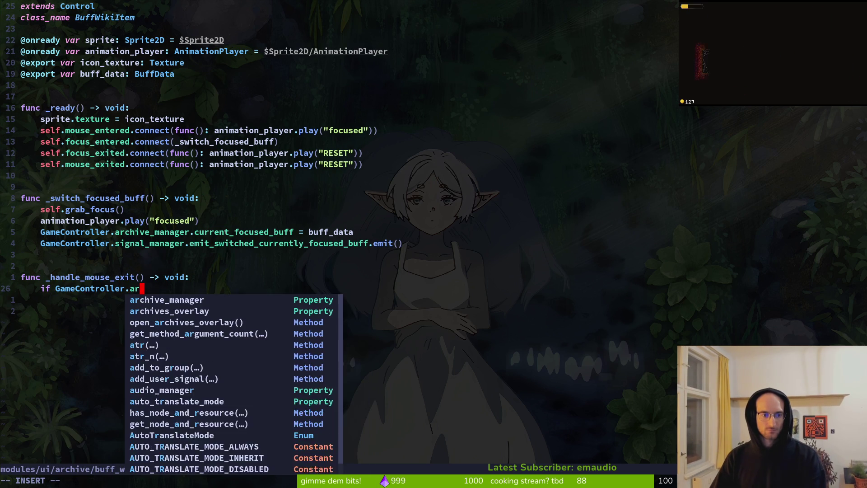
pyautogui.press('Return')
pyautogui.write('.cu')
pyautogui.press('Return')
pyautogui.write('== ')
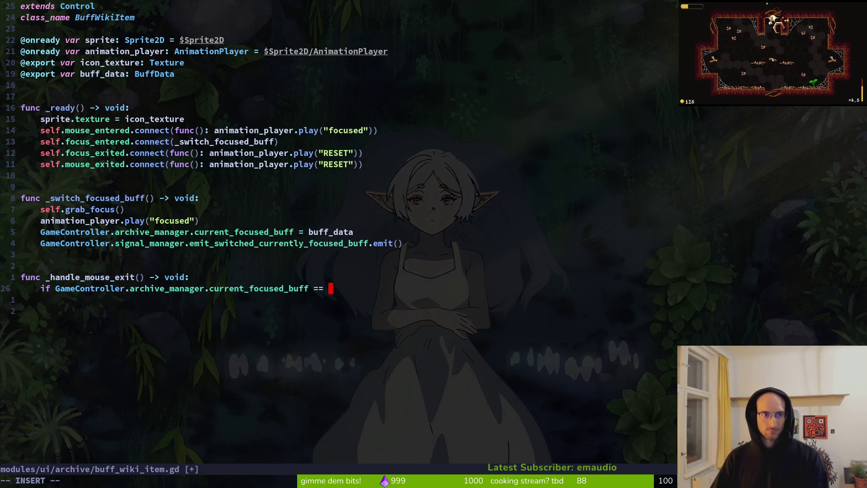
pyautogui.write('buf')
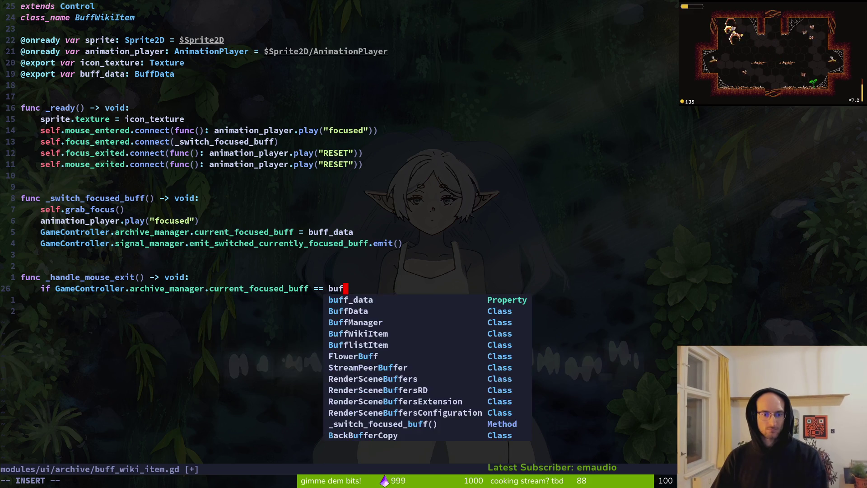
pyautogui.press('Return')
pyautogui.press('Escape')
pyautogui.write(':w')
pyautogui.press('Return')
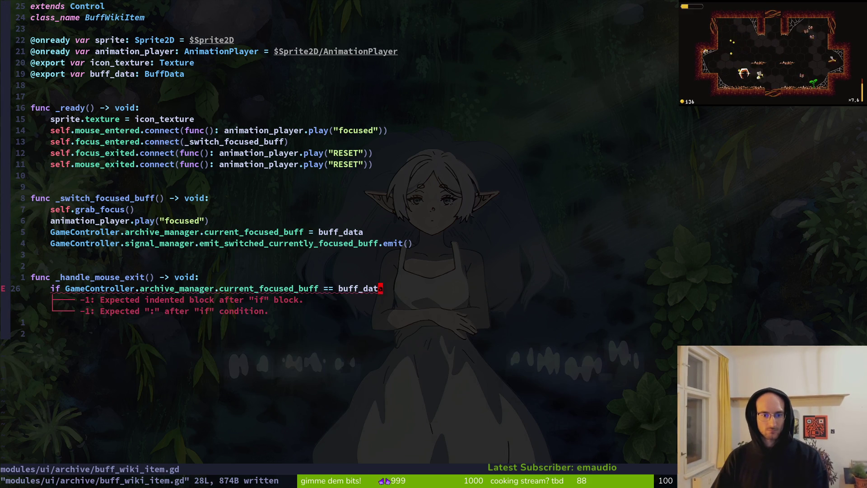
# - Finish the if line with a colon, then add a return line and an else: branch
pyautogui.write('A:')
pyautogui.press('Escape')
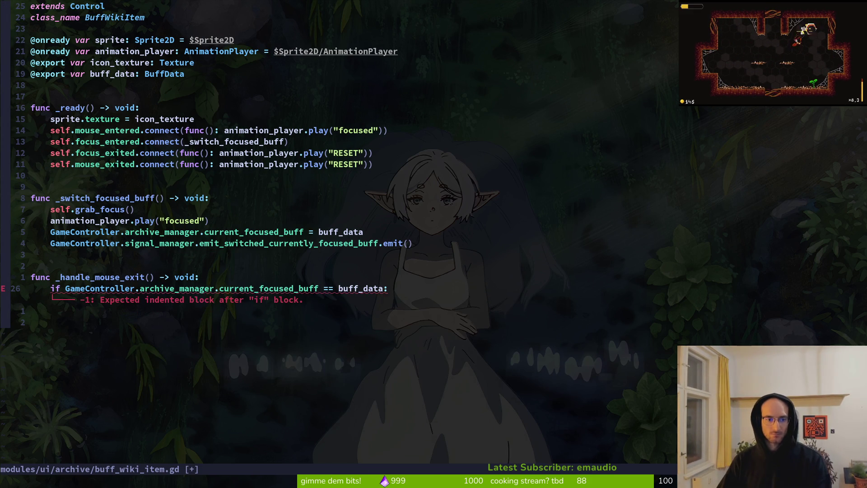
pyautogui.write('o')
pyautogui.write('turn')
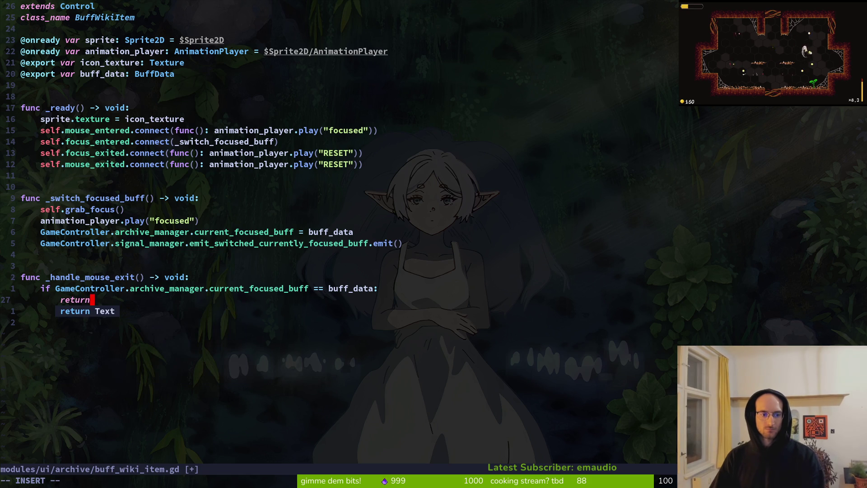
pyautogui.write('n')
pyautogui.press('Return')
pyautogui.write('else:')
pyautogui.press('Escape')
pyautogui.press('k')
pyautogui.press('k')
pyautogui.press('k')
pyautogui.press('9')
pyautogui.press('k')
pyautogui.press('j')
pyautogui.press('j')
pyautogui.press('j')
# - Under else, add animation_player.play("RESET") and save the script
pyautogui.write('oanimation_player.play("rese')
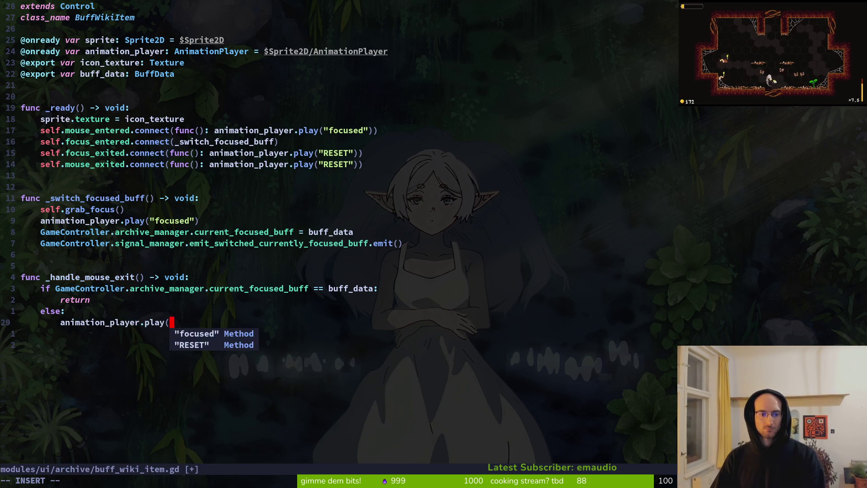
pyautogui.press('Tab')
pyautogui.press('Escape')
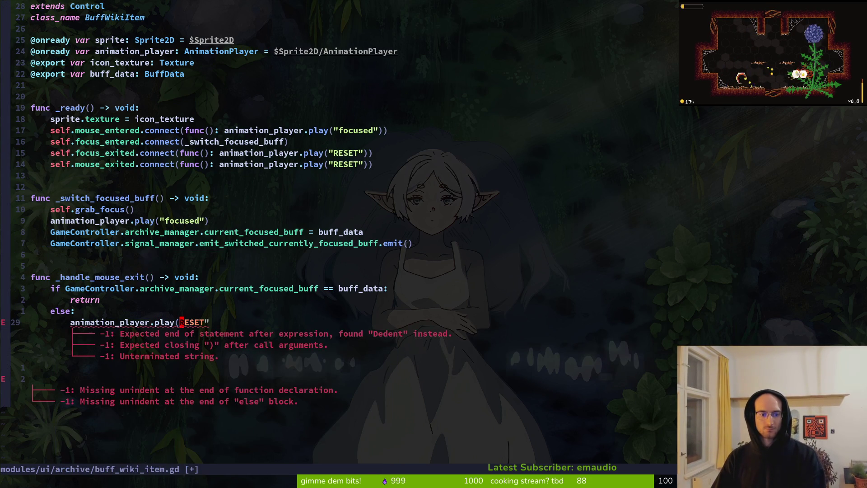
pyautogui.write('bi"')
pyautogui.press('Escape')
pyautogui.hotkey('shift', 'a')
pyautogui.write(')')
pyautogui.press('Escape')
pyautogui.write(':w')
pyautogui.press('Return')
pyautogui.press('k')
pyautogui.press('k')
pyautogui.press('k')
pyautogui.press('k')
pyautogui.press('k')
pyautogui.press('k')
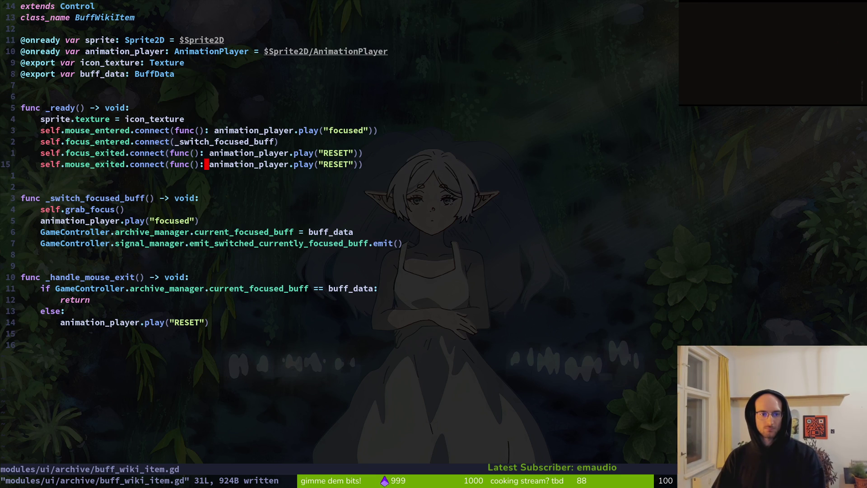
# - Replace the mouse_exited lambda with _handle_mouse_exit, save, and run the game
pyautogui.press('l')
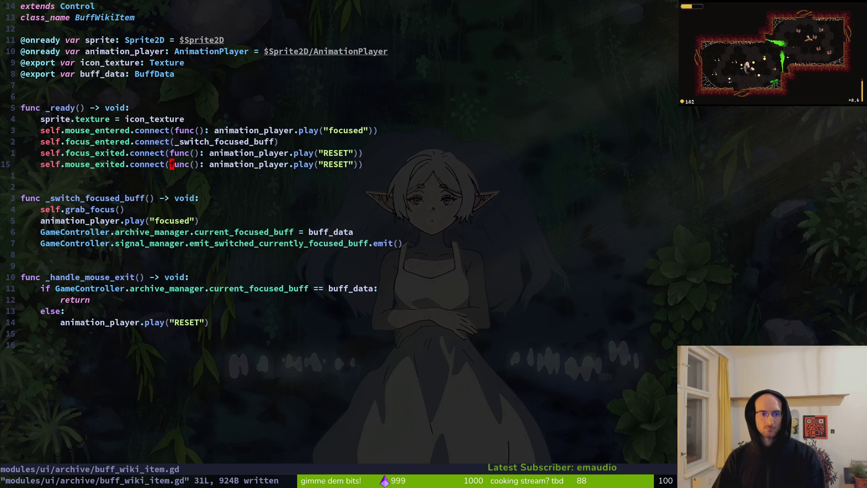
pyautogui.press('v')
pyautogui.press('w')
pyautogui.press('w')
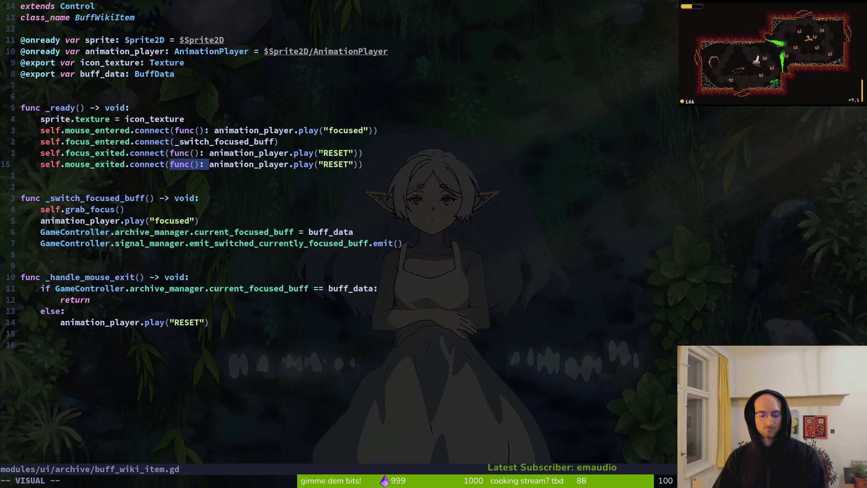
pyautogui.press('f')
pyautogui.press(')')
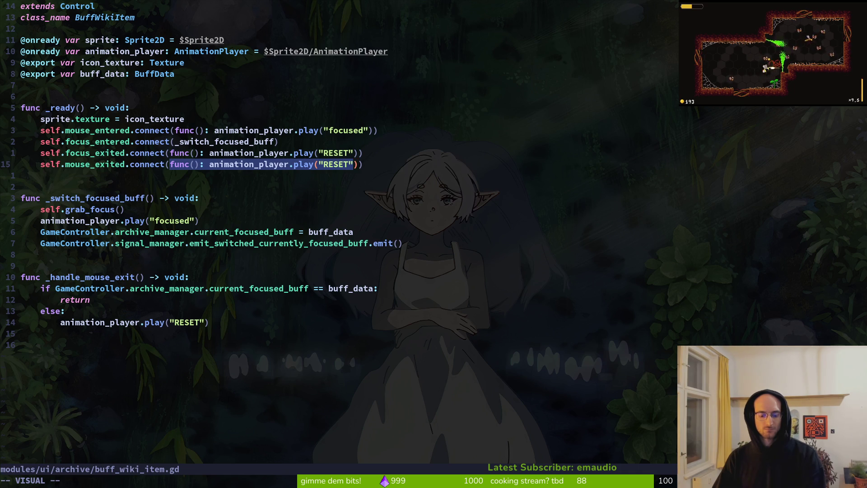
pyautogui.write('ct(_han')
pyautogui.press('Tab')
pyautogui.press('Escape')
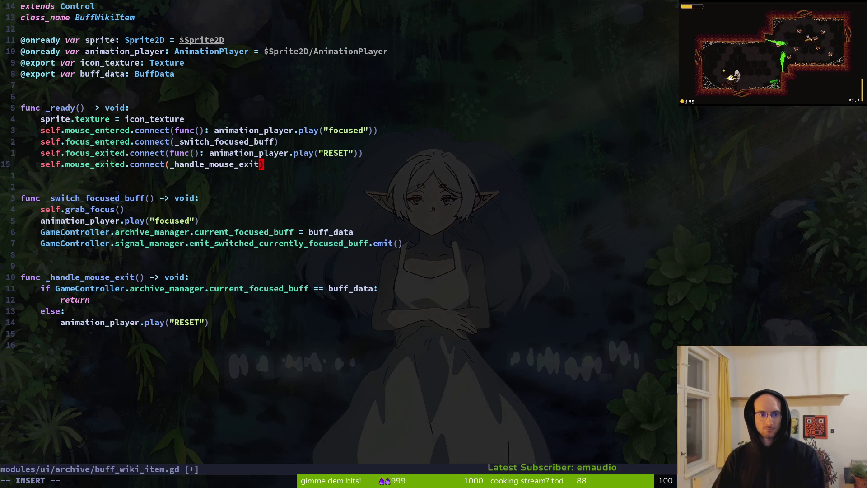
pyautogui.write(':w')
pyautogui.press('Return')
pyautogui.hotkey('alt', 'Tab')
pyautogui.press('F5')
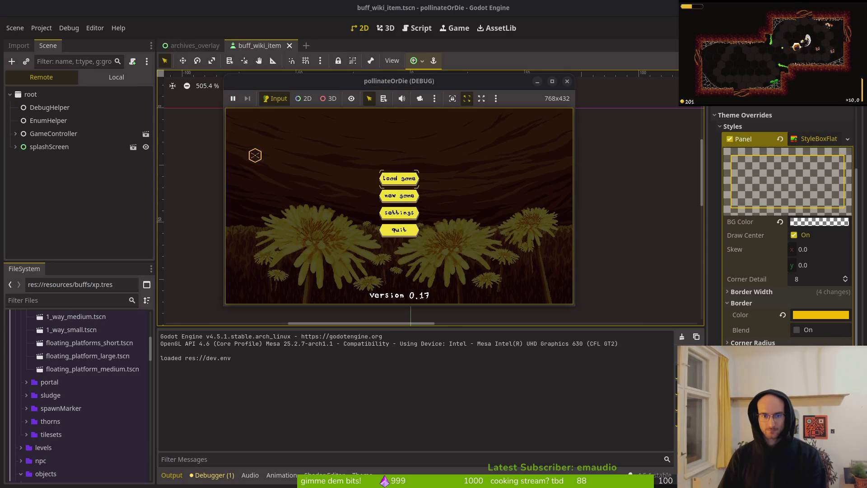
# - Open the buffs archive via the level hub, check the knockback and medium heal descriptions, then stop the game
pyautogui.press('Return')
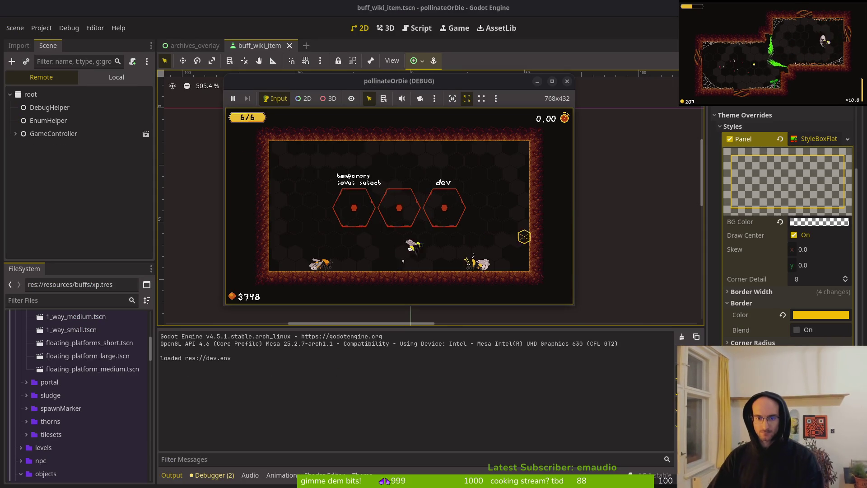
pyautogui.press('Tab')
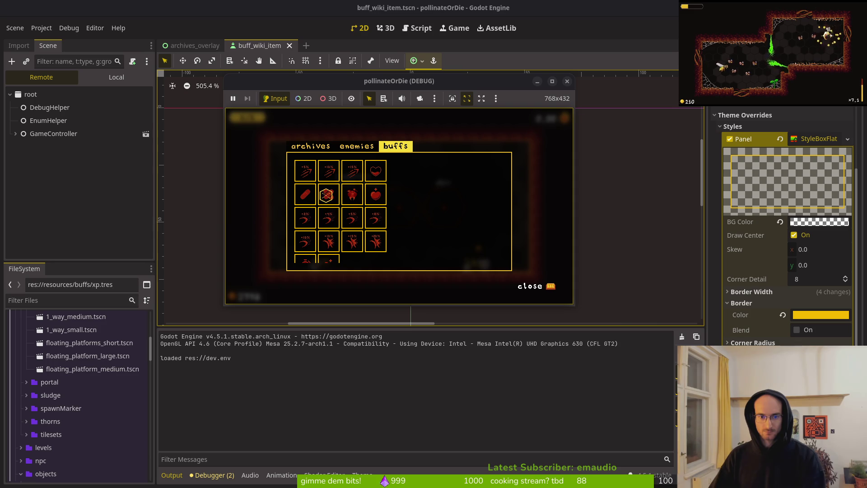
pyautogui.click(353, 194)
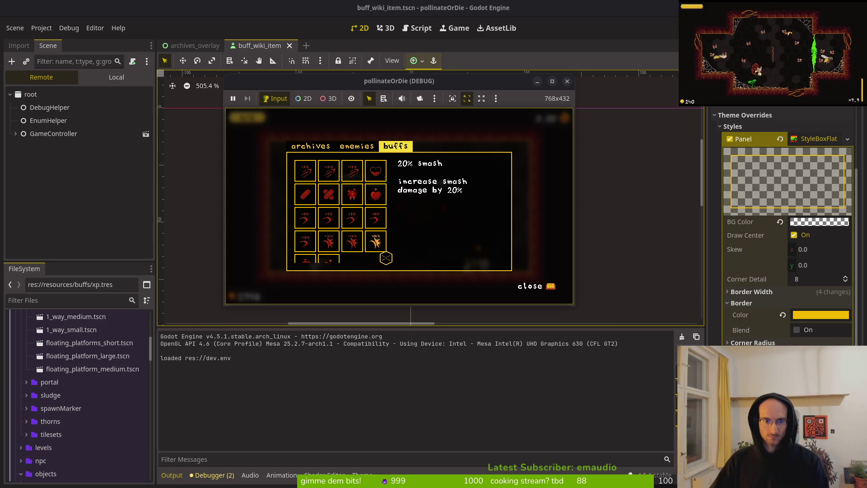
pyautogui.doubleClick(416, 88)
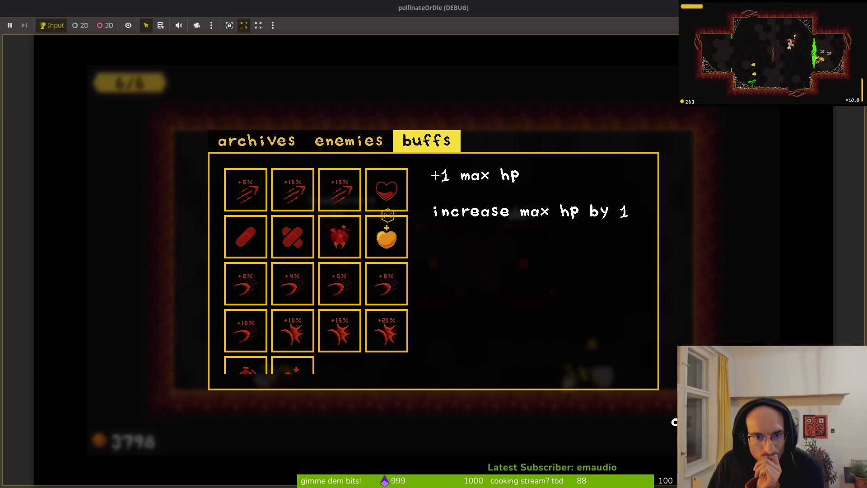
pyautogui.click(390, 231)
pyautogui.click(344, 235)
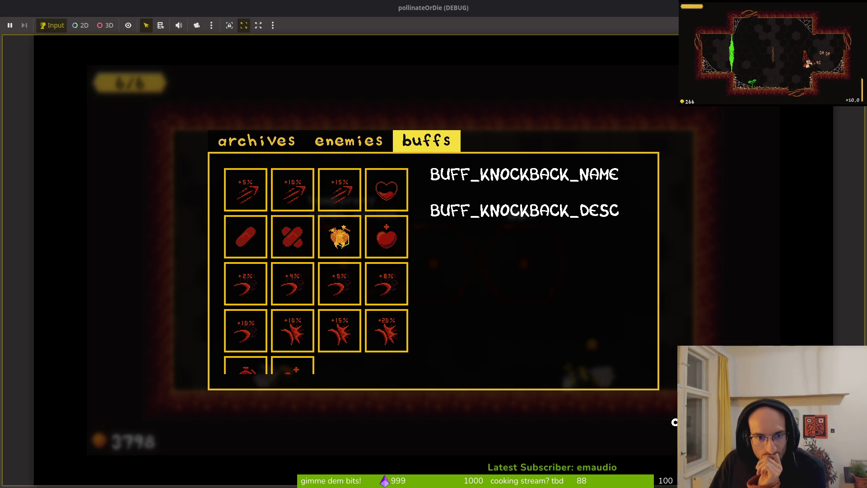
pyautogui.click(292, 236)
pyautogui.hotkey('alt', 'Tab')
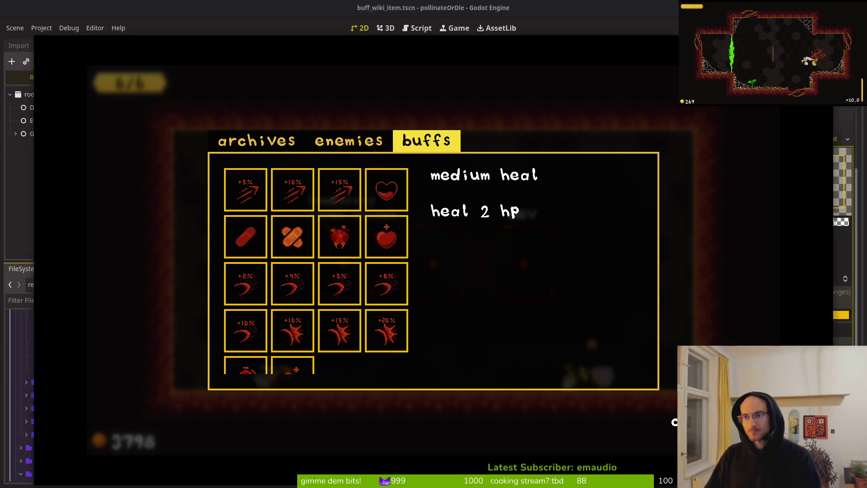
pyautogui.press('F8')
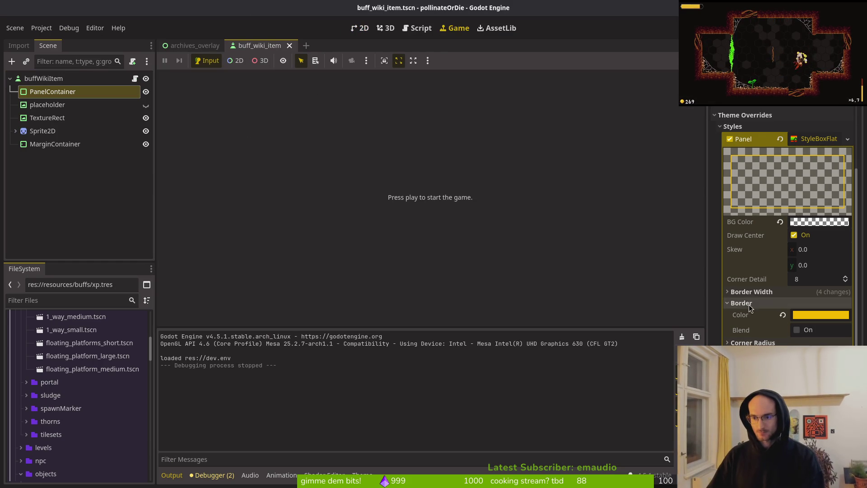
# - Set the panel style's left, top, right and bottom border widths to 1 and save the scene
pyautogui.click(751, 291)
pyautogui.click(822, 308)
pyautogui.write('1')
pyautogui.press('Tab')
pyautogui.write('1')
pyautogui.press('Tab')
pyautogui.press('Tab')
pyautogui.write('1')
pyautogui.press('Tab')
pyautogui.hotkey('ctrl', 's')
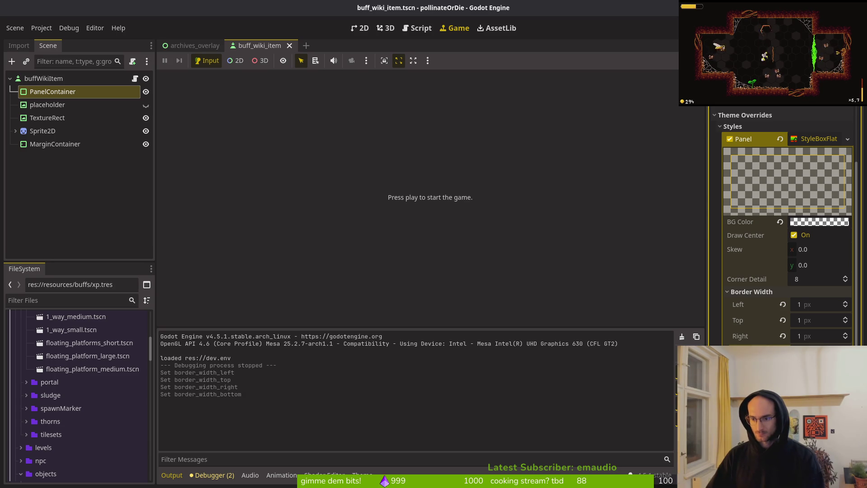
pyautogui.hotkey('ctrl', 's')
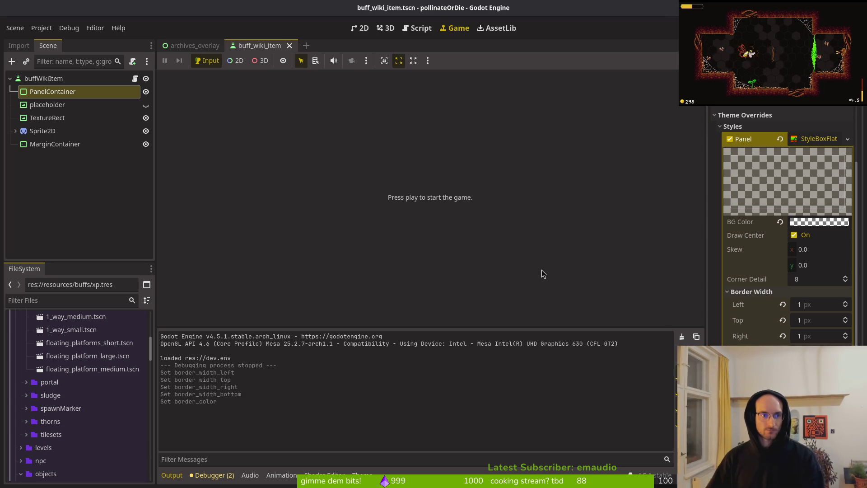
pyautogui.click(42, 131)
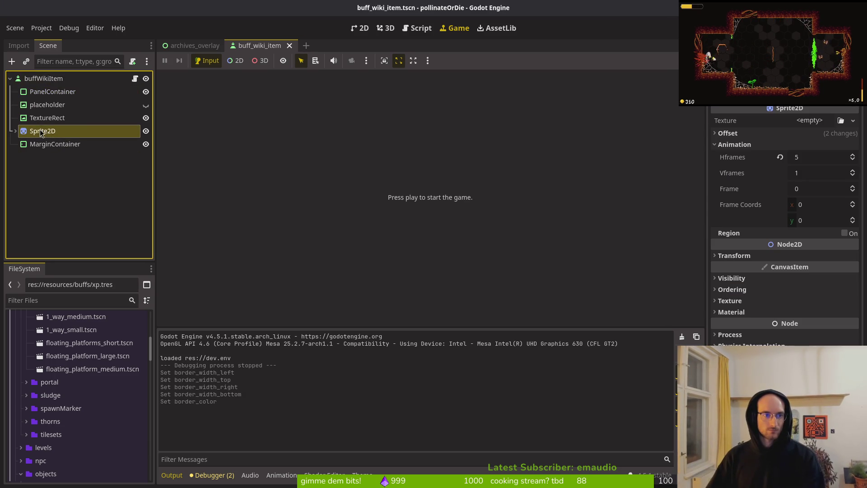
pyautogui.click(58, 78)
# - Add a Sprite2D under buffWikiItem with an AnimationPlayer child
pyautogui.click(54, 131)
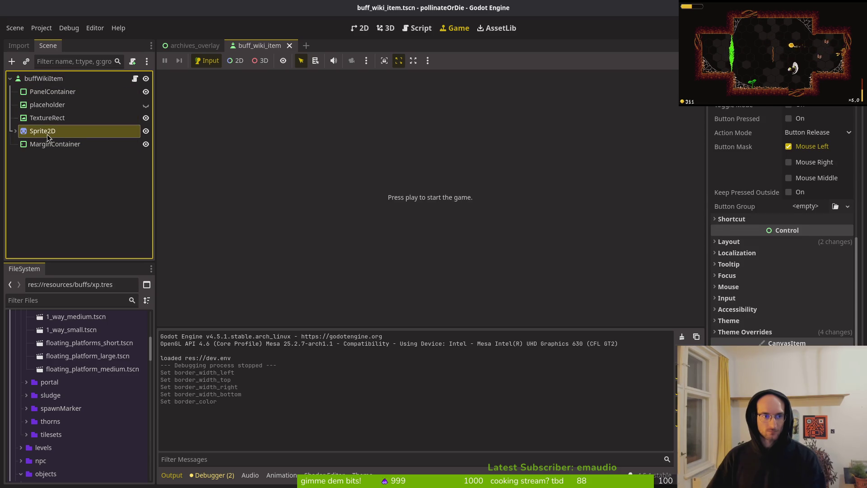
pyautogui.click(53, 79)
pyautogui.hotkey('ctrl', 'a')
pyautogui.write('sprite')
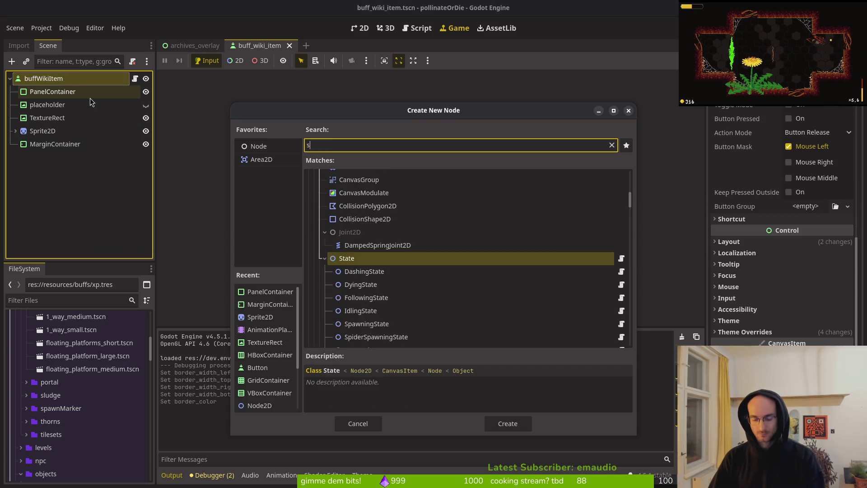
pyautogui.press('Return')
pyautogui.hotkey('ctrl', 'a')
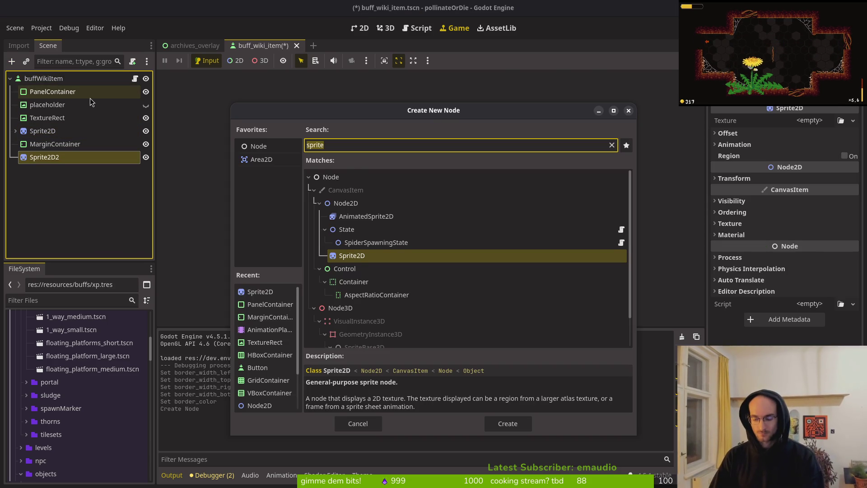
pyautogui.write('animationk')
pyautogui.press('BackSpace')
pyautogui.press('Return')
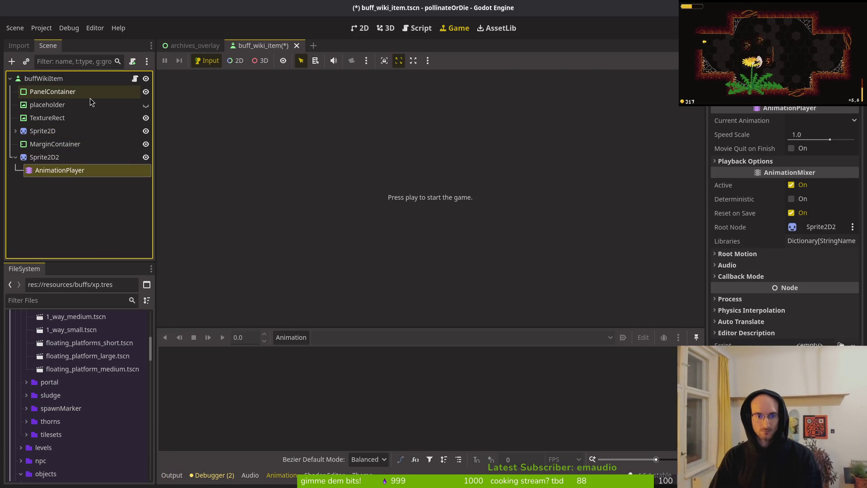
# - Rename the new sprite to frame, move it above MarginContainer, and save
pyautogui.press('Up')
pyautogui.press('Up')
pyautogui.press('Down')
pyautogui.press('F2')
pyautogui.write('frame')
pyautogui.press('Return')
pyautogui.moveTo(50, 156); pyautogui.dragTo(50, 144)
pyautogui.hotkey('ctrl', 's')
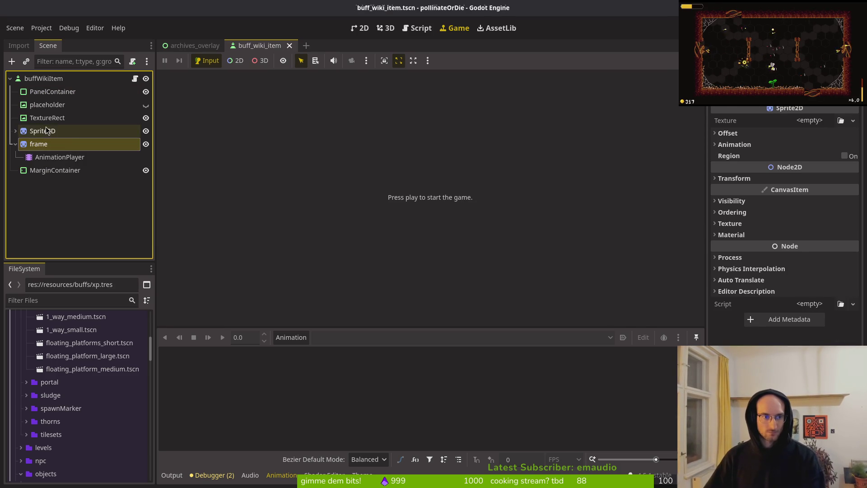
# - Select frame's AnimationPlayer and begin creating a new animation
pyautogui.click(31, 132)
pyautogui.click(15, 144)
pyautogui.click(38, 146)
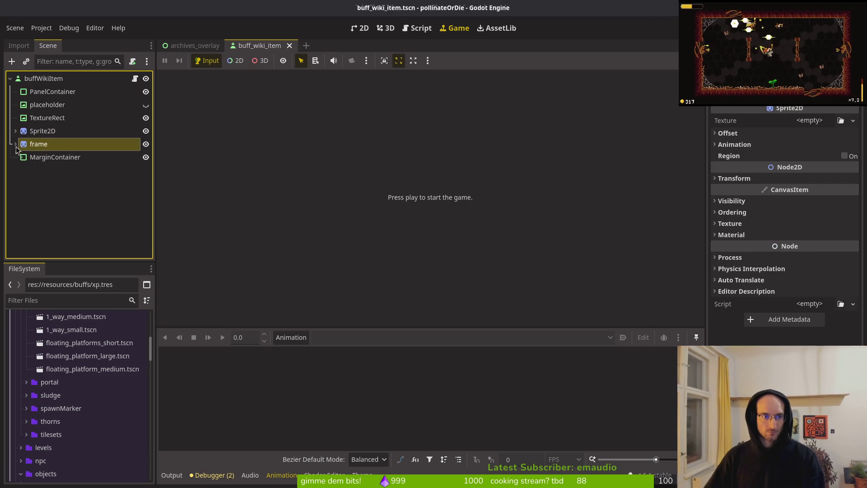
pyautogui.click(15, 144)
pyautogui.click(49, 156)
pyautogui.click(291, 337)
pyautogui.click(298, 354)
# - Create the 'focused' animation at 12 FPS with a length of 8 and save the scene
pyautogui.write('focused')
pyautogui.press('Return')
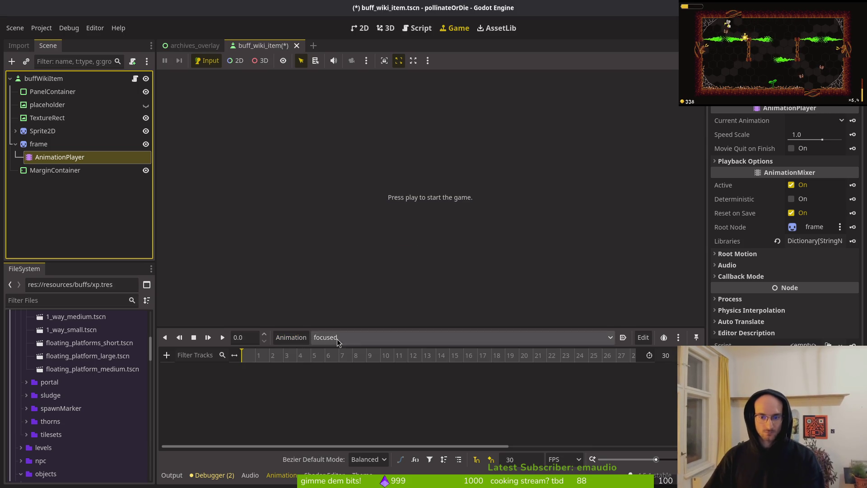
pyautogui.click(524, 460)
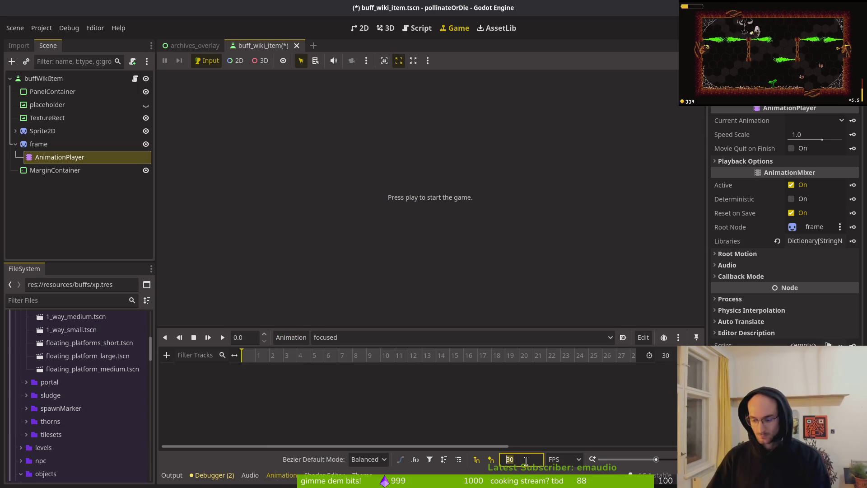
pyautogui.write('12')
pyautogui.hotkey('ctrl', 's')
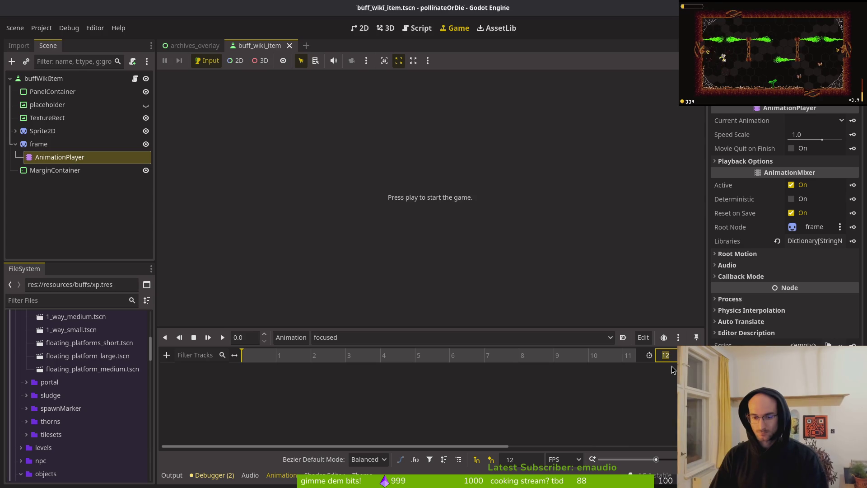
pyautogui.write('8')
pyautogui.press('Return')
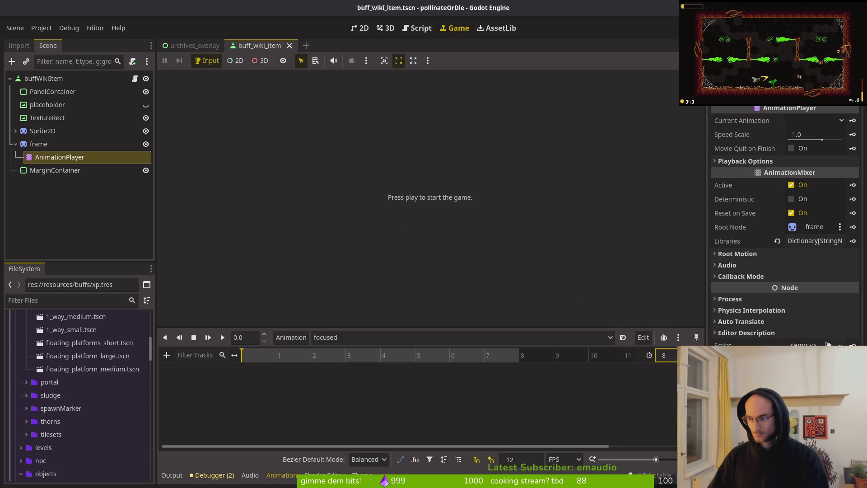
pyautogui.hotkey('alt', 'Tab')
pyautogui.click(9, 24)
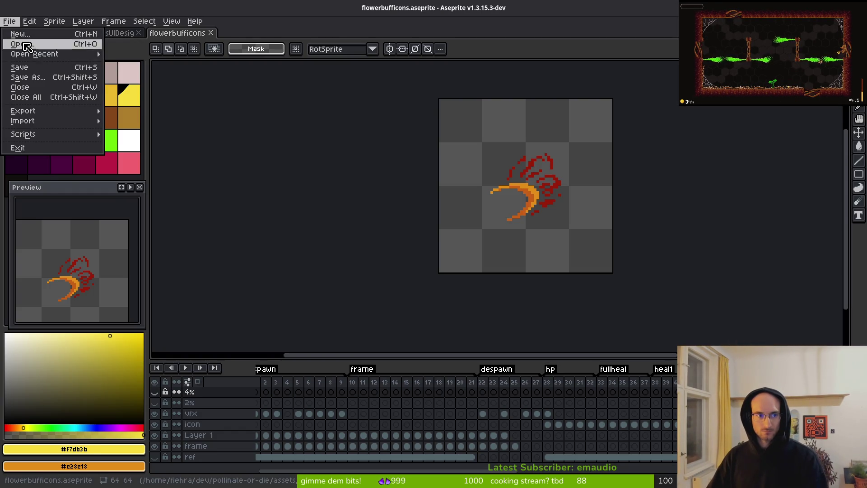
# - Step through the hexagon 'frame' tag frames 9–21 in flowerbufficons' timeline, then return to Godot
pyautogui.click(33, 45)
pyautogui.press('Escape')
pyautogui.hscroll(10, 406, 453)
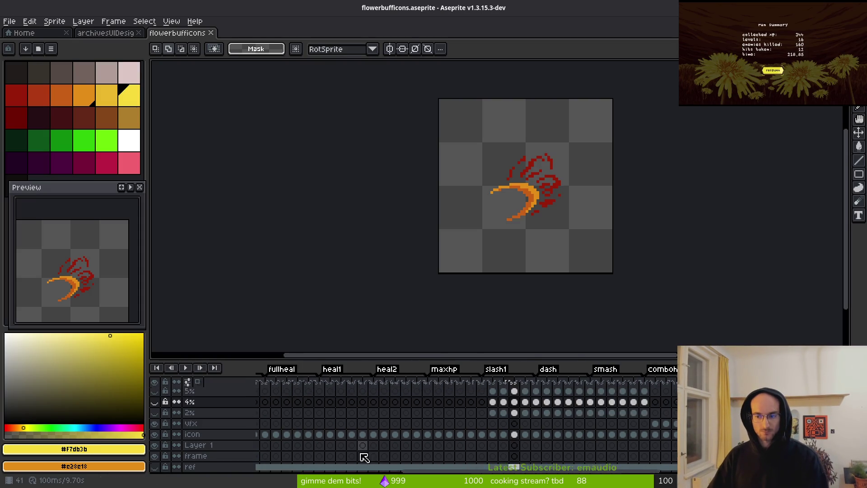
pyautogui.hscroll(-10, 519, 420)
pyautogui.scroll(1, 486, 422)
pyautogui.moveTo(364, 386); pyautogui.dragTo(480, 396)
pyautogui.click(304, 387)
pyautogui.click(348, 387)
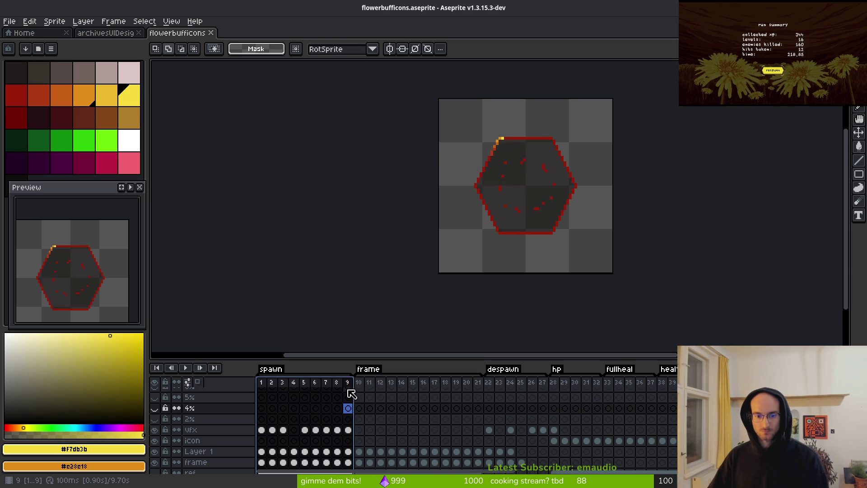
pyautogui.moveTo(362, 384); pyautogui.dragTo(482, 386)
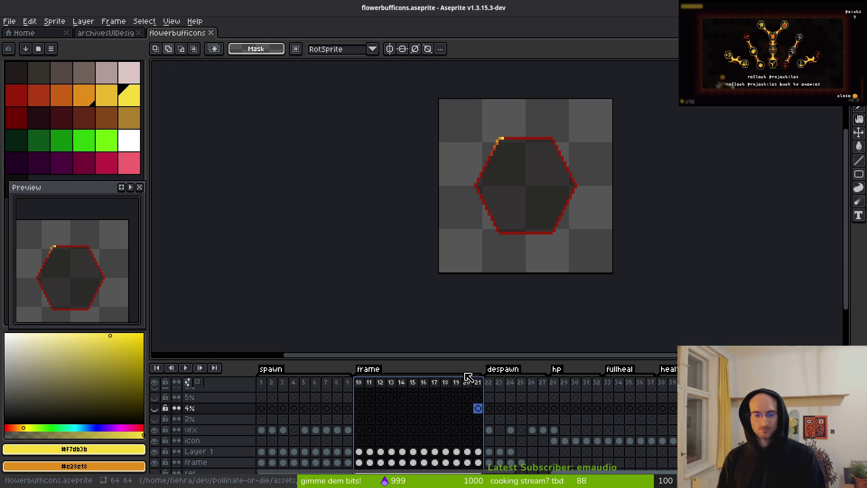
pyautogui.hotkey('alt', 'Tab')
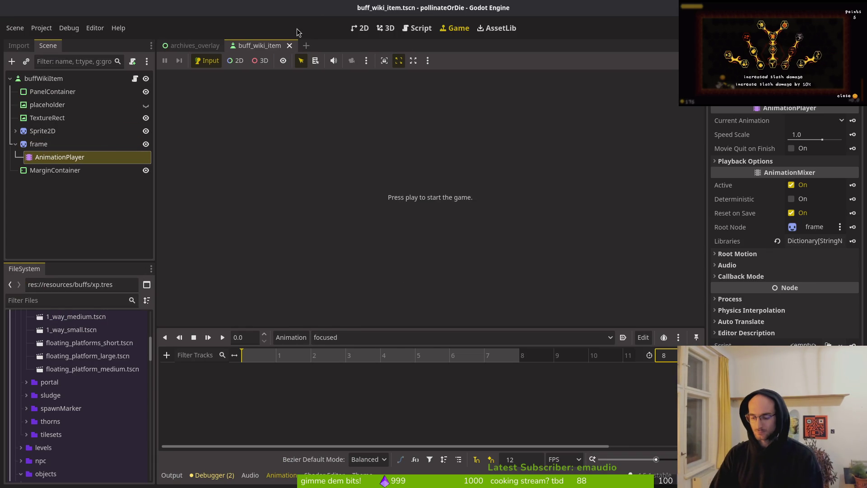
# - Copy the frame node from flower_buff.tscn and paste it into buff_wiki_item
pyautogui.hotkey('alt', 'shift', 'o')
pyautogui.write('flowerbufts')
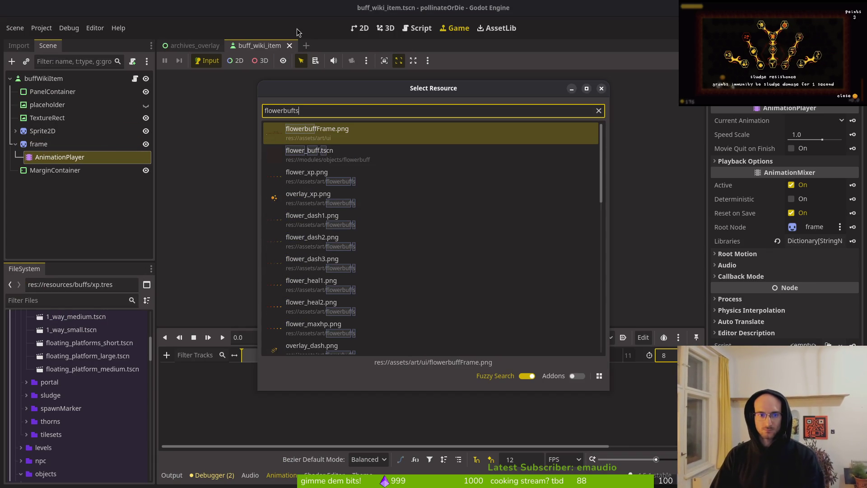
pyautogui.press('Return')
pyautogui.click(43, 104)
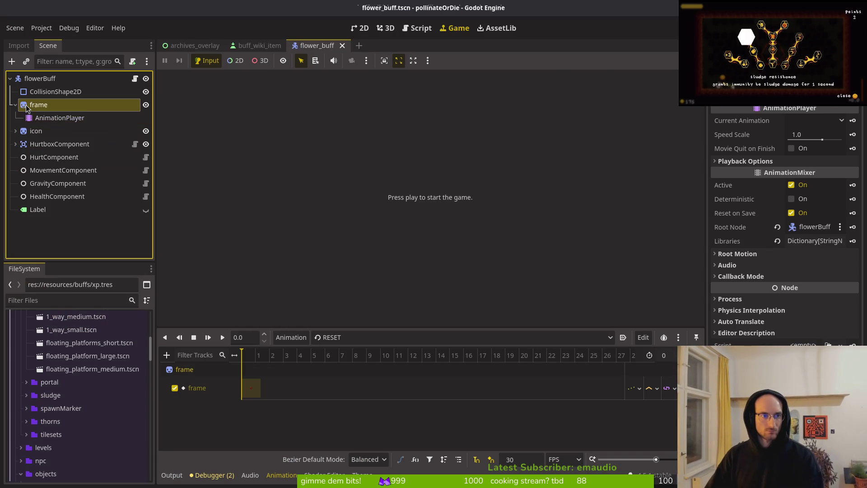
pyautogui.click(260, 45)
pyautogui.click(78, 199)
pyautogui.hotkey('ctrl', 'v')
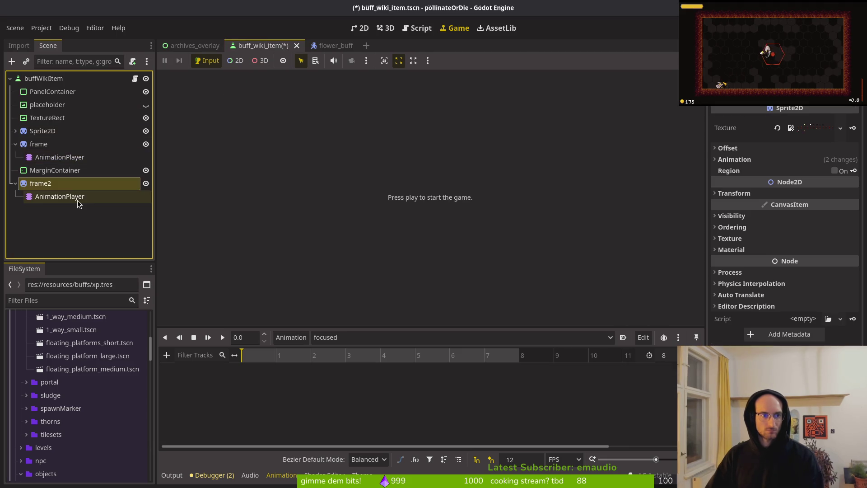
# - Delete the old frame node, rename the pasted frame2 to frame, and save
pyautogui.click(54, 145)
pyautogui.press('Delete')
pyautogui.press('Return')
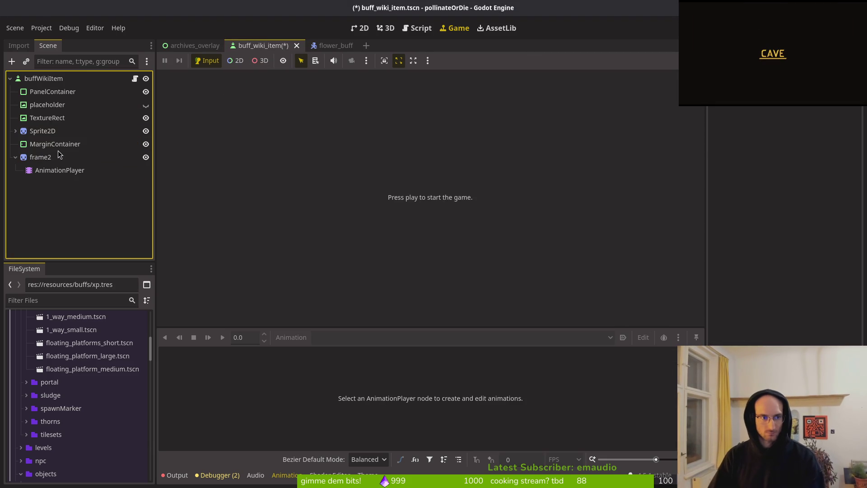
pyautogui.click(68, 157)
pyautogui.doubleClick(69, 158)
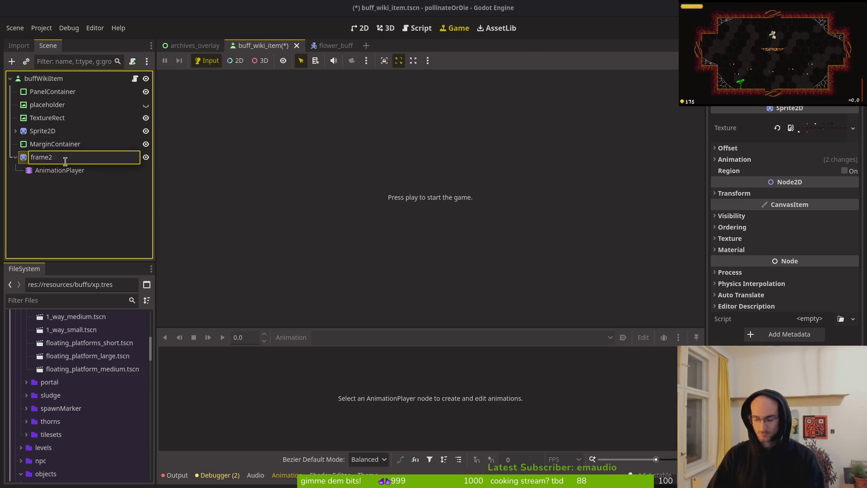
pyautogui.press('BackSpace')
pyautogui.press('Return')
pyautogui.hotkey('ctrl', 's')
# - Preview the copied 'active' animation, move frame above MarginContainer, and save
pyautogui.click(62, 171)
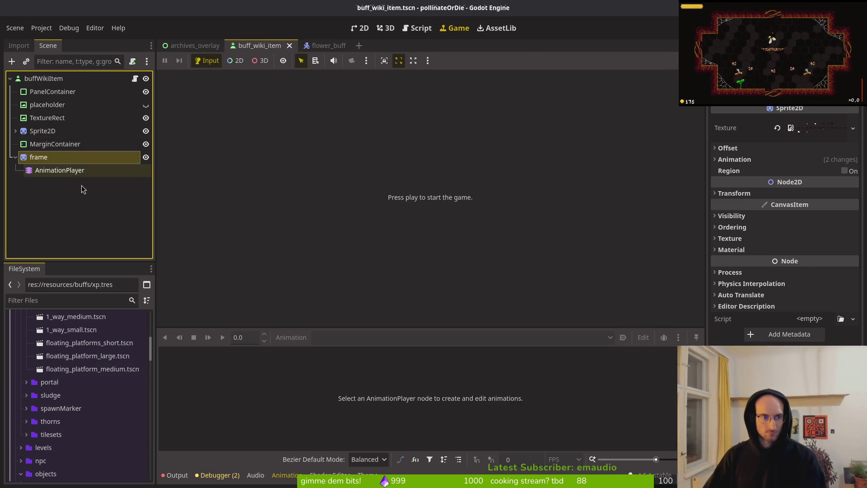
pyautogui.click(352, 337)
pyautogui.click(355, 375)
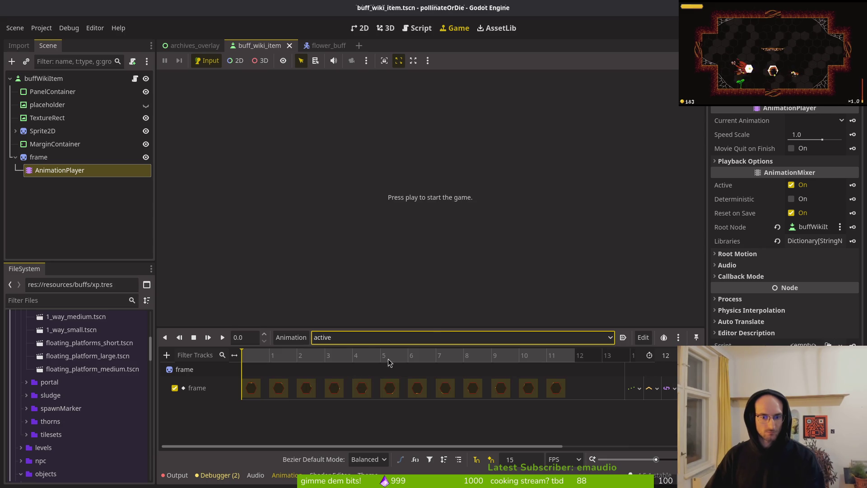
pyautogui.moveTo(39, 157); pyautogui.dragTo(41, 140)
pyautogui.hotkey('ctrl', 's')
pyautogui.click(290, 338)
pyautogui.click(298, 367)
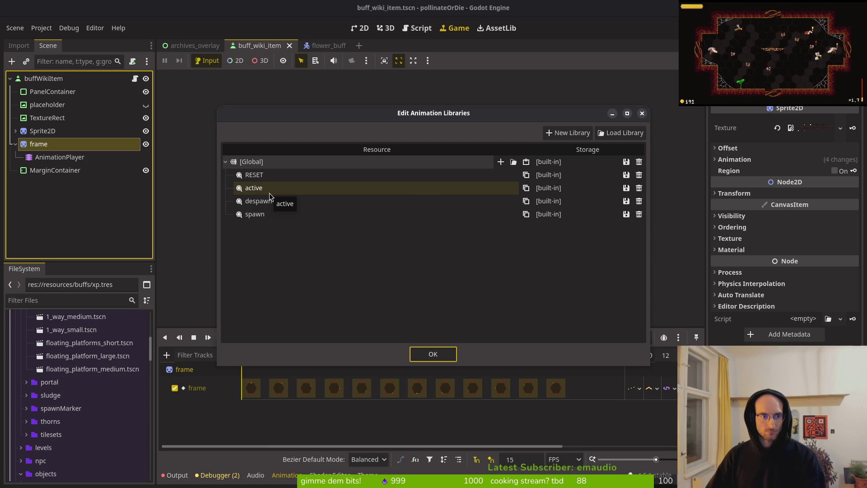
# - Rename the frame's 'active' animation to 'focused' in Manage Animations and save buff_wiki_item
pyautogui.press('Escape')
pyautogui.click(61, 157)
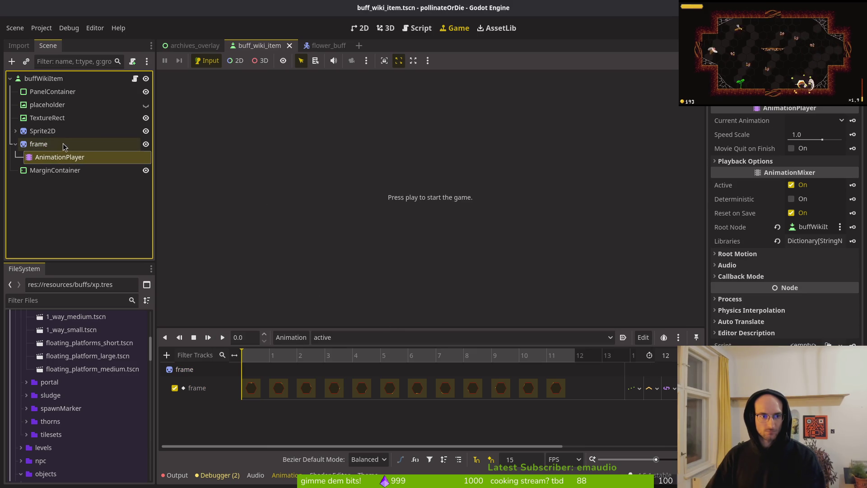
pyautogui.click(291, 337)
pyautogui.click(333, 368)
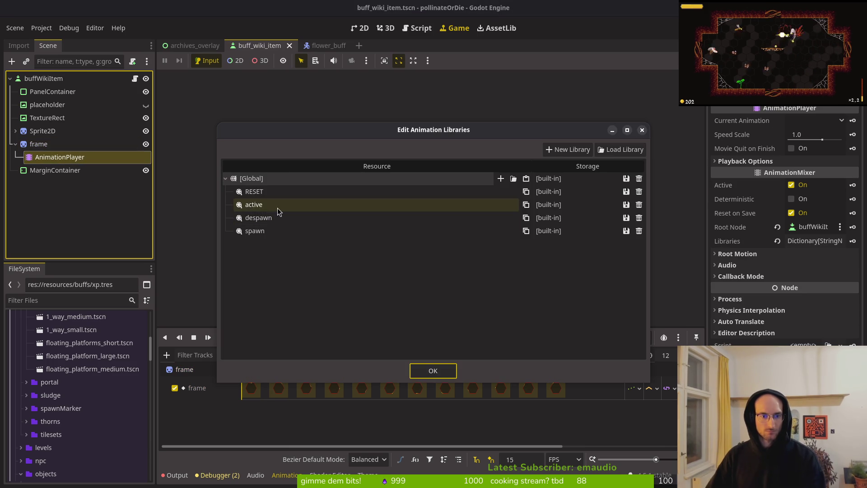
pyautogui.doubleClick(277, 208)
pyautogui.write('focused')
pyautogui.press('Return')
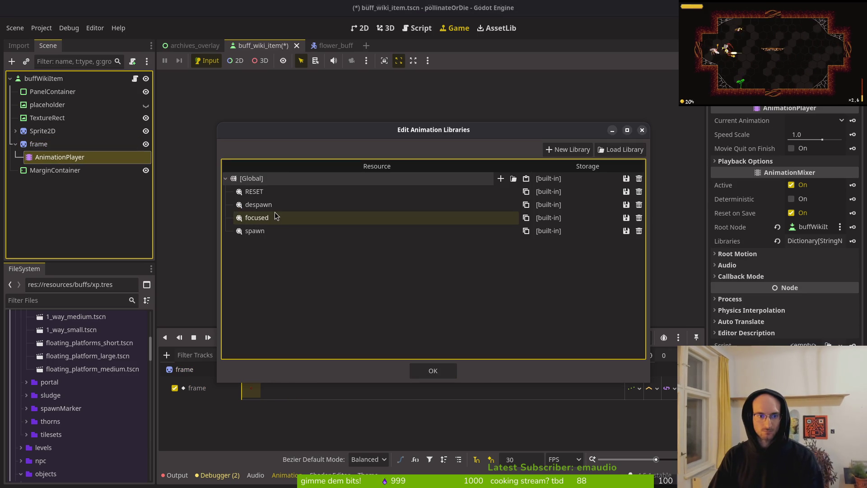
pyautogui.click(640, 205)
pyautogui.click(639, 218)
pyautogui.click(433, 371)
pyautogui.hotkey('ctrl', 's')
pyautogui.click(318, 46)
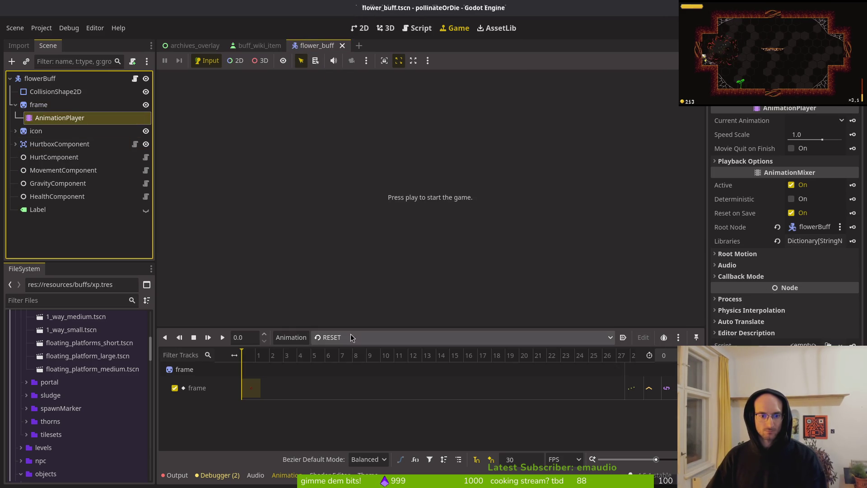
# - Compare the animation lists of flower_buff and buff_wiki_item, saving buff_wiki_item along the way
pyautogui.click(352, 337)
pyautogui.click(360, 365)
pyautogui.click(259, 45)
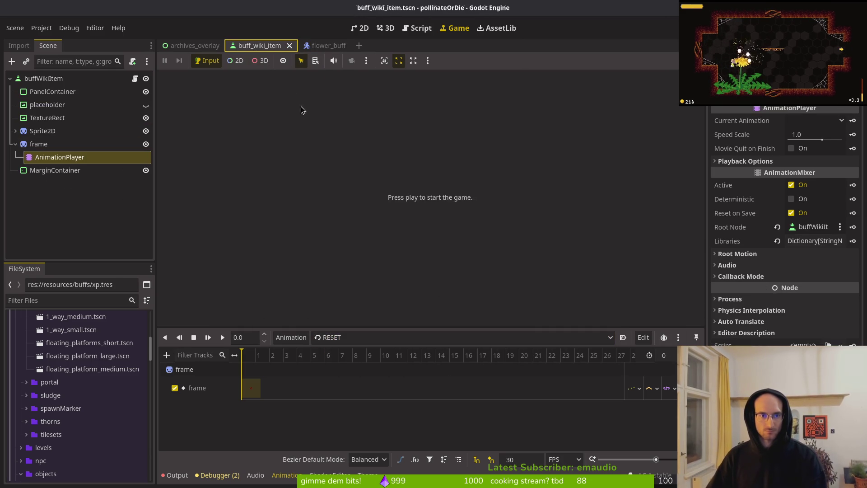
pyautogui.click(377, 338)
pyautogui.click(377, 338)
pyautogui.hotkey('ctrl', 's')
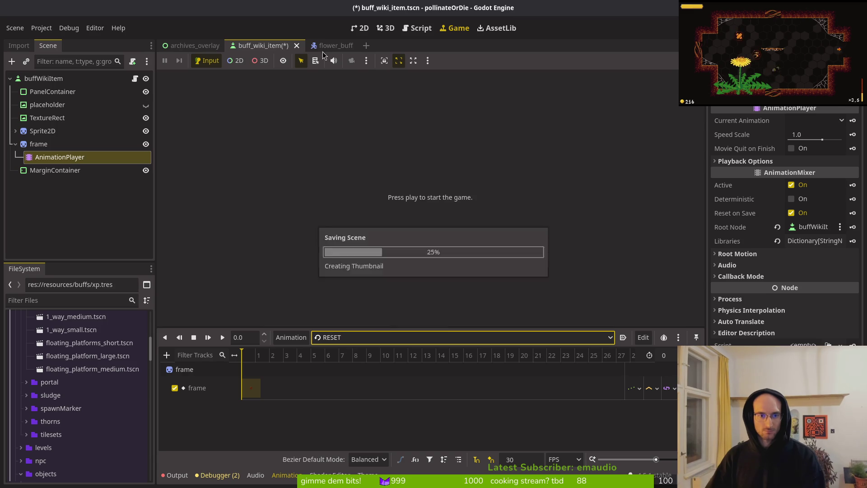
pyautogui.click(325, 45)
pyautogui.click(353, 337)
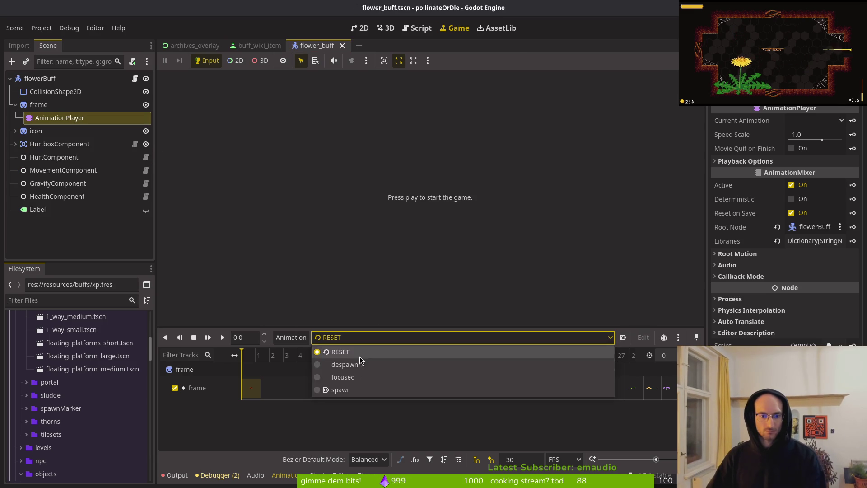
pyautogui.click(357, 354)
# - In buff_wiki_item, replace frame's AnimationPlayer with a freshly added AnimationPlayer
pyautogui.hotkey('ctrl', 'shift', 'Tab')
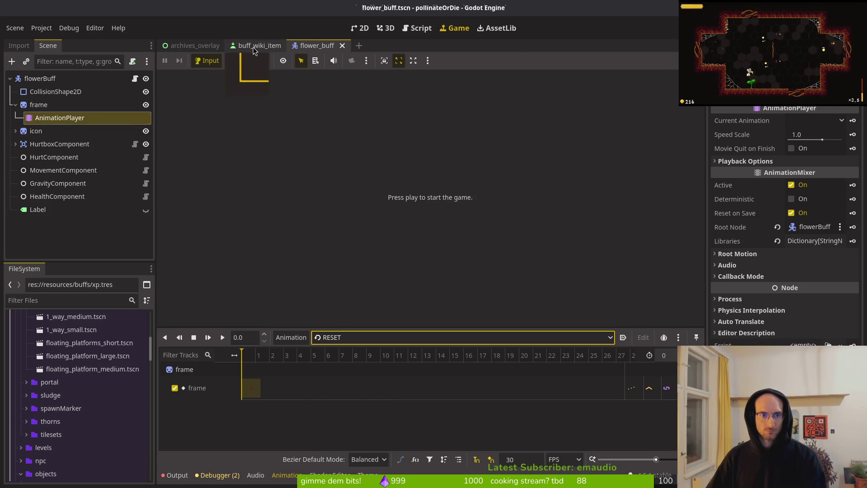
pyautogui.press('Delete')
pyautogui.press('Return')
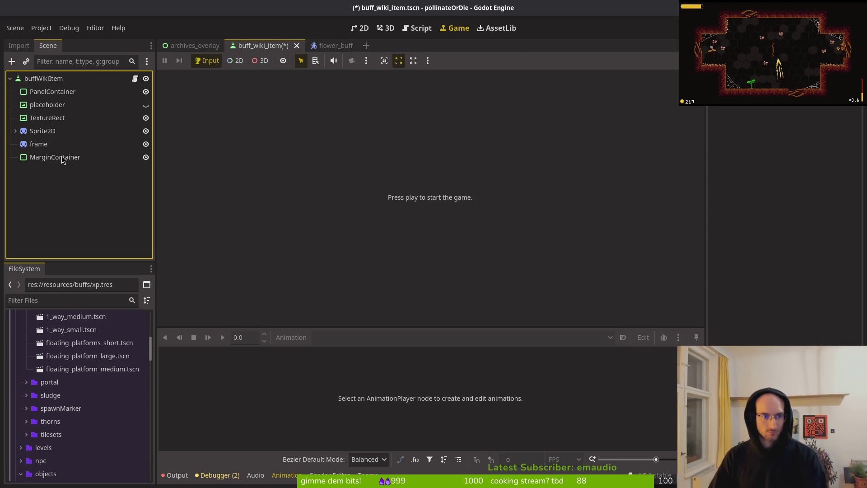
pyautogui.click(40, 144)
pyautogui.hotkey('ctrl', 'a')
pyautogui.write('animation')
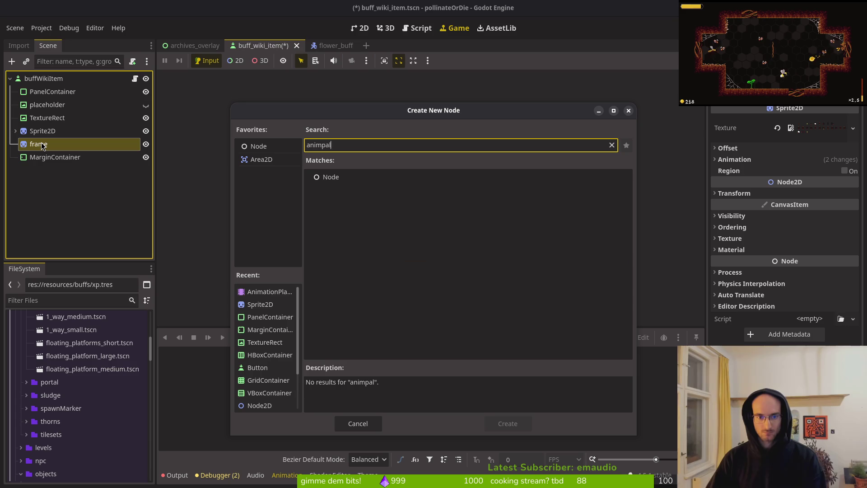
pyautogui.press('Return')
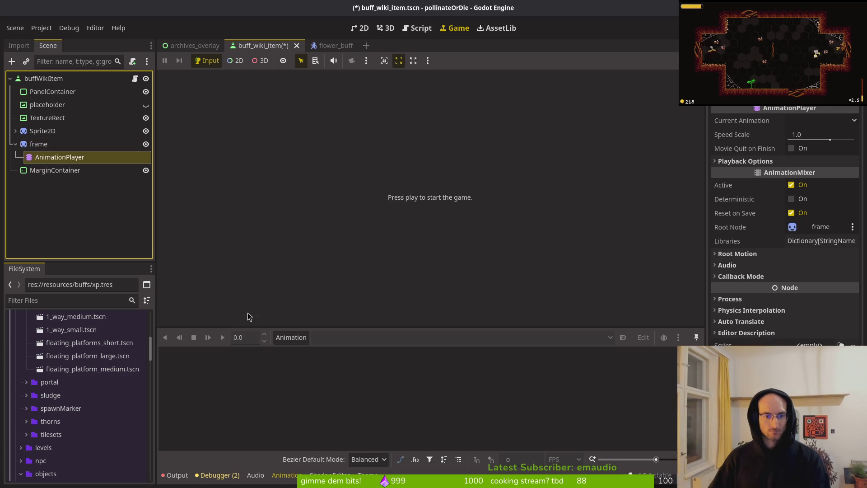
# - Create a 'focused' animation, adjust its timeline step value, and save buff_wiki_item
pyautogui.click(296, 338)
pyautogui.click(288, 357)
pyautogui.write('focused')
pyautogui.press('Return')
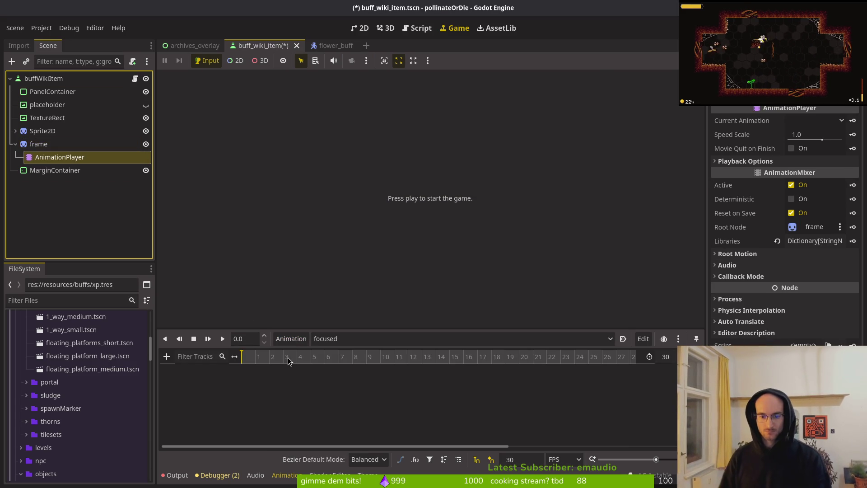
pyautogui.doubleClick(522, 460)
pyautogui.press('BackSpace')
pyautogui.press('BackSpace')
pyautogui.write('1')
pyautogui.press('Return')
pyautogui.hotkey('ctrl', 's')
pyautogui.press('Return')
pyautogui.hotkey('ctrl', 's')
# - Inspect flower_buff's focused animation and the Output log, then return to buff_wiki_item
pyautogui.click(317, 45)
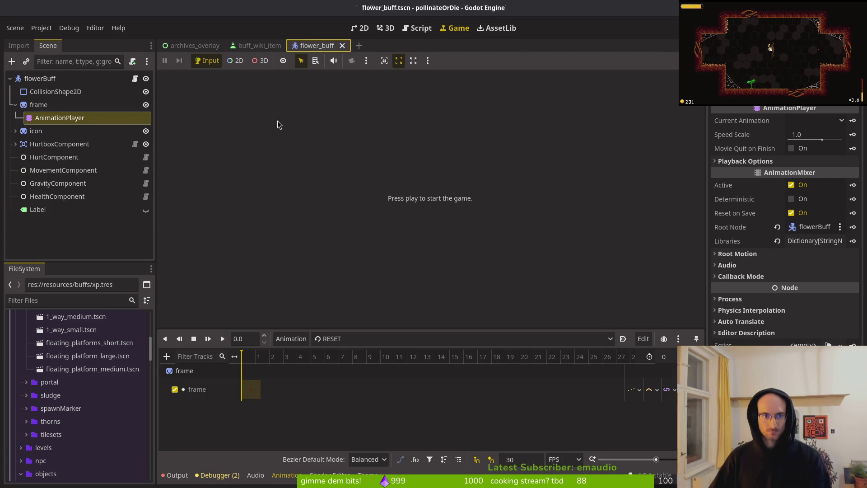
pyautogui.click(357, 341)
pyautogui.click(348, 377)
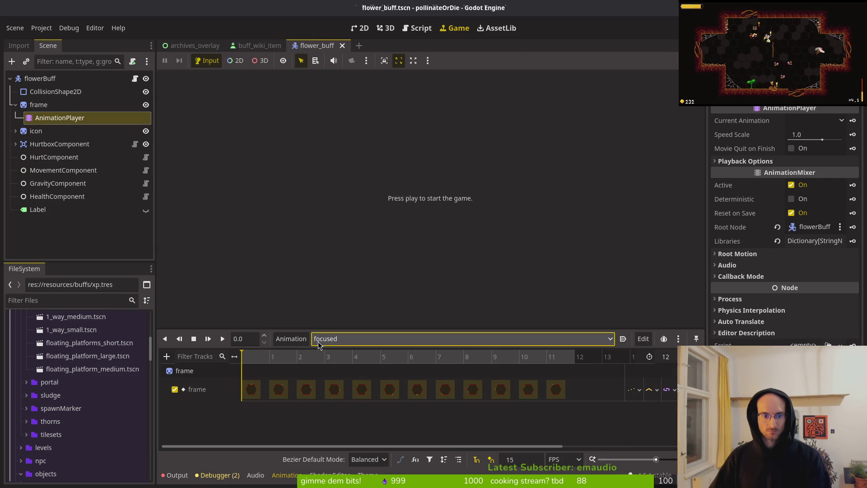
pyautogui.click(343, 345)
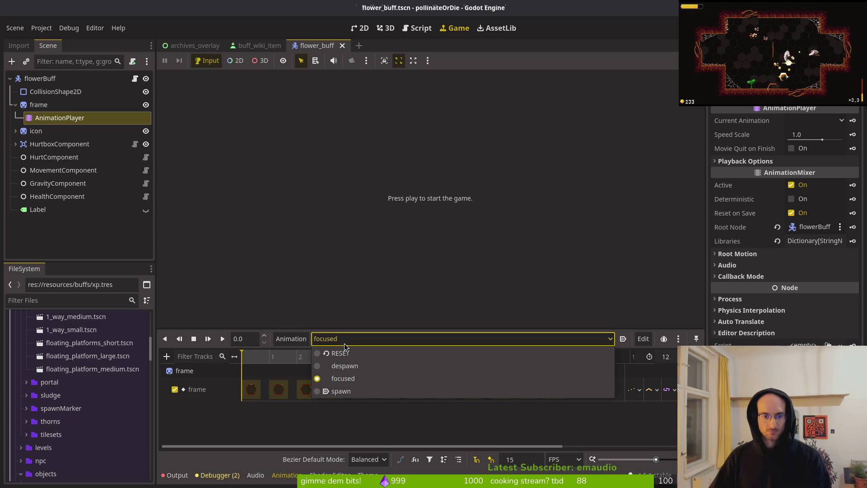
pyautogui.click(328, 425)
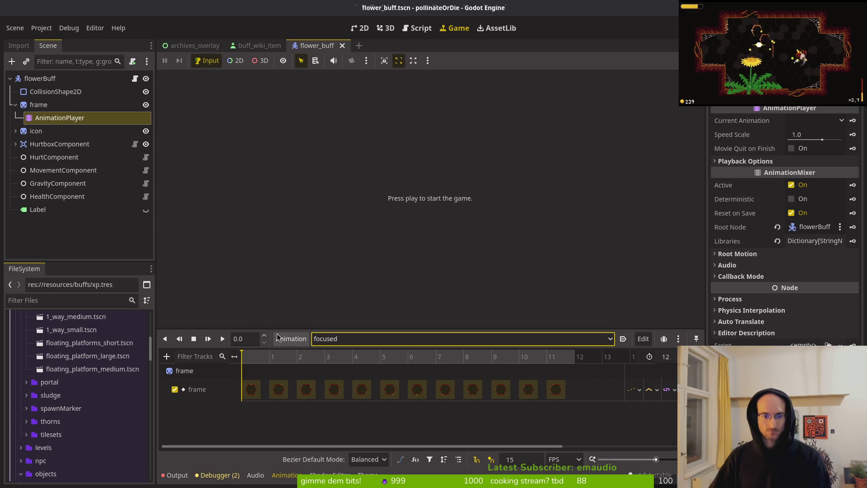
pyautogui.click(185, 475)
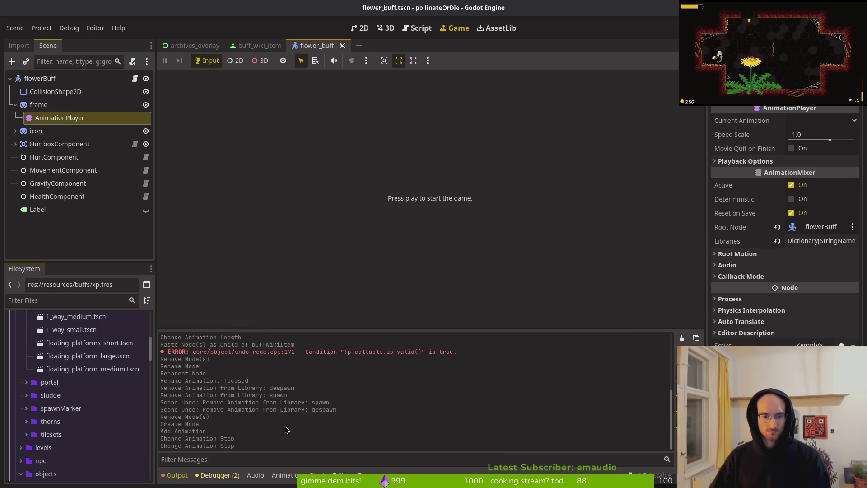
pyautogui.click(258, 45)
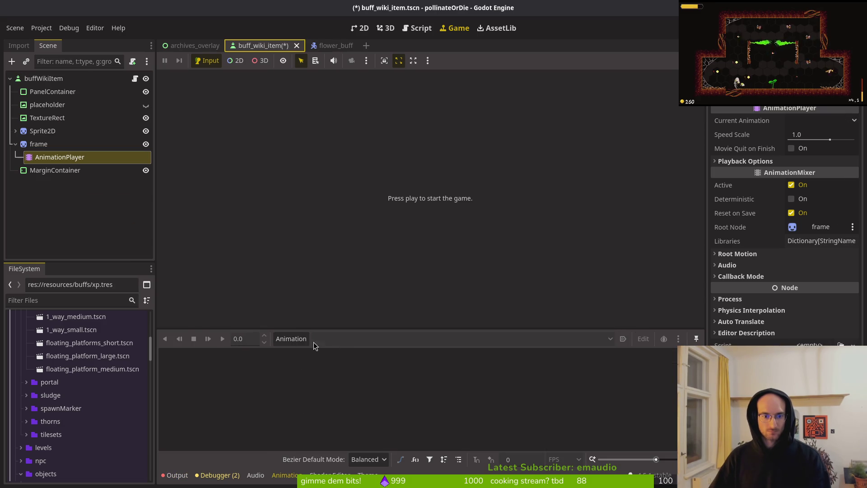
# - Duplicate the frame node, then undo the duplicate and the earlier frame changes
pyautogui.click(298, 339)
pyautogui.click(103, 201)
pyautogui.click(109, 202)
pyautogui.moveTo(67, 144)
pyautogui.mouseDown()
pyautogui.moveTo(75, 163)
pyautogui.moveTo(60, 159)
pyautogui.moveTo(73, 171)
pyautogui.mouseUp()
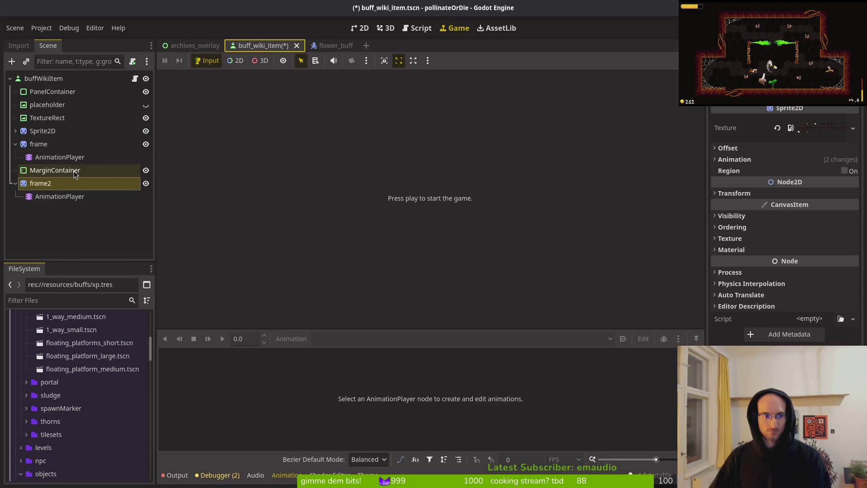
pyautogui.click(50, 157)
pyautogui.hotkey('ctrl', 'z')
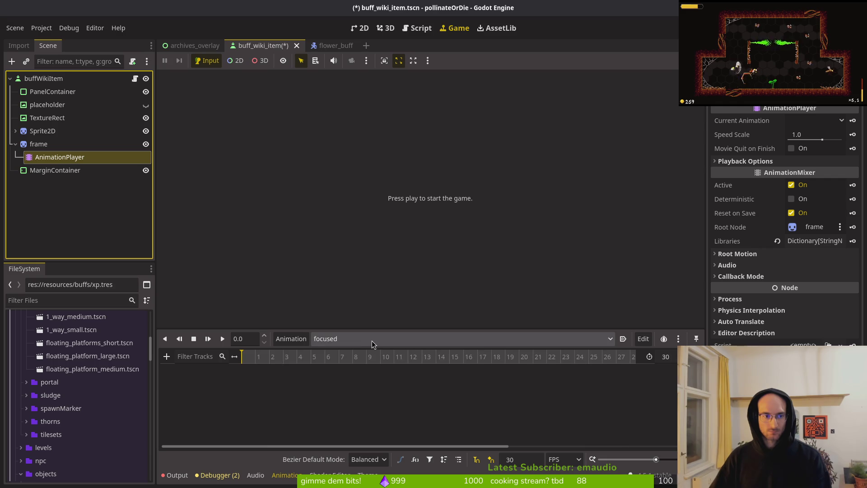
pyautogui.hotkey('ctrl', 'z')
pyautogui.hotkey('ctrl', 'z')
pyautogui.hotkey('ctrl', 'z')
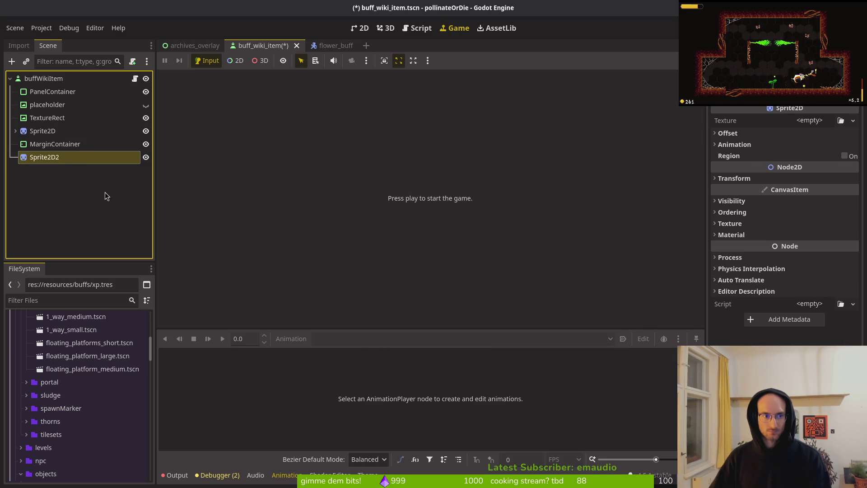
pyautogui.hotkey('ctrl', 'z')
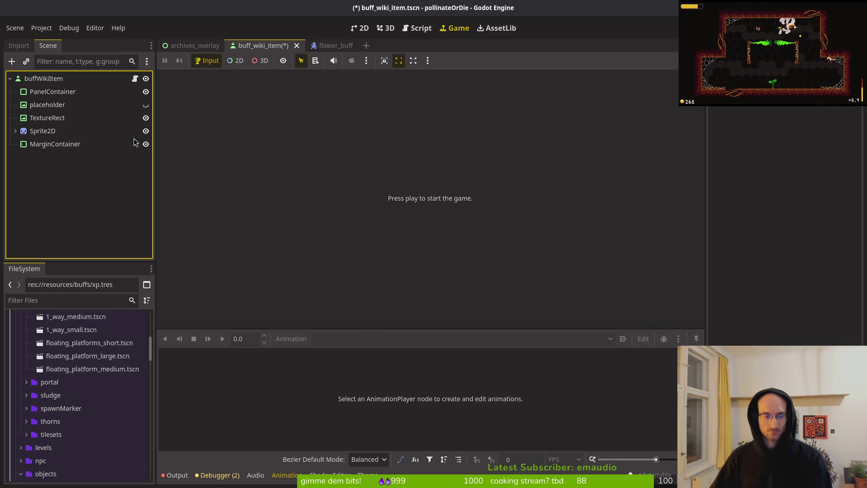
# - Review flower_buff's animation list again before returning to buff_wiki_item
pyautogui.click(321, 50)
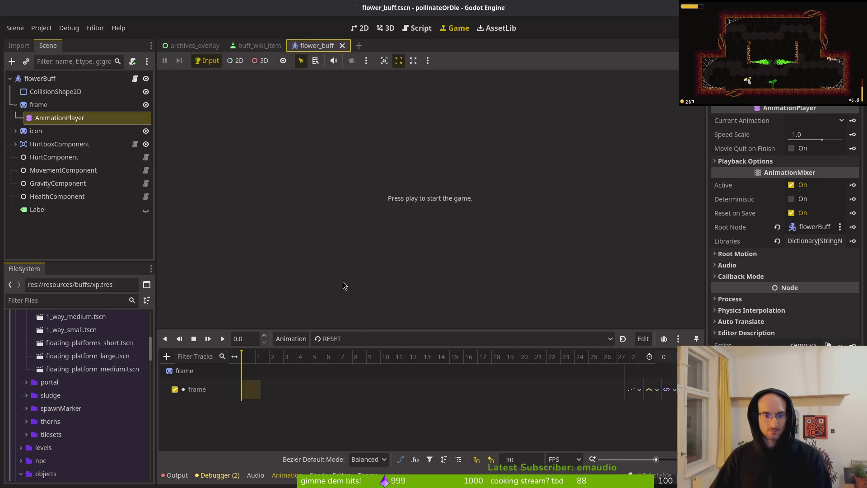
pyautogui.click(335, 338)
pyautogui.click(312, 411)
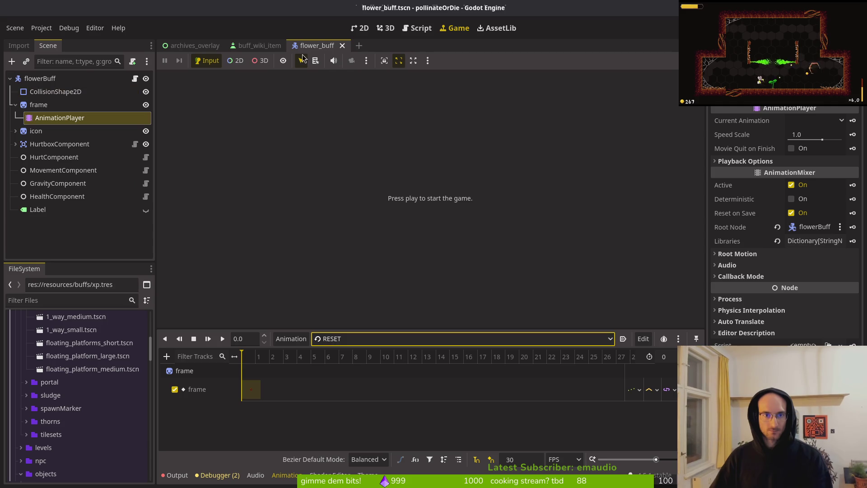
pyautogui.click(259, 45)
# - Add a Sprite2D under the buffWikiItem root with an AnimationPlayer child
pyautogui.click(51, 81)
pyautogui.hotkey('ctrl', 'a')
pyautogui.write('sprite2d')
pyautogui.press('Return')
pyautogui.hotkey('ctrl', 'a')
pyautogui.write('animp')
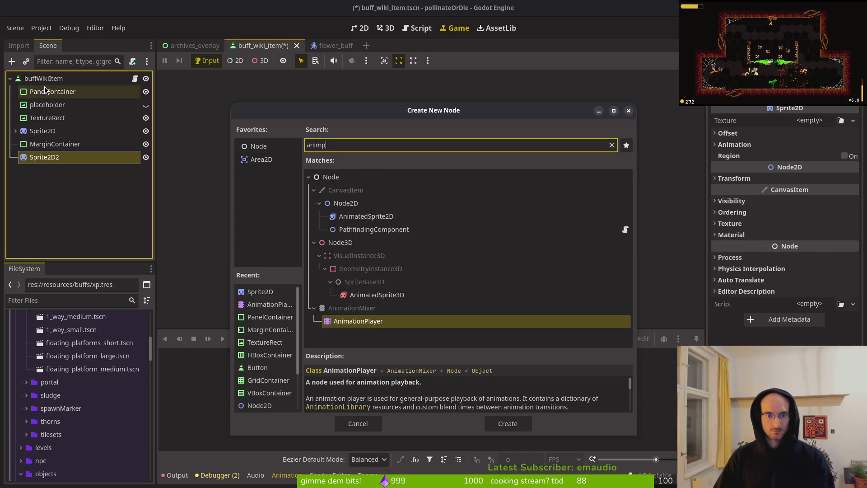
pyautogui.press('Return')
pyautogui.click(45, 157)
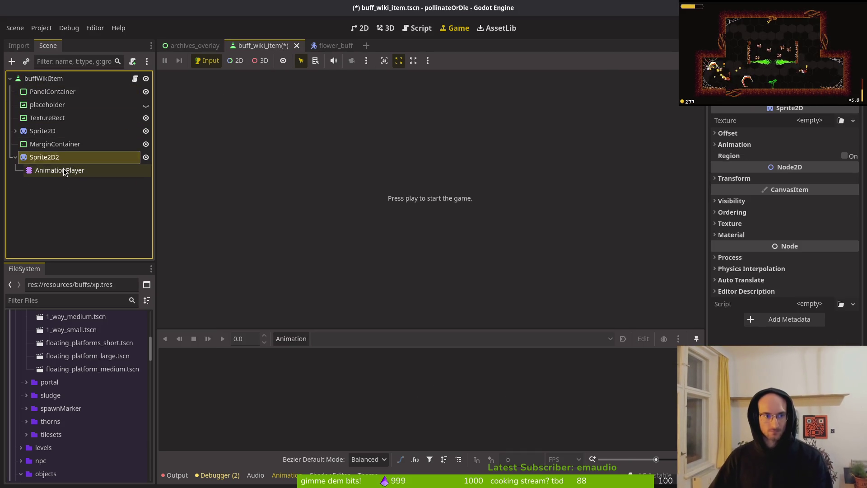
# - Rename the Sprite2D2 node to 'frame'
pyautogui.press('F2')
pyautogui.write('farm')
pyautogui.press('BackSpace')
pyautogui.press('BackSpace')
pyautogui.press('BackSpace')
pyautogui.write('rame')
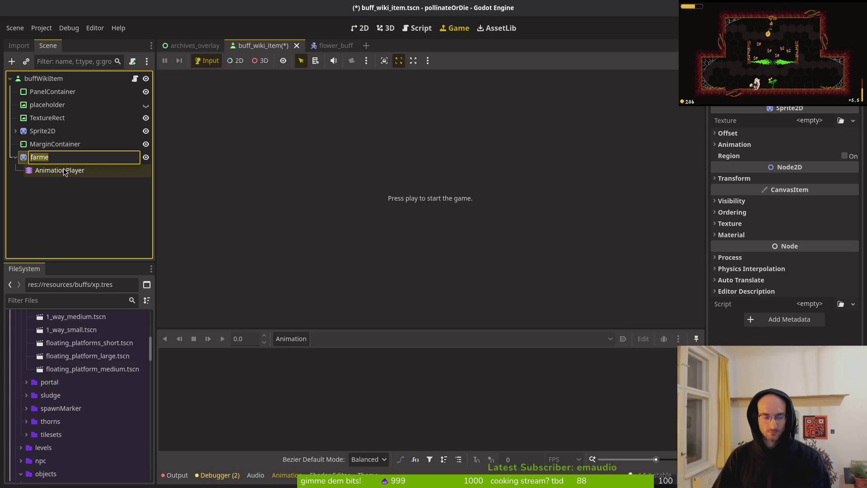
pyautogui.press('Return')
# - Create a 'focused' animation on frame's AnimationPlayer, save, and commit 12 as the frame rate
pyautogui.click(63, 171)
pyautogui.click(297, 344)
pyautogui.click(300, 353)
pyautogui.write('focused')
pyautogui.press('Return')
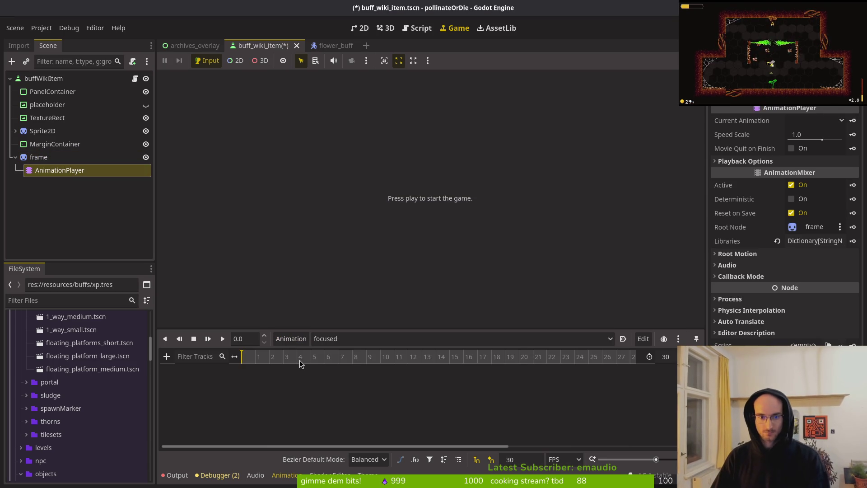
pyautogui.hotkey('ctrl', 's')
pyautogui.click(538, 459)
pyautogui.press('Return')
# - Compare with flower_buff's active animation, then set the snap frame rate to 15
pyautogui.click(323, 46)
pyautogui.click(333, 338)
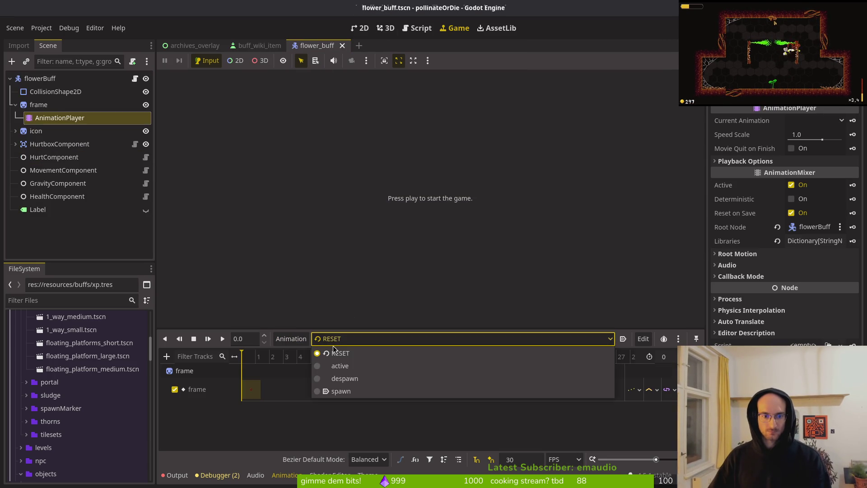
pyautogui.click(340, 365)
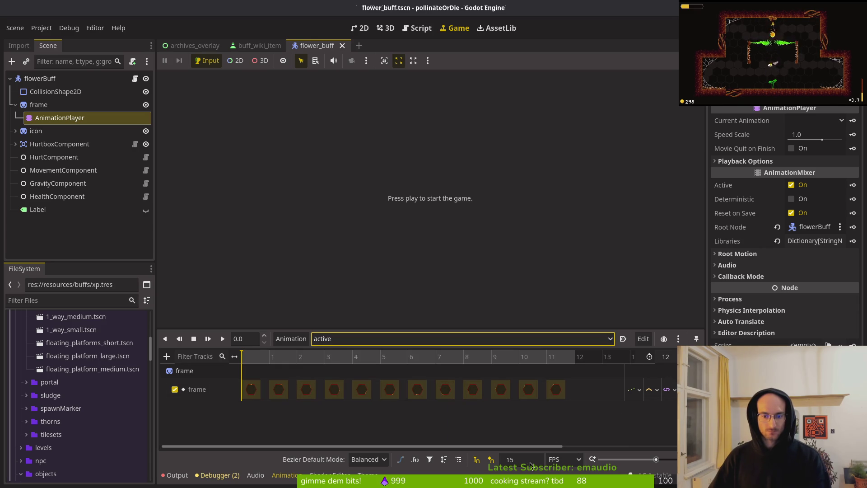
pyautogui.click(263, 46)
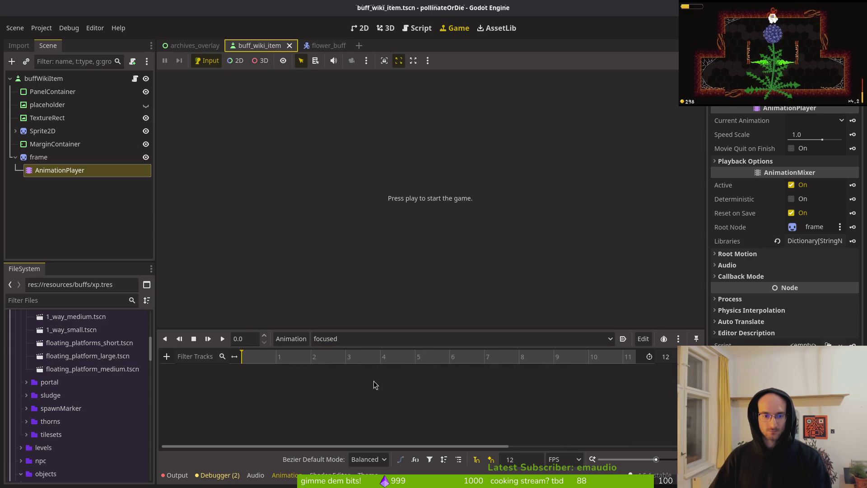
pyautogui.click(536, 464)
pyautogui.write('15')
pyautogui.press('Return')
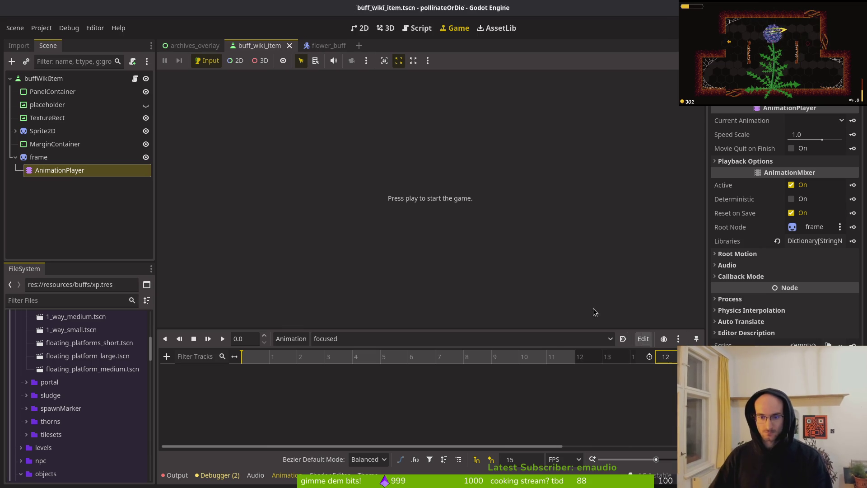
pyautogui.click(38, 156)
# - Assign the flowerbuffFrame texture to the frame sprite and save
pyautogui.click(804, 120)
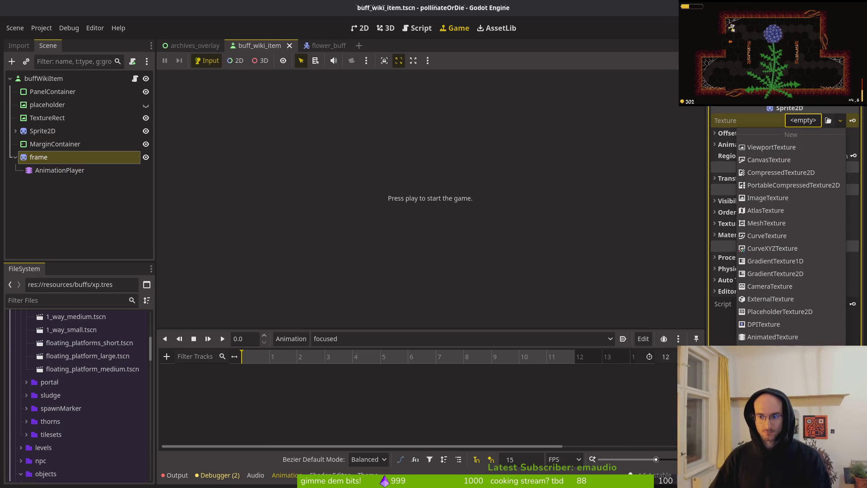
pyautogui.click(767, 131)
pyautogui.write('frame')
pyautogui.press('Return')
pyautogui.hotkey('ctrl', 's')
# - Set the frame sprite sheet to 11 horizontal and 3 vertical frames, checking it in Aseprite
pyautogui.click(723, 159)
pyautogui.click(811, 173)
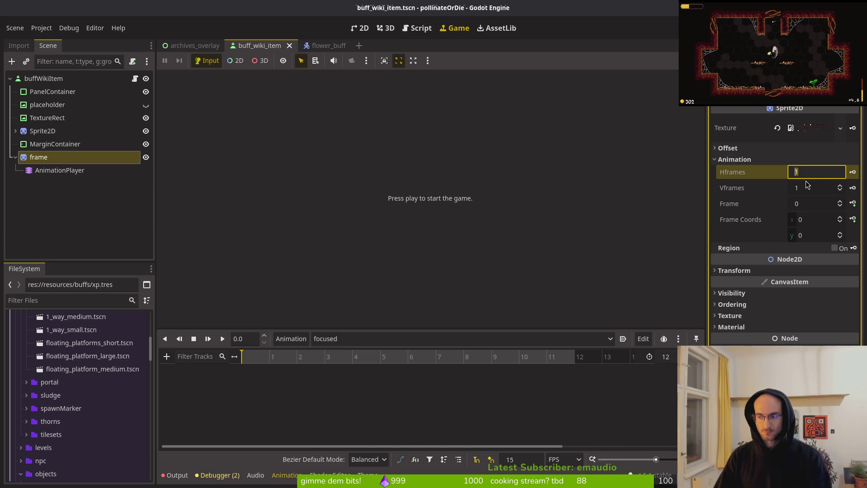
pyautogui.hotkey('alt', 'Tab')
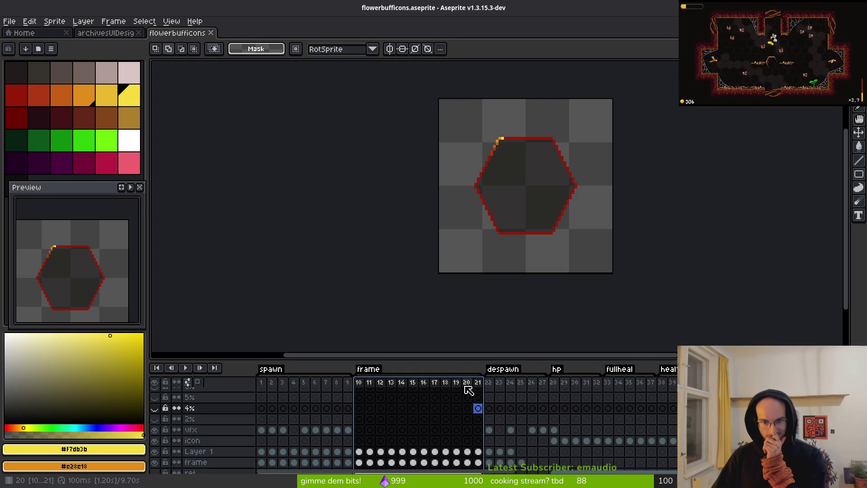
pyautogui.hotkey('alt', 'Tab')
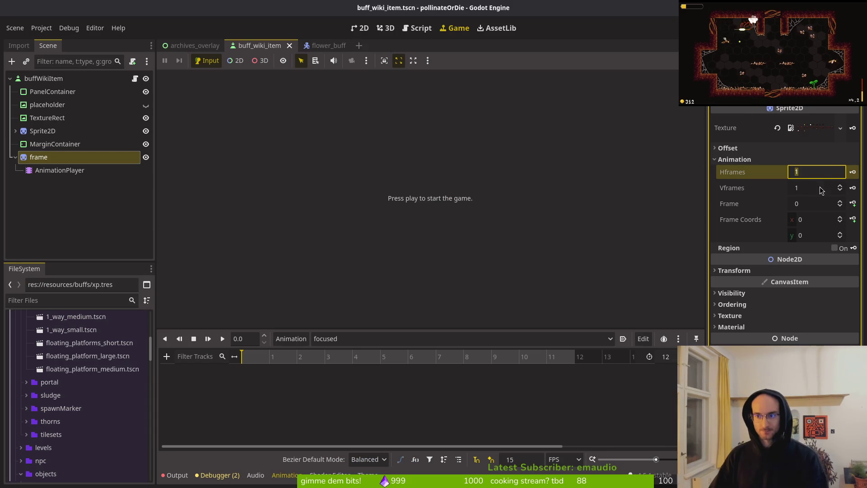
pyautogui.write('11')
pyautogui.press('Tab')
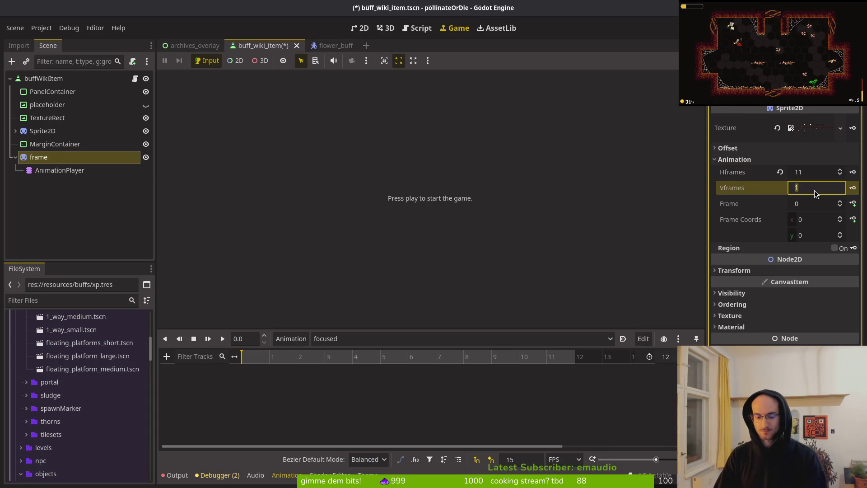
pyautogui.write('3')
pyautogui.hotkey('ctrl', 's')
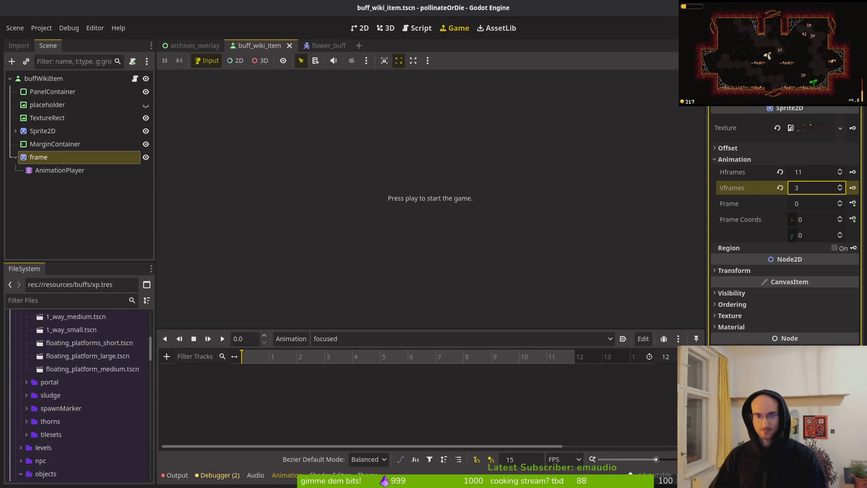
# - Compare the existing Sprite2D's offset settings against the frame sprite in the 2D view
pyautogui.click(361, 29)
pyautogui.scroll(-2, 385, 174)
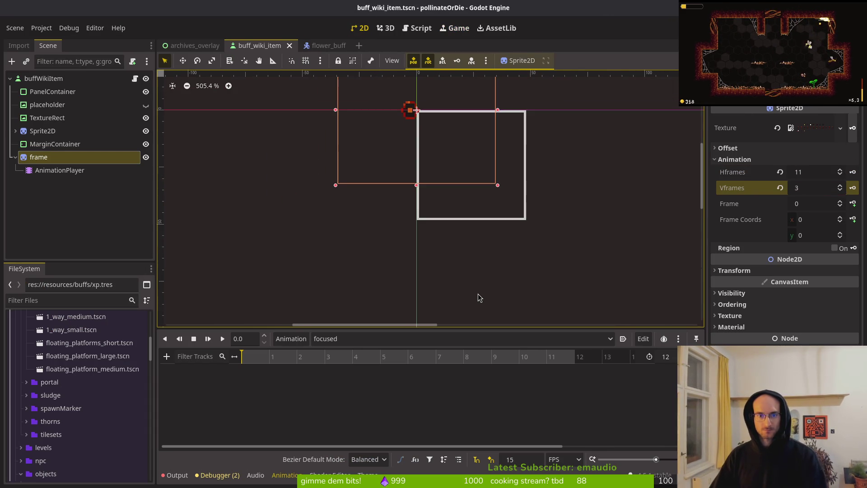
pyautogui.click(30, 134)
pyautogui.click(38, 157)
pyautogui.click(42, 130)
pyautogui.scroll(-3, 434, 206)
pyautogui.hscroll(2, 437, 215)
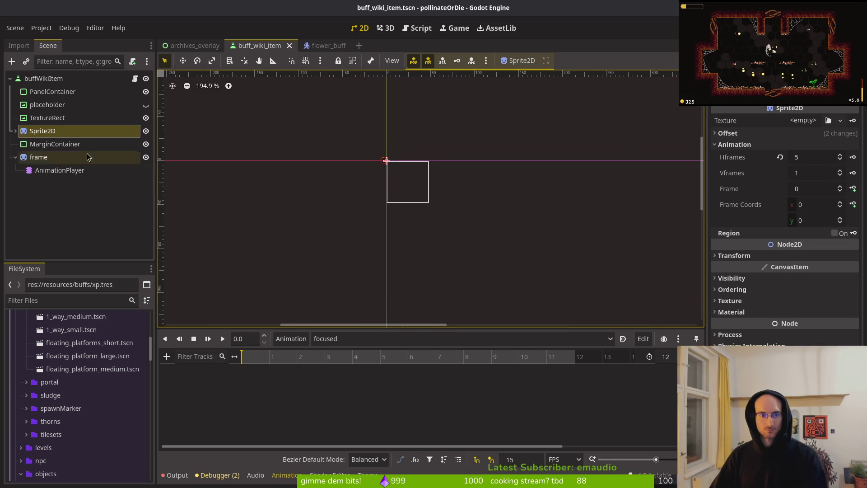
pyautogui.click(734, 144)
pyautogui.click(727, 133)
# - Turn off Centered on the frame sprite and save
pyautogui.click(38, 158)
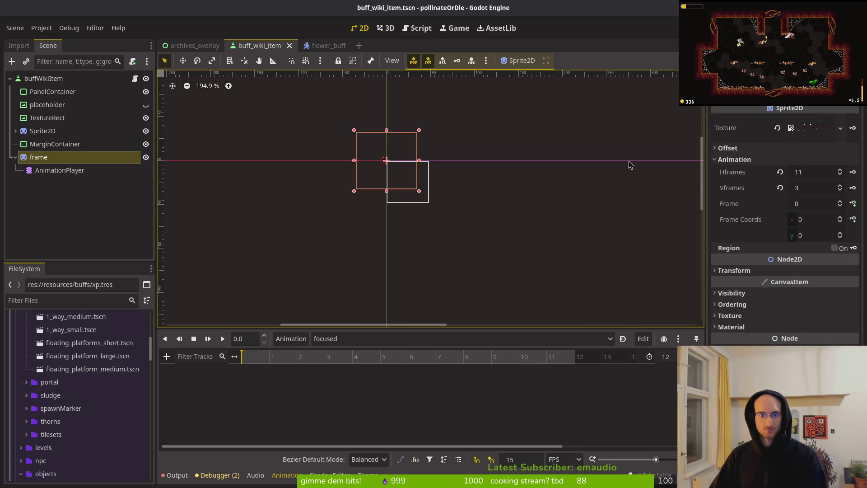
pyautogui.click(734, 159)
pyautogui.click(728, 148)
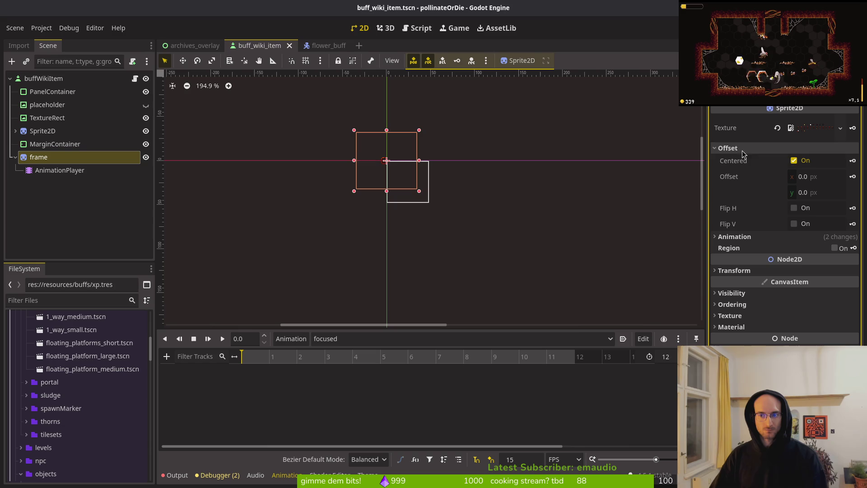
pyautogui.click(794, 160)
pyautogui.hotkey('ctrl', 's')
# - Apply the Offset property's context-menu option to the frame sprite
pyautogui.click(409, 180)
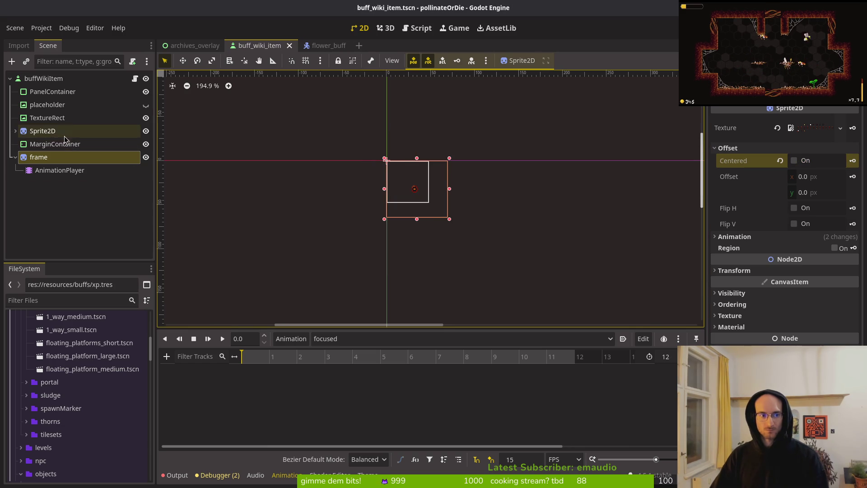
pyautogui.rightClick(746, 168)
pyautogui.click(772, 173)
pyautogui.click(38, 157)
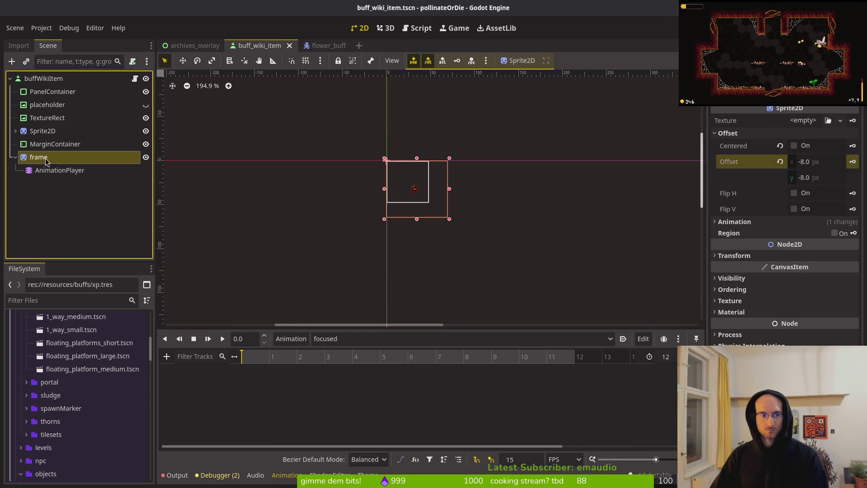
pyautogui.rightClick(750, 176)
pyautogui.click(768, 193)
pyautogui.click(700, 296)
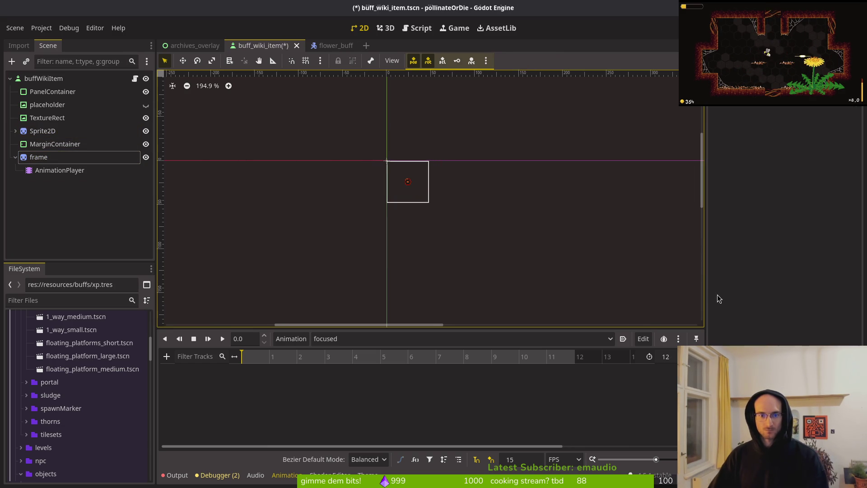
# - Delete the PanelContainer node after reviewing the root node's theme overrides
pyautogui.hotkey('ctrl', 's')
pyautogui.click(45, 78)
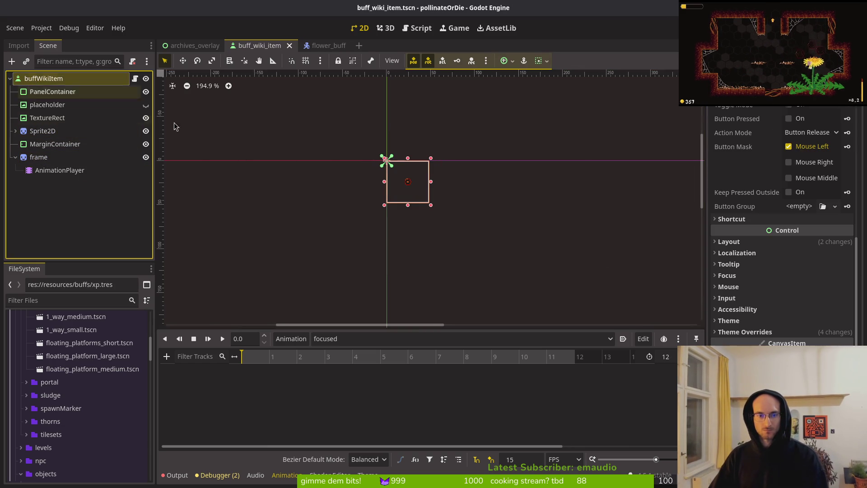
pyautogui.click(750, 332)
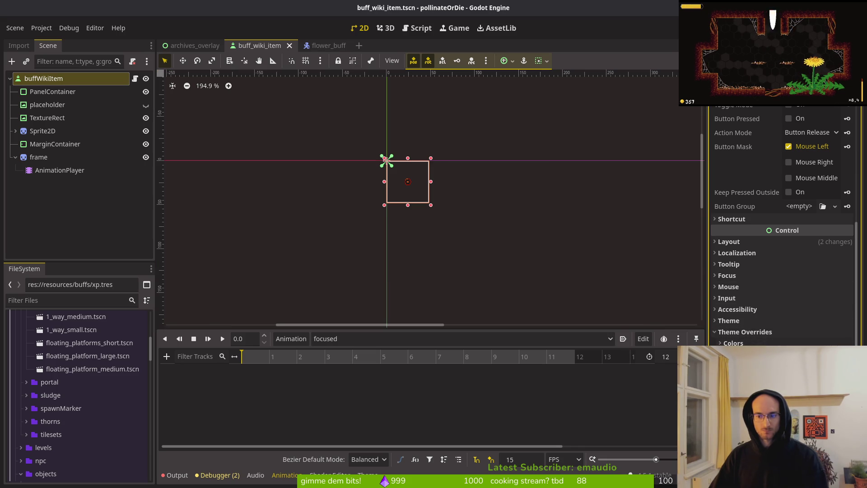
pyautogui.click(54, 143)
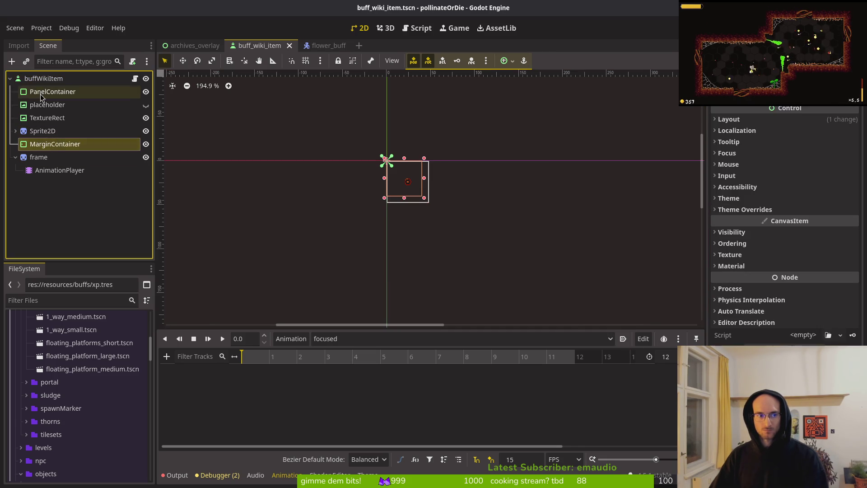
pyautogui.click(47, 92)
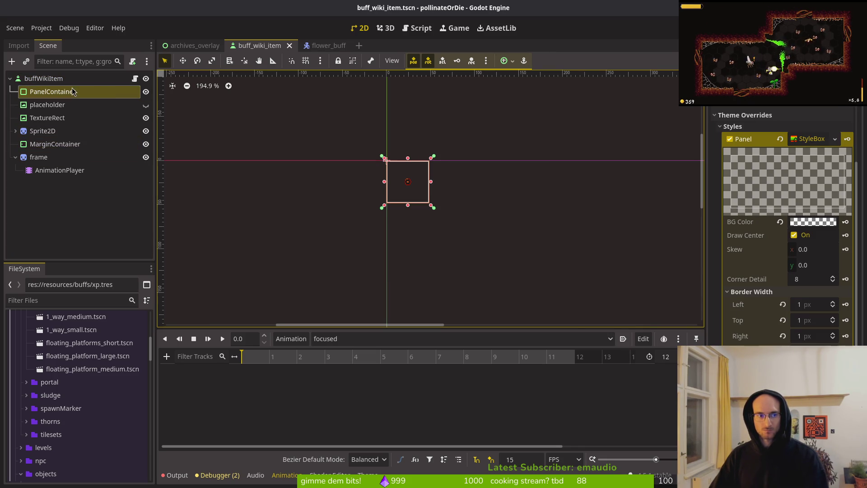
pyautogui.press('Delete')
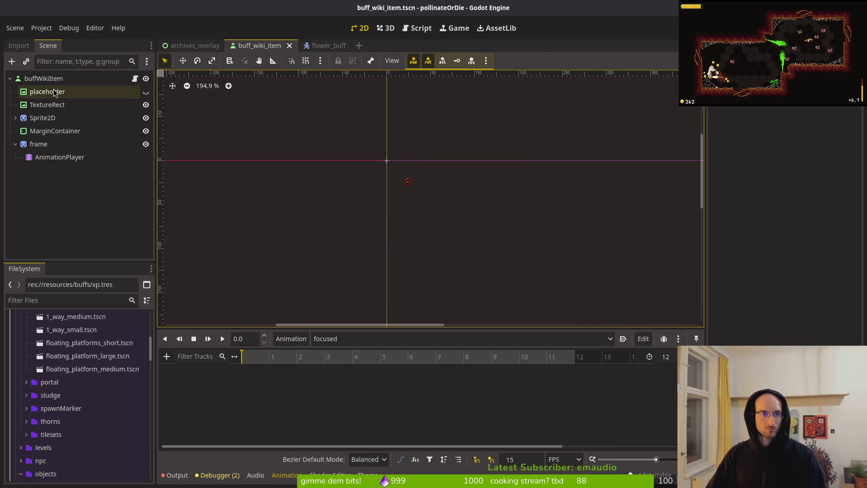
# - Delete the placeholder and MarginContainer nodes and save buff_wiki_item
pyautogui.click(52, 92)
pyautogui.press('Delete')
pyautogui.press('Return')
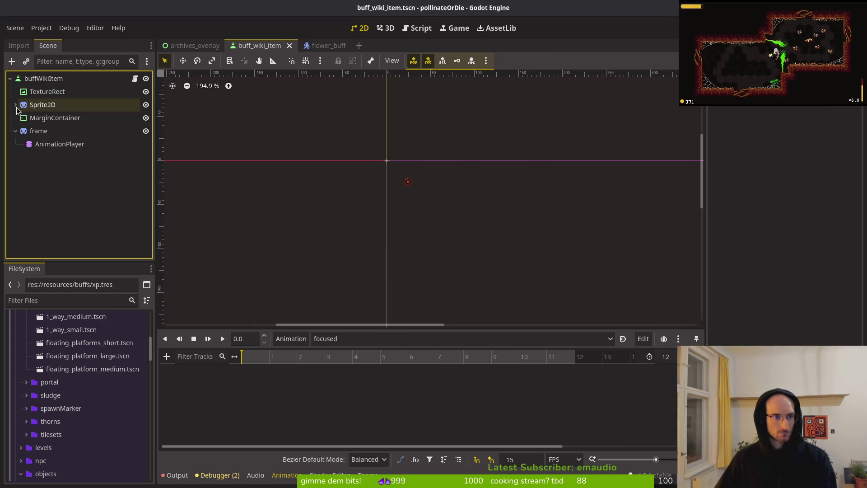
pyautogui.click(39, 130)
pyautogui.moveTo(54, 118); pyautogui.dragTo(49, 146)
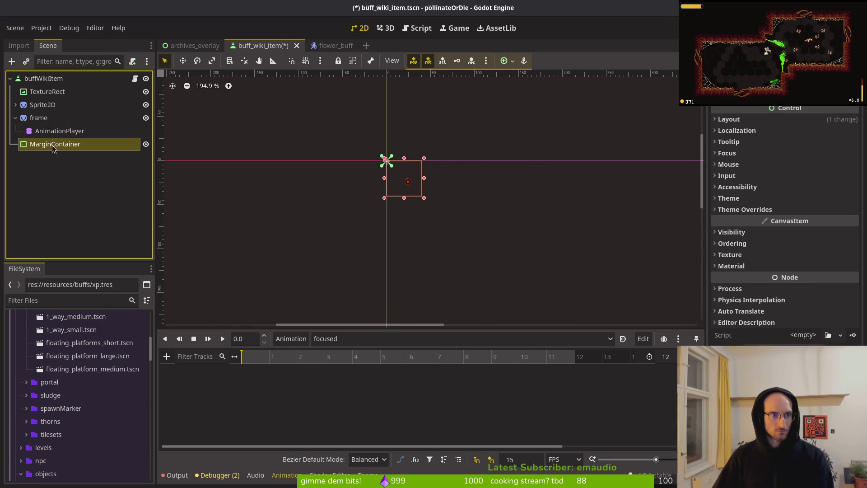
pyautogui.press('Delete')
pyautogui.press('Return')
pyautogui.hotkey('ctrl', 's')
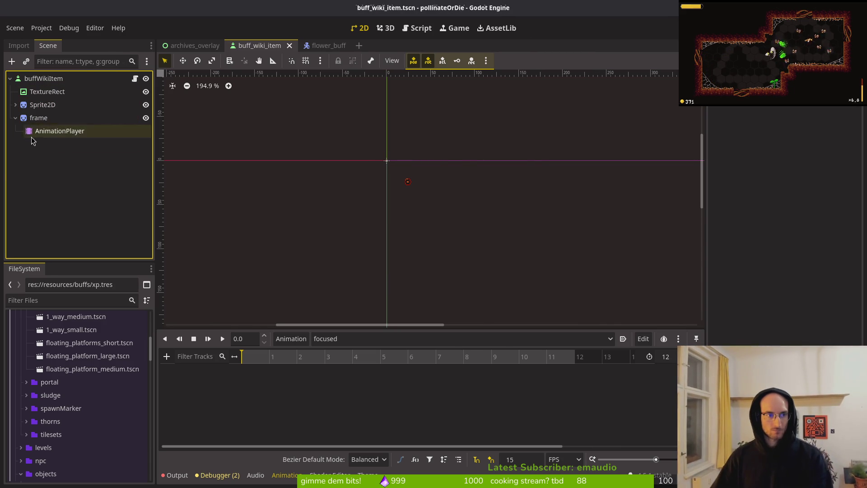
pyautogui.click(12, 118)
pyautogui.scroll(4, 420, 197)
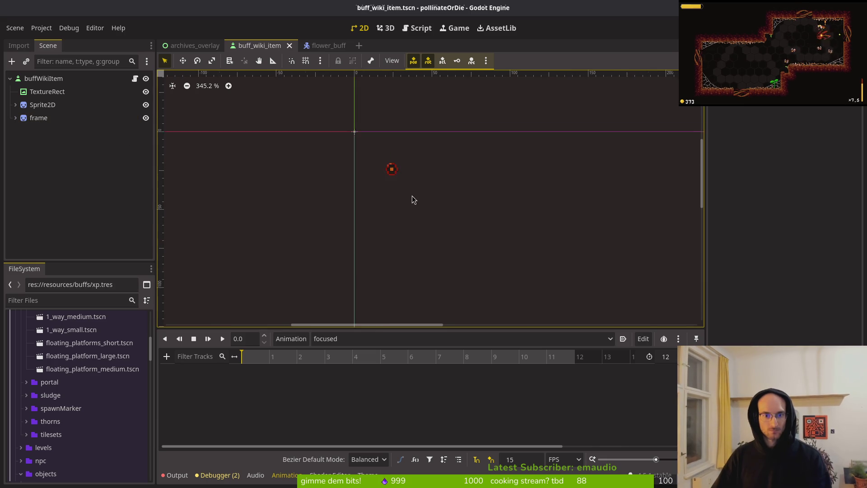
# - Select the frame sprite and look over the animation list and options without changing them
pyautogui.click(49, 121)
pyautogui.click(342, 335)
pyautogui.click(291, 338)
pyautogui.click(291, 339)
pyautogui.click(254, 385)
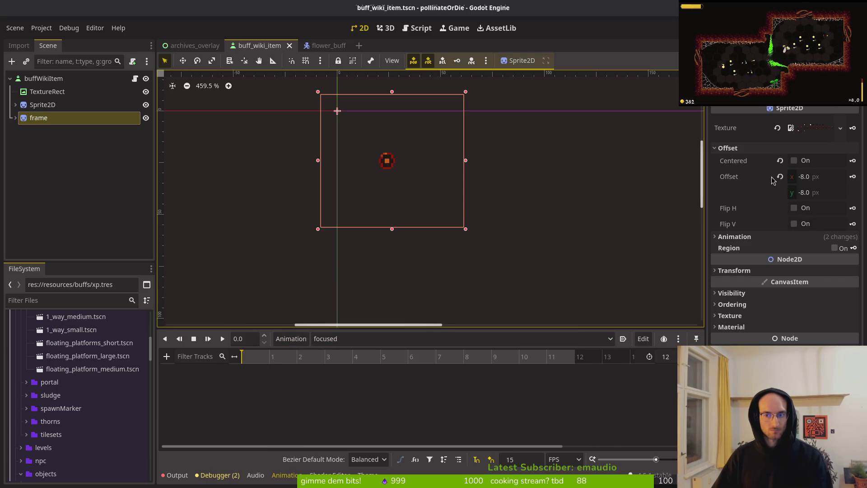
# - Set the frame sprite's Hframes to 12 and save the scene
pyautogui.click(741, 237)
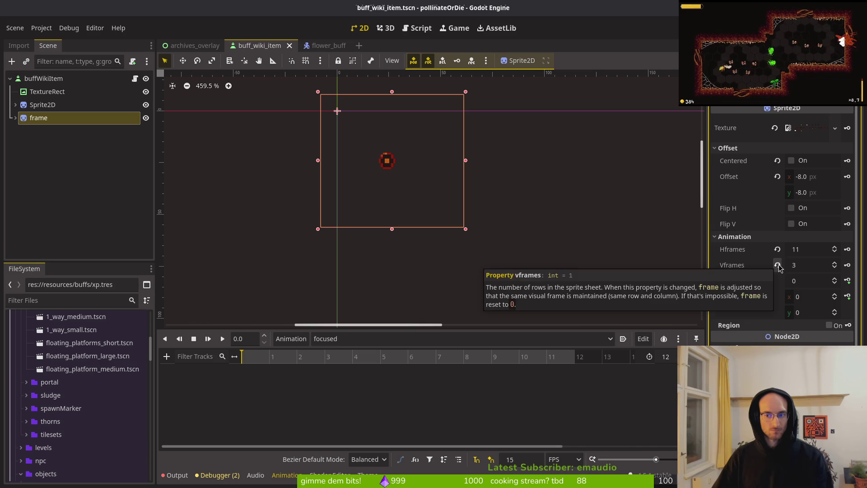
pyautogui.click(835, 311)
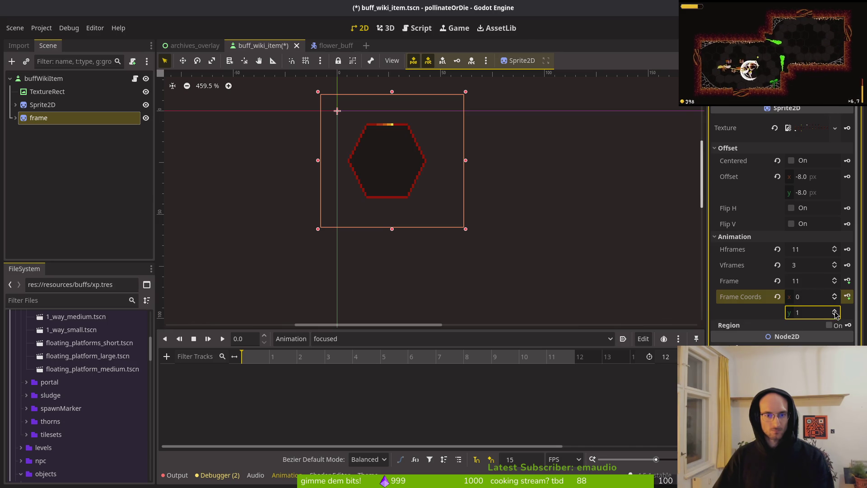
pyautogui.click(848, 280)
pyautogui.click(482, 278)
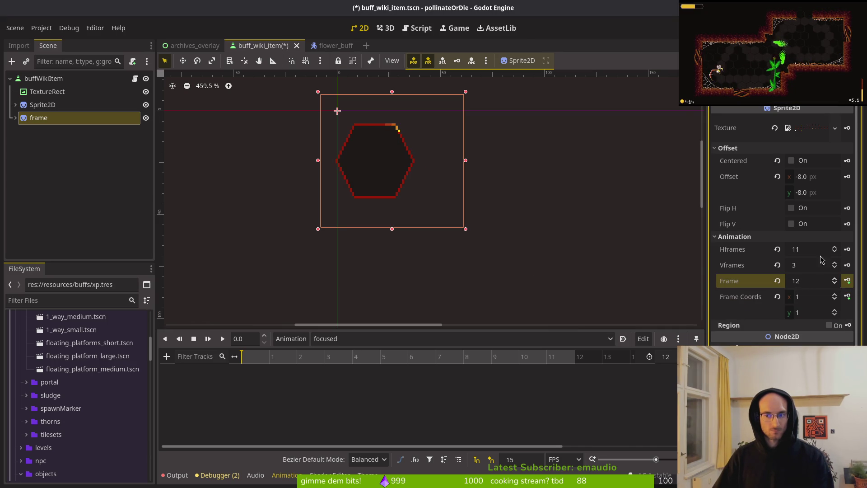
pyautogui.click(814, 249)
pyautogui.write('12')
pyautogui.press('Return')
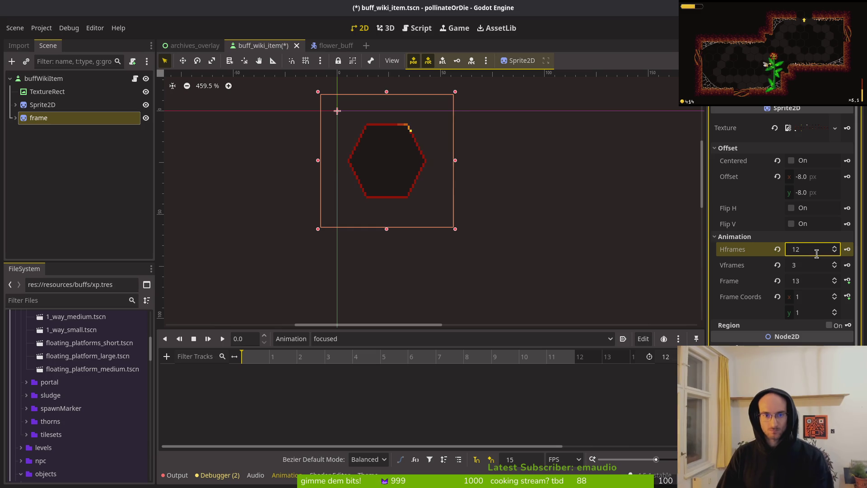
pyautogui.hotkey('ctrl', 's')
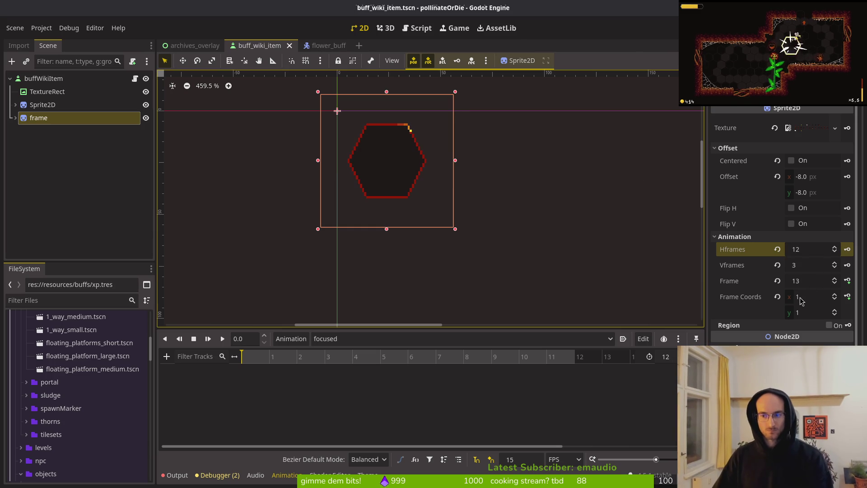
# - Key Frame 12 at the focused animation's start, creating the frame track
pyautogui.click(834, 300)
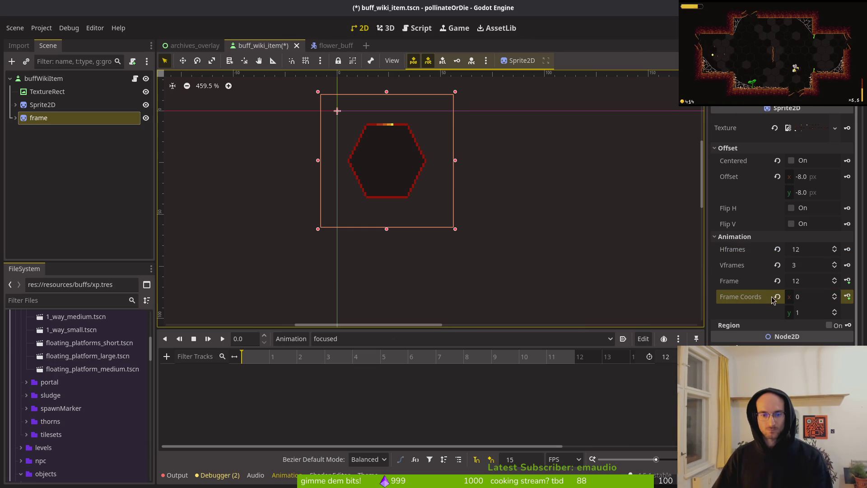
pyautogui.click(847, 280)
pyautogui.click(467, 271)
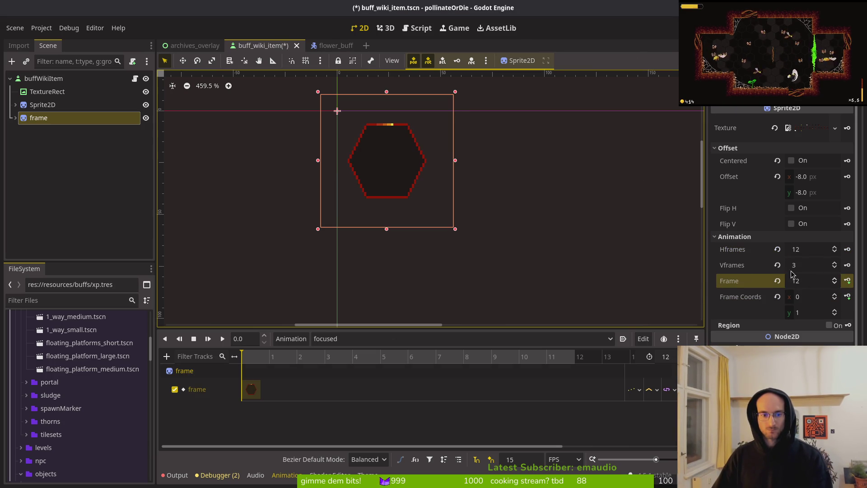
pyautogui.click(275, 360)
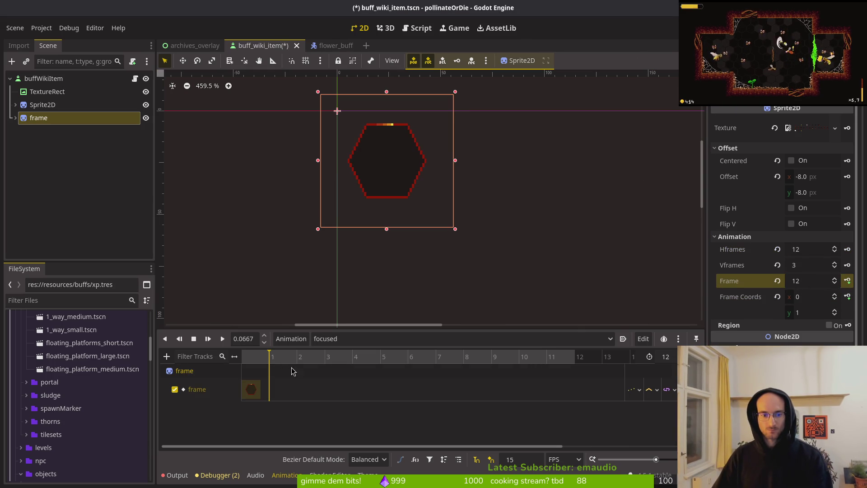
# - Key the remaining hexagon highlight frames, save, and preview the focused animation
pyautogui.click(835, 279)
pyautogui.click(847, 281)
pyautogui.click(847, 281)
pyautogui.click(847, 280)
pyautogui.click(847, 281)
pyautogui.click(847, 280)
pyautogui.click(847, 281)
pyautogui.click(847, 281)
pyautogui.click(847, 281)
pyautogui.click(847, 280)
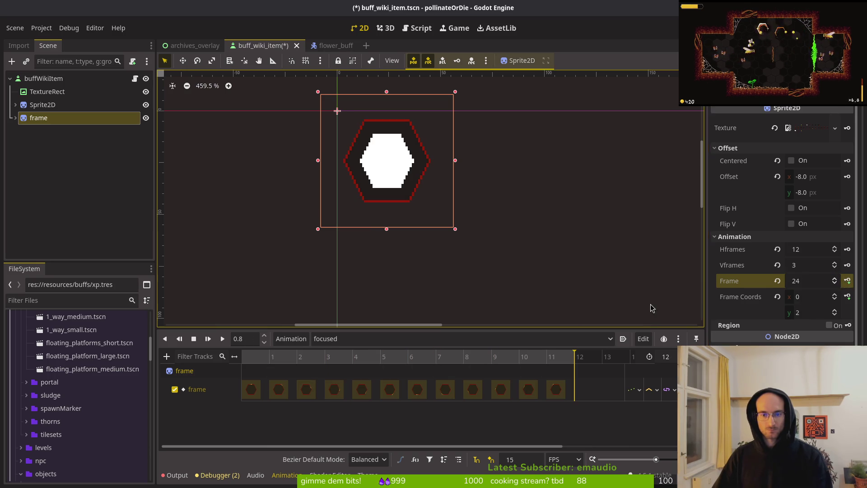
pyautogui.click(339, 311)
pyautogui.hotkey('ctrl', 's')
pyautogui.click(205, 343)
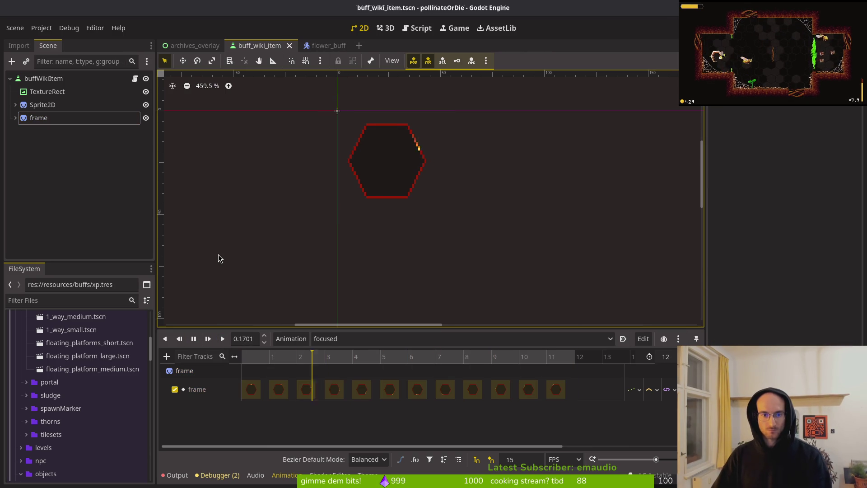
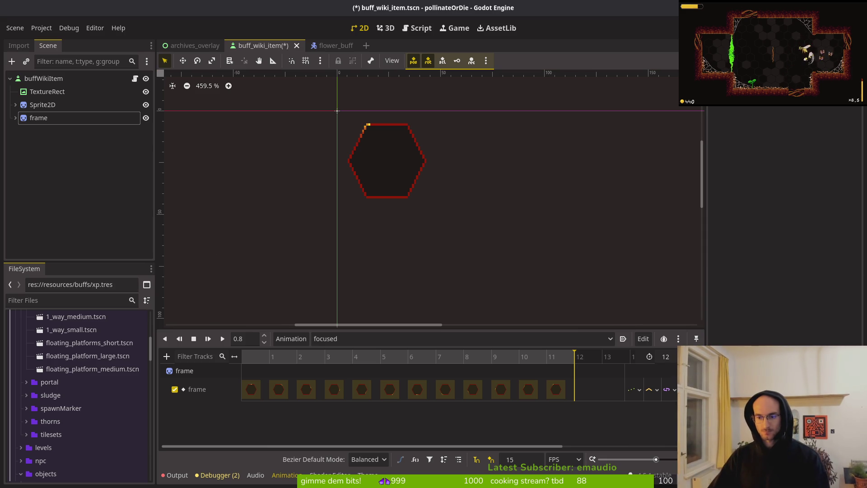
# - Save buff_wiki_item, load its RESET animation, and select frames 9–10 of flowerbufficons in Aseprite
pyautogui.hotkey('ctrl', 's')
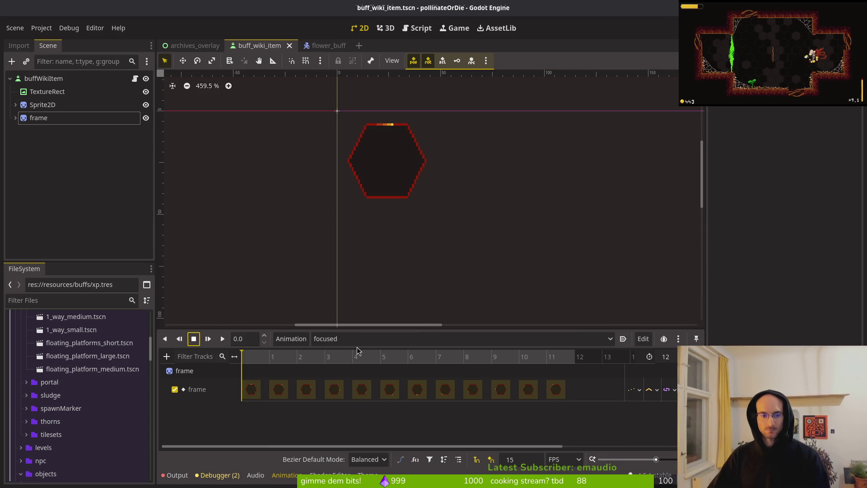
pyautogui.click(356, 340)
pyautogui.click(356, 352)
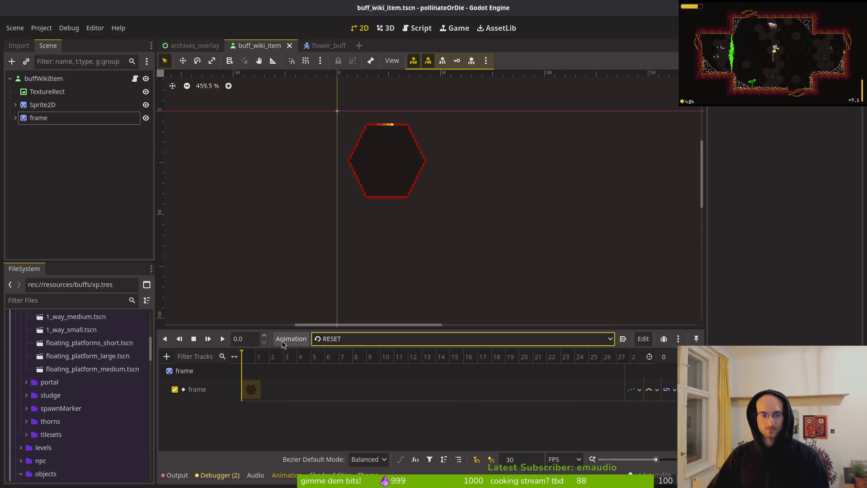
pyautogui.hotkey('alt', 'Tab')
pyautogui.moveTo(350, 384)
pyautogui.mouseDown()
pyautogui.moveTo(341, 387)
pyautogui.moveTo(481, 396)
pyautogui.moveTo(364, 389)
pyautogui.mouseUp()
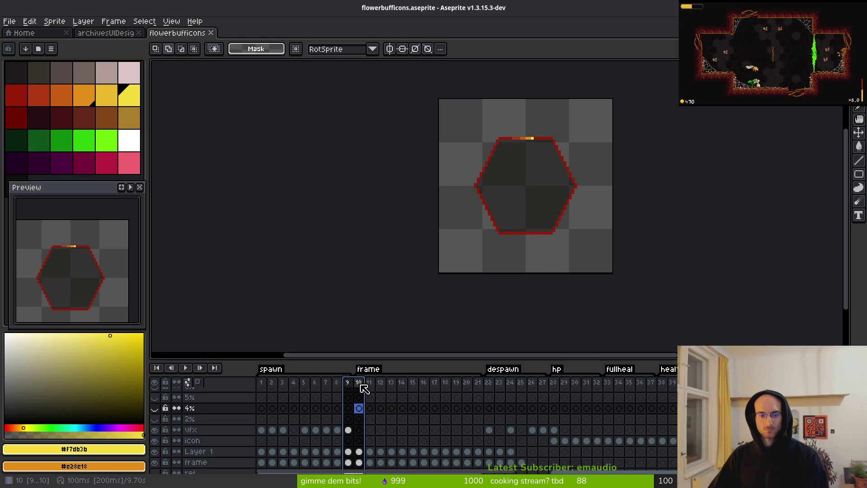
# - Add a new frame after frame 10 and move the frame tag's start to frame 11
pyautogui.click(364, 388)
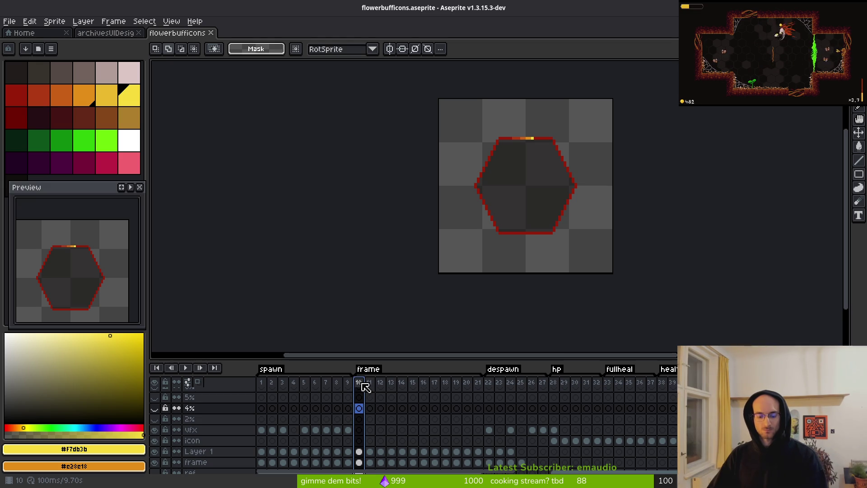
pyautogui.hotkey('alt', 'n')
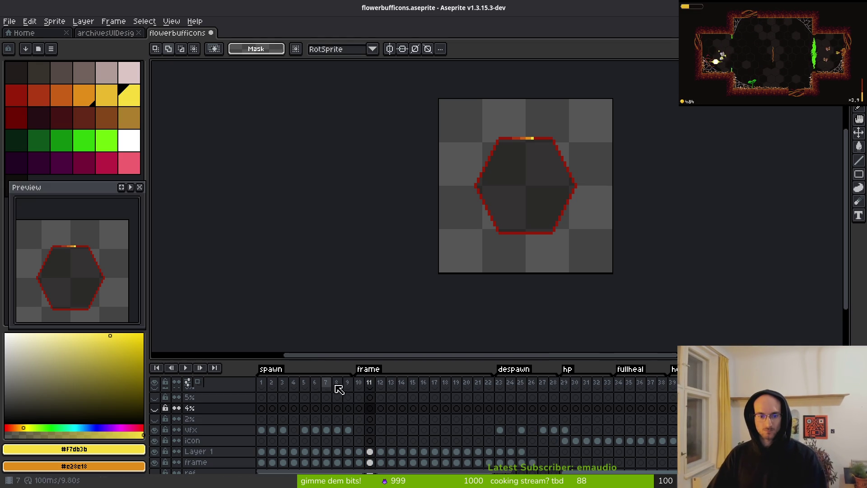
pyautogui.click(359, 389)
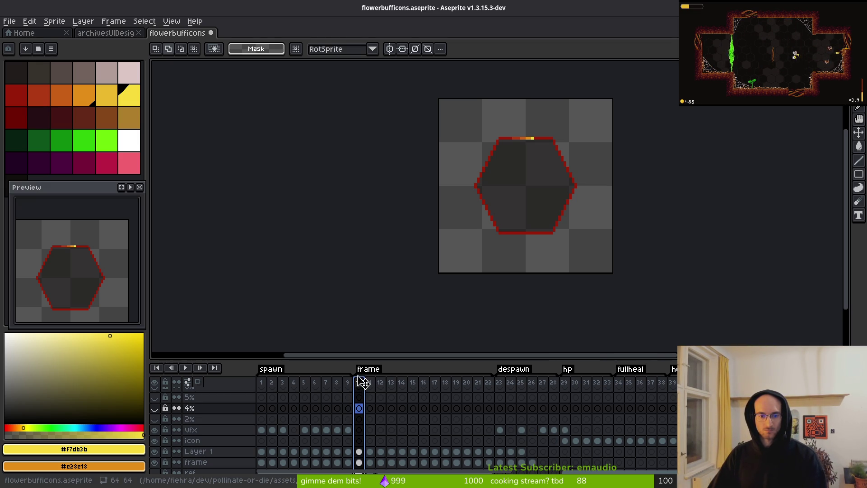
pyautogui.moveTo(365, 383); pyautogui.dragTo(372, 381)
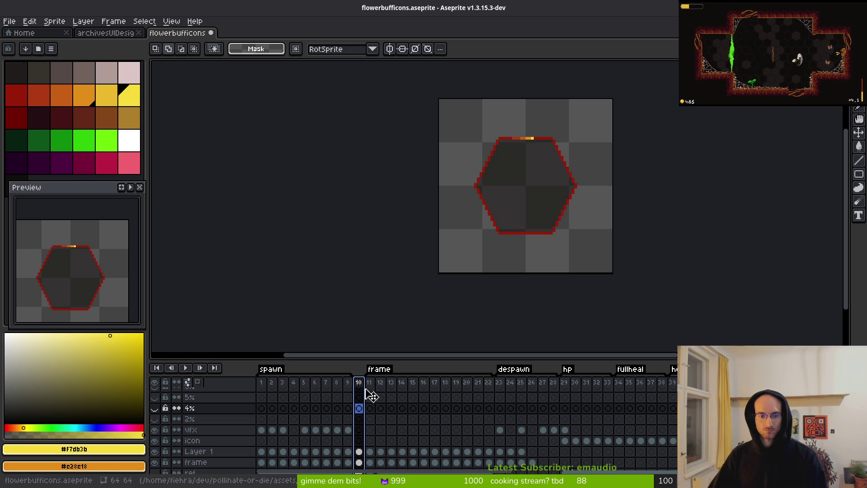
pyautogui.scroll(3, 529, 207)
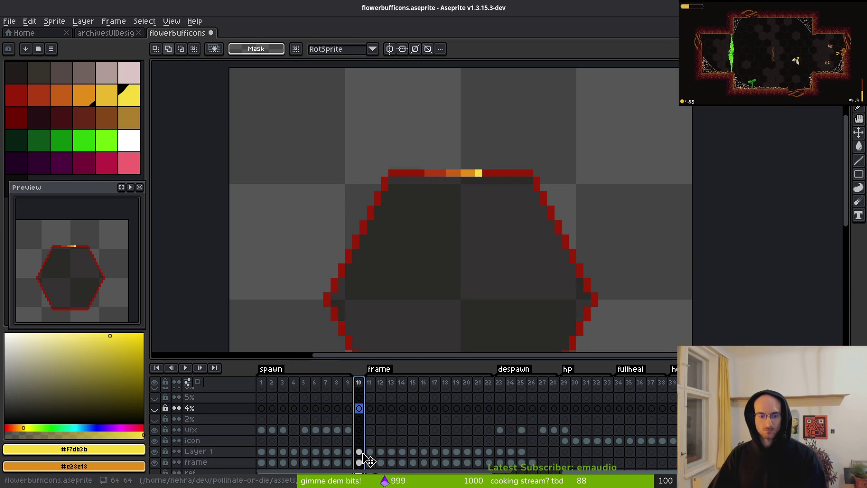
pyautogui.scroll(-1, 353, 444)
# - Pick the dark red outline colour with a one-pixel pencil, then generate a sprite sheet
pyautogui.click(360, 449)
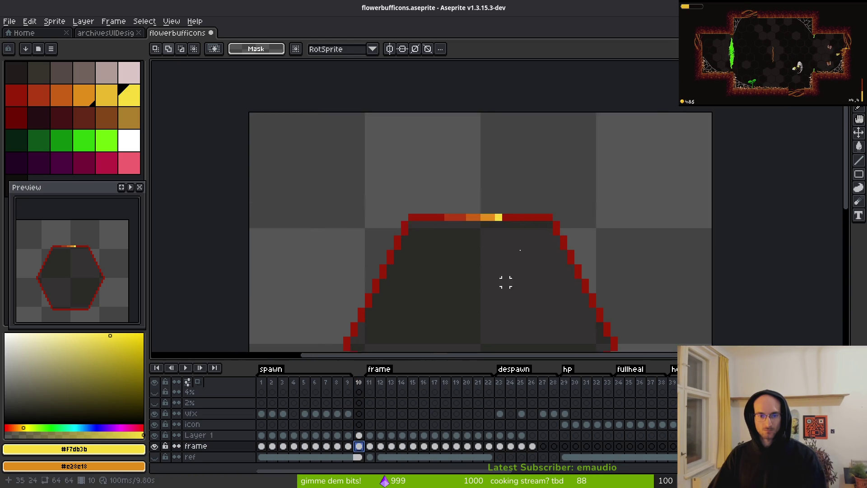
pyautogui.scroll(4, 502, 180)
pyautogui.keyDown('alt'); pyautogui.click(528, 144); pyautogui.keyUp('alt')
pyautogui.press('b')
pyautogui.press('-')
pyautogui.press('-')
pyautogui.press('-')
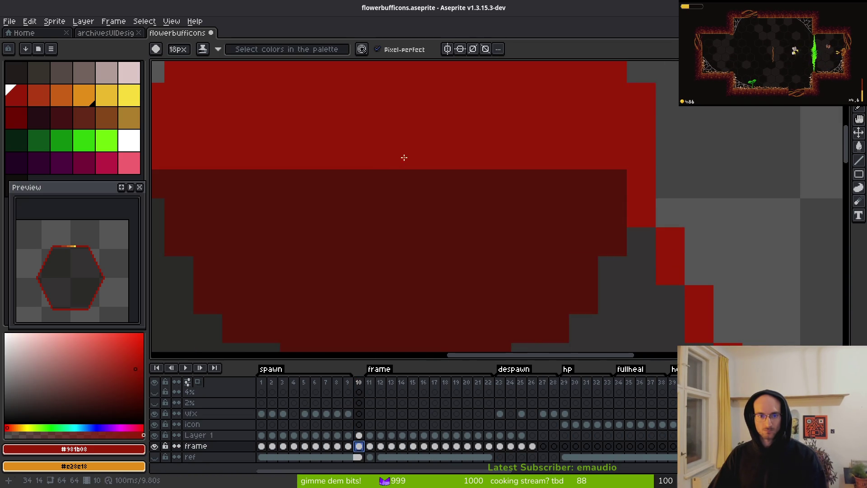
pyautogui.press('Up')
pyautogui.press('Up')
pyautogui.press('Up')
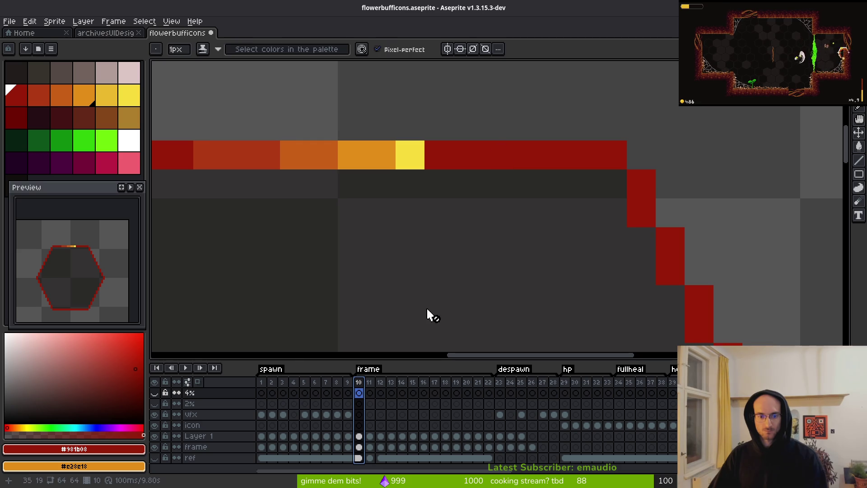
pyautogui.hotkey('ctrl', 'e')
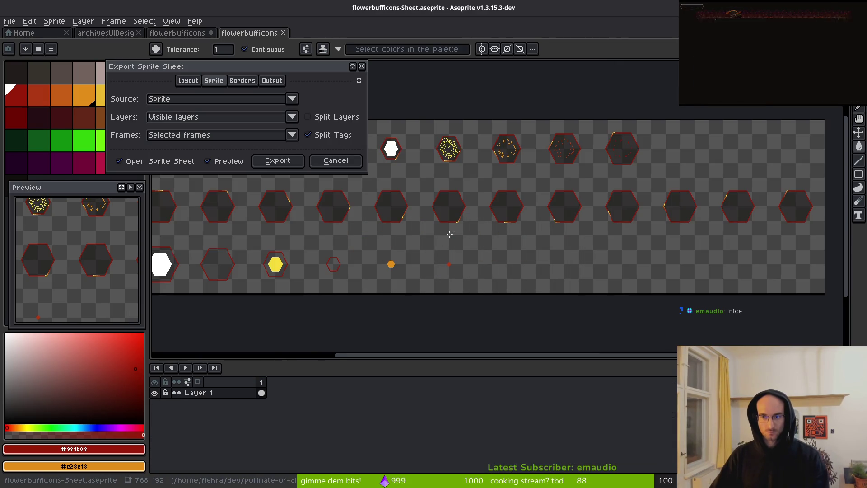
# - Cancel the sheet preview and generate a new sprite sheet document from frame 28's hexagon
pyautogui.scroll(-2, 438, 244)
pyautogui.press('Escape')
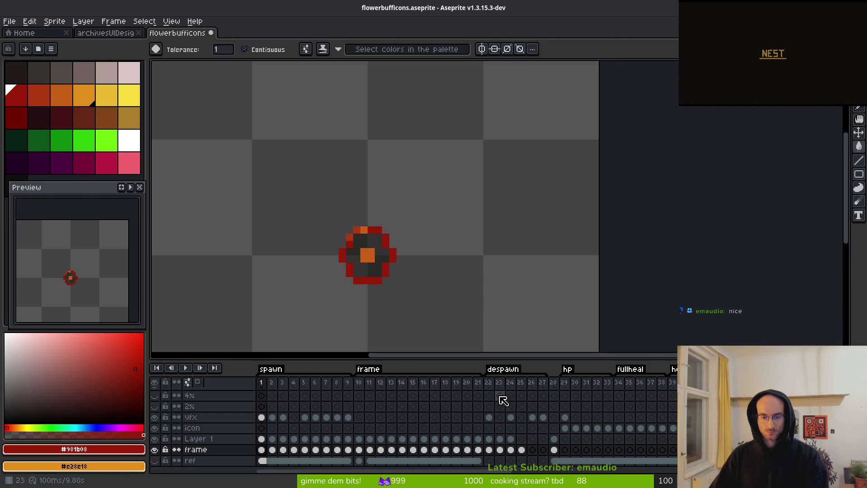
pyautogui.moveTo(321, 294); pyautogui.dragTo(431, 313)
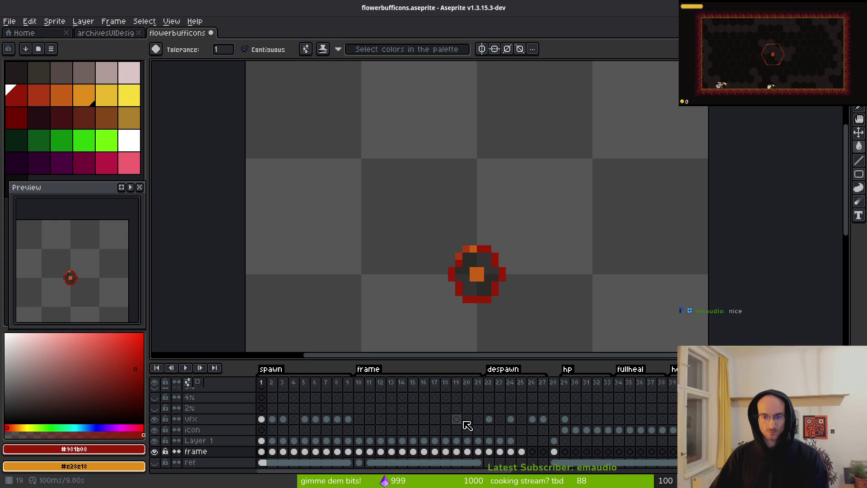
pyautogui.click(555, 389)
pyautogui.hotkey('ctrl', 'a')
pyautogui.hotkey('ctrl', 'e')
pyautogui.press('Return')
# - Set up exporting the sheet as wikiBuffFrame.png in art/flowerbuffs, then back out
pyautogui.hotkey('ctrl', 'alt', 'shift', 's')
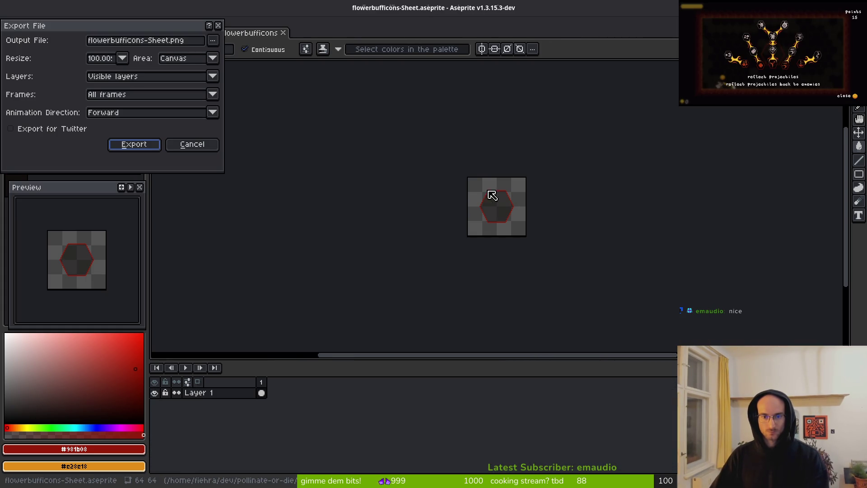
pyautogui.click(212, 41)
pyautogui.click(231, 56)
pyautogui.click(43, 40)
pyautogui.doubleClick(48, 92)
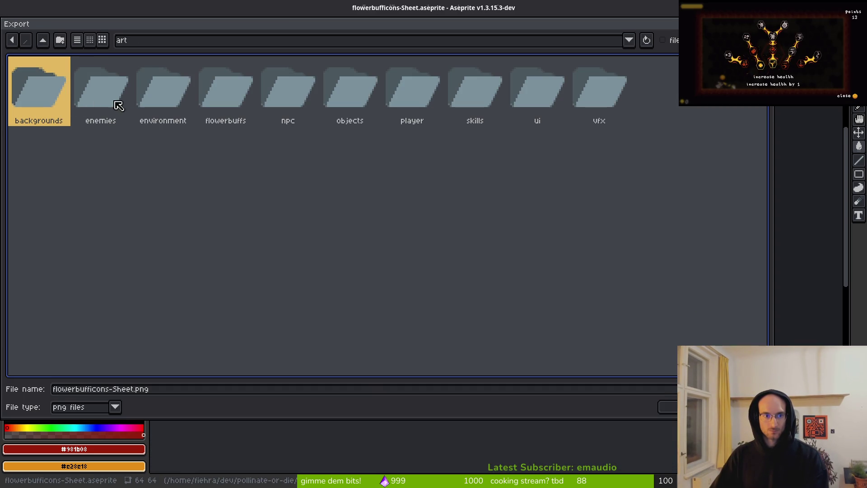
pyautogui.doubleClick(199, 85)
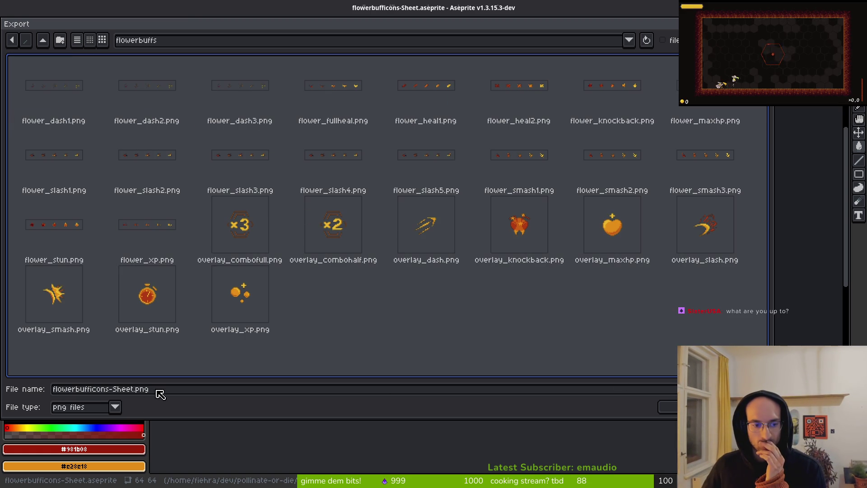
pyautogui.moveTo(135, 394); pyautogui.dragTo(15, 392)
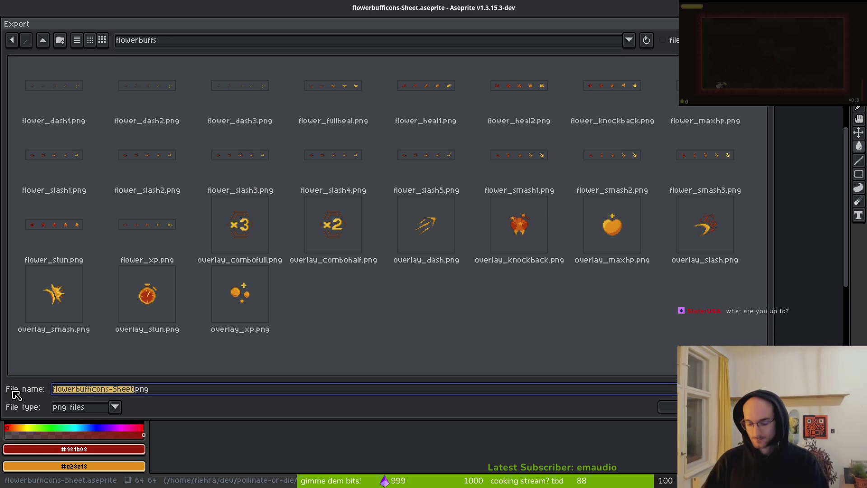
pyautogui.write('buff')
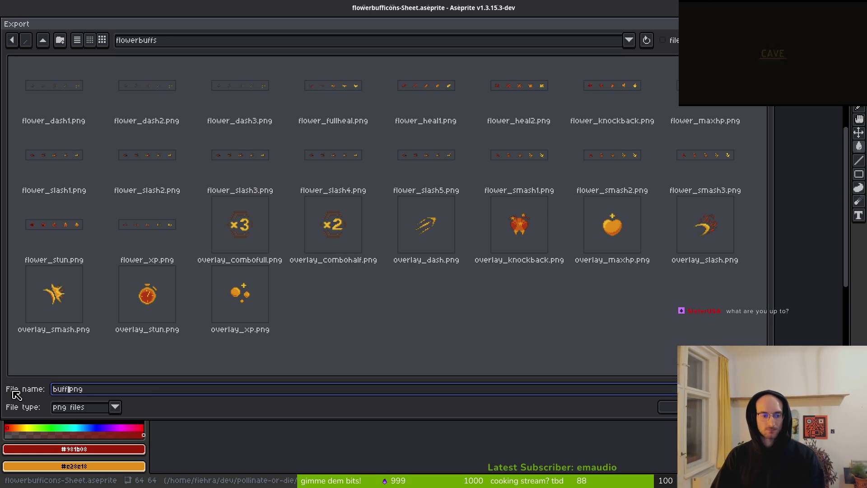
pyautogui.press('BackSpace')
pyautogui.press('BackSpace')
pyautogui.write('BuffFrame')
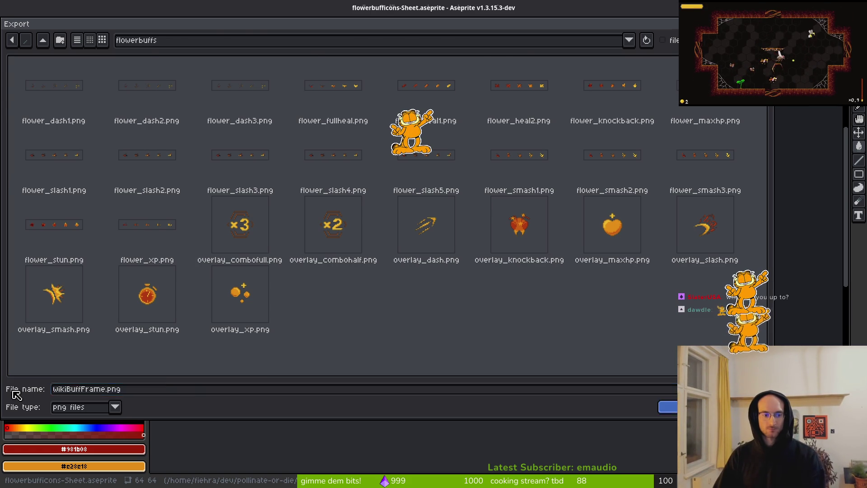
pyautogui.press('Return')
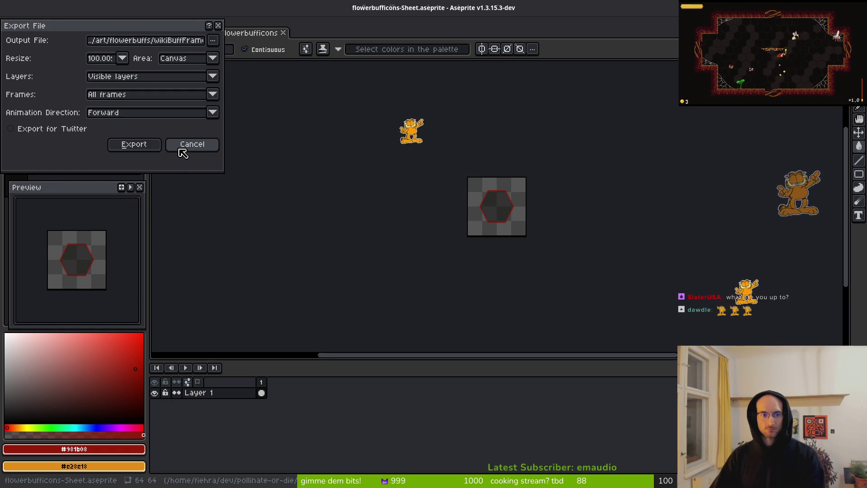
pyautogui.click(181, 148)
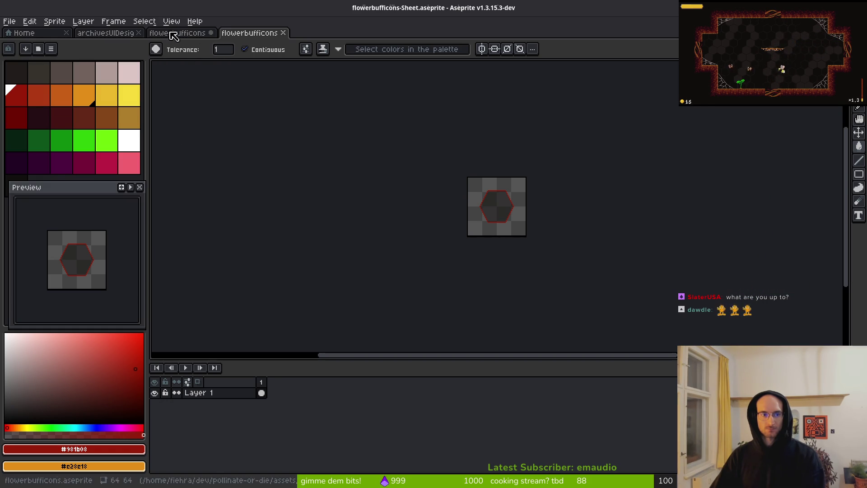
# - Insert an empty frame 29 after frame 28 and mark frames 28–29 as a Loop section
pyautogui.click(176, 33)
pyautogui.click(556, 383)
pyautogui.rightClick(561, 387)
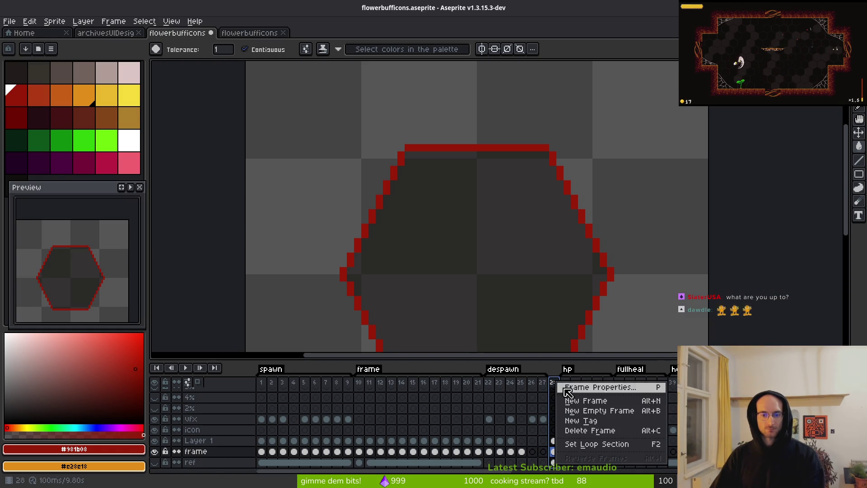
pyautogui.click(621, 447)
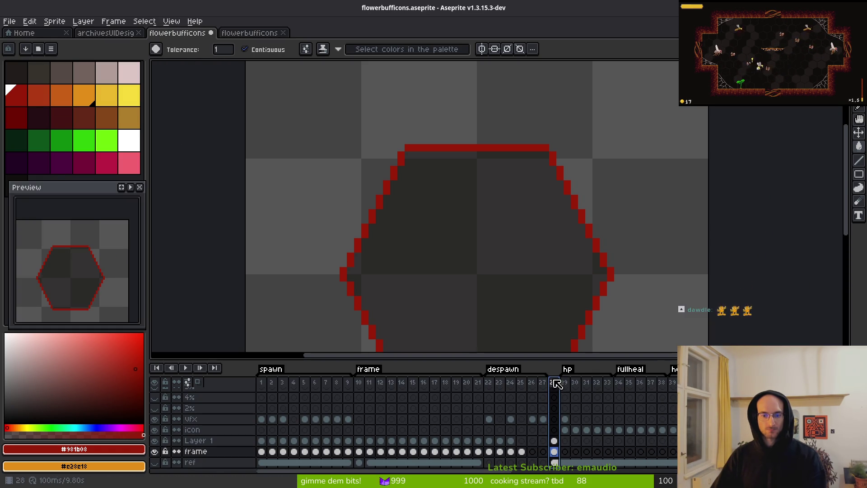
pyautogui.hotkey('alt', 'b')
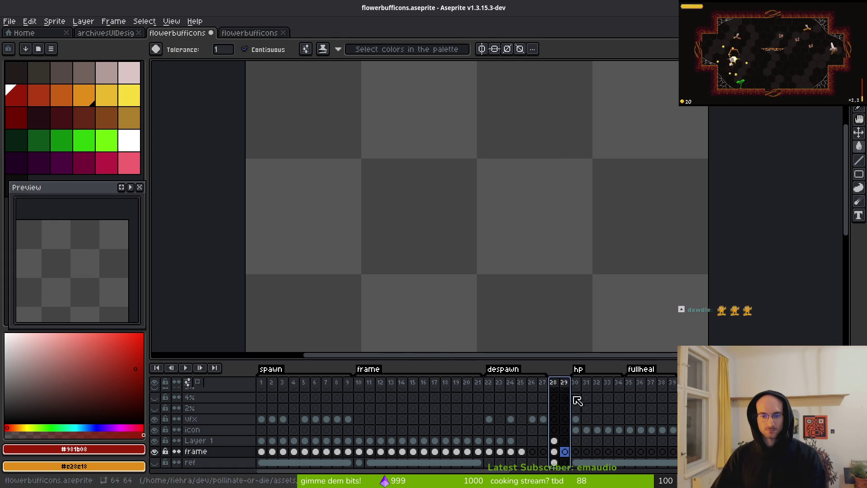
pyautogui.rightClick(566, 383)
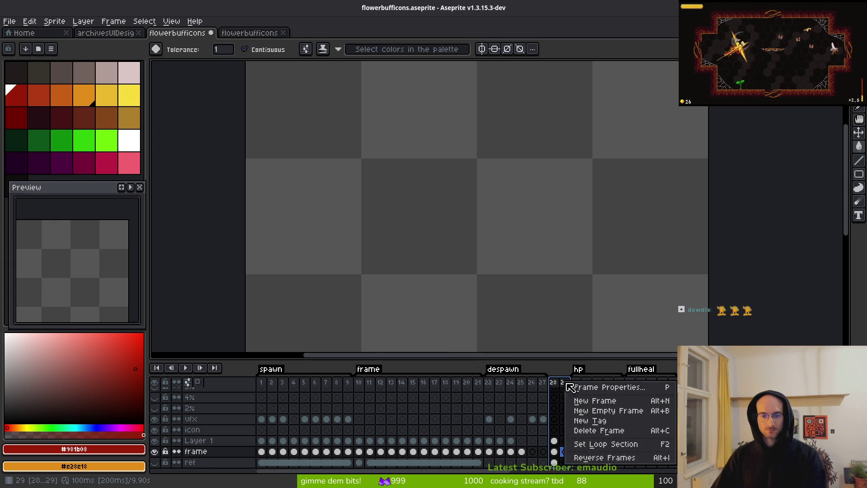
pyautogui.click(619, 444)
pyautogui.press('F2')
pyautogui.press('Return')
# - Copy frame 28's red hexagon outline and dark fill cels into frame 29
pyautogui.click(554, 451)
pyautogui.click(565, 451)
pyautogui.hotkey('ctrl', 'v')
pyautogui.click(554, 440)
pyautogui.hotkey('ctrl', 'c')
pyautogui.click(565, 440)
pyautogui.hotkey('ctrl', 'v')
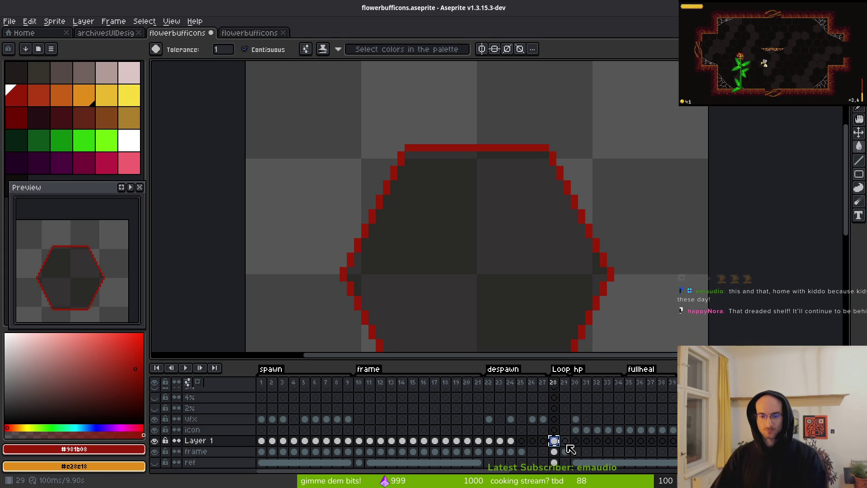
pyautogui.click(554, 451)
pyautogui.scroll(-2, 441, 158)
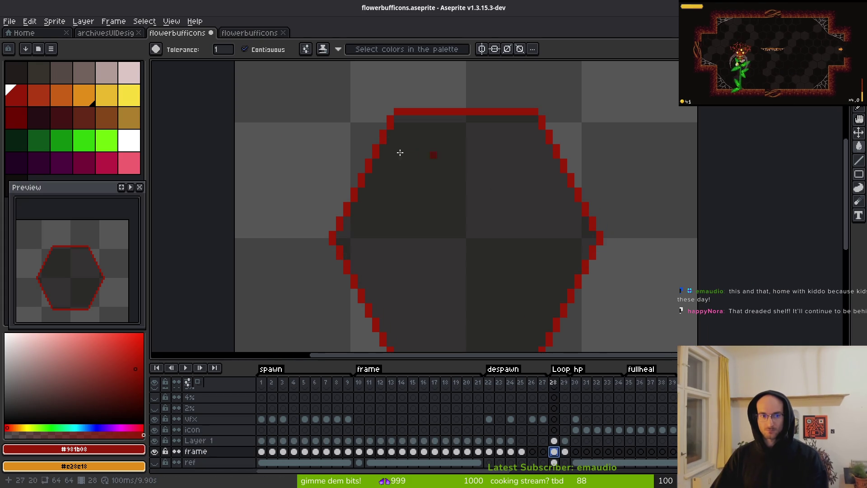
pyautogui.scroll(-2, 559, 241)
pyautogui.scroll(1, 532, 227)
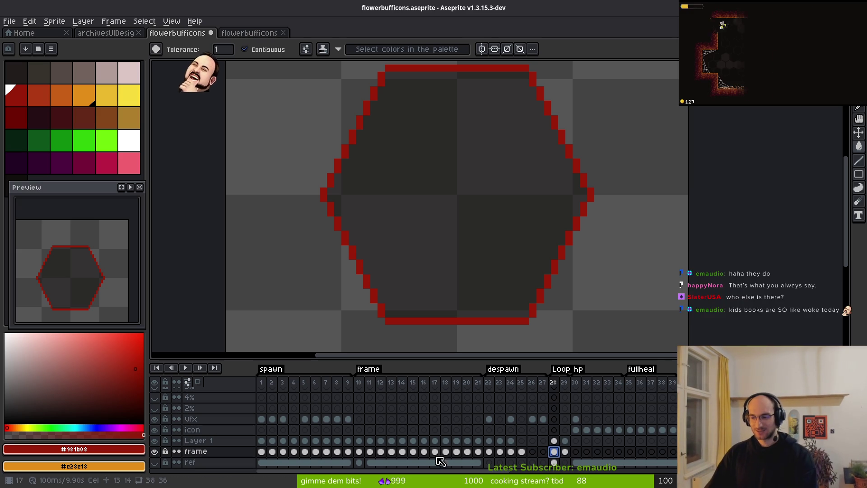
# - Generate a sprite sheet of frames 1–29 and start exporting it
pyautogui.moveTo(267, 388)
pyautogui.mouseDown()
pyautogui.moveTo(575, 386)
pyautogui.moveTo(565, 386)
pyautogui.mouseUp()
pyautogui.hotkey('ctrl', 'e')
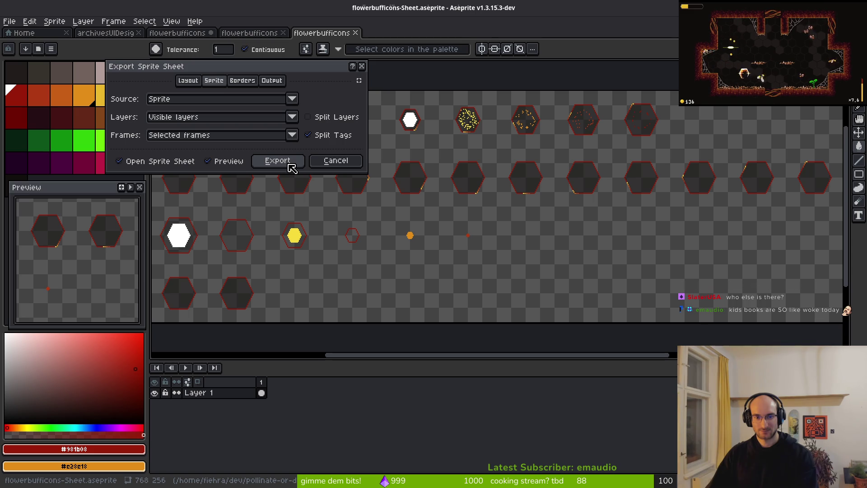
pyautogui.click(293, 168)
pyautogui.hotkey('ctrl', 'alt', 'shift', 's')
# - Export the sheet over assets/art/ui/flowerbuffFrame.png, confirming the overwrite
pyautogui.click(212, 40)
pyautogui.click(217, 55)
pyautogui.click(44, 40)
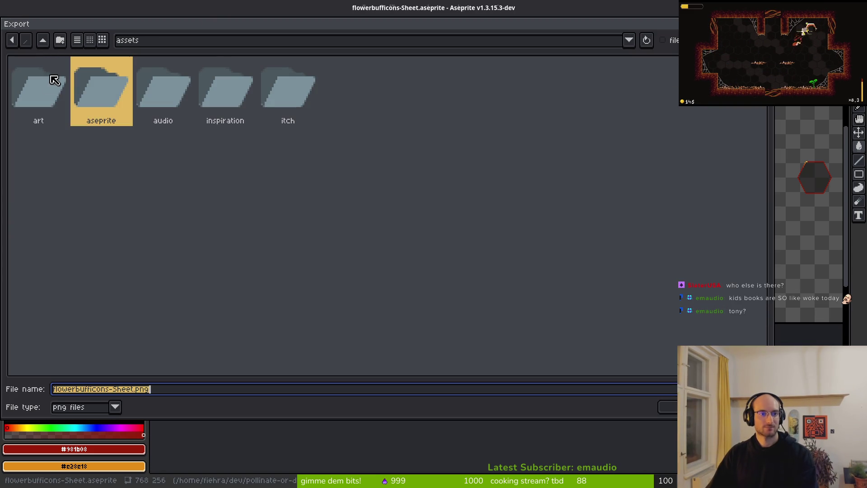
pyautogui.click(53, 93)
pyautogui.doubleClick(53, 93)
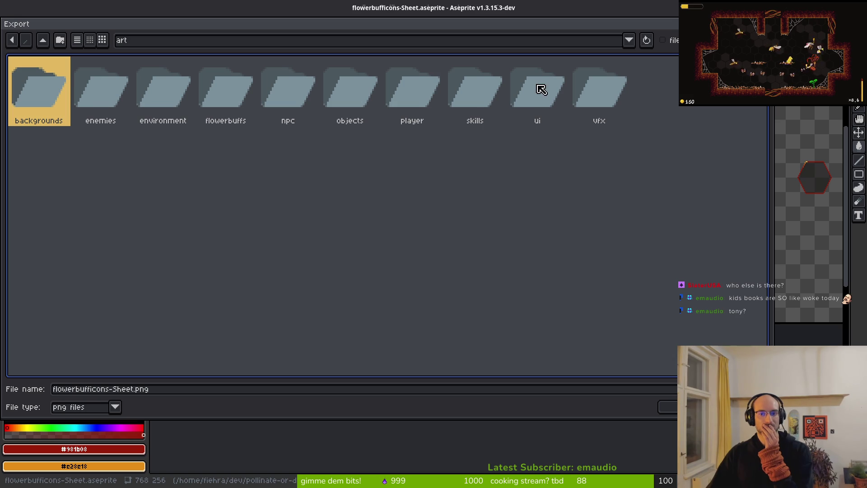
pyautogui.doubleClick(227, 98)
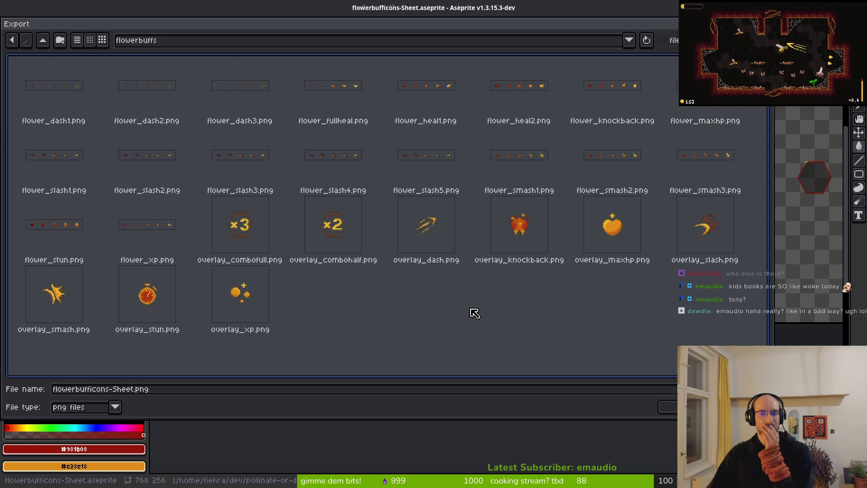
pyautogui.click(43, 40)
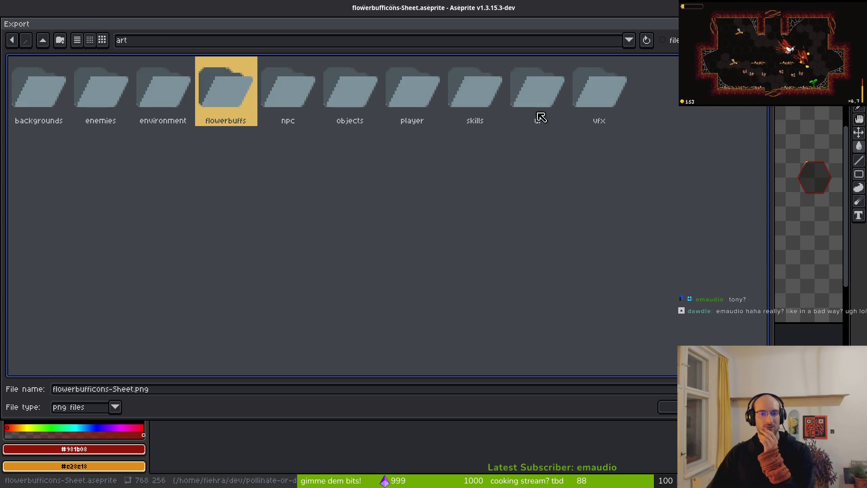
pyautogui.doubleClick(546, 96)
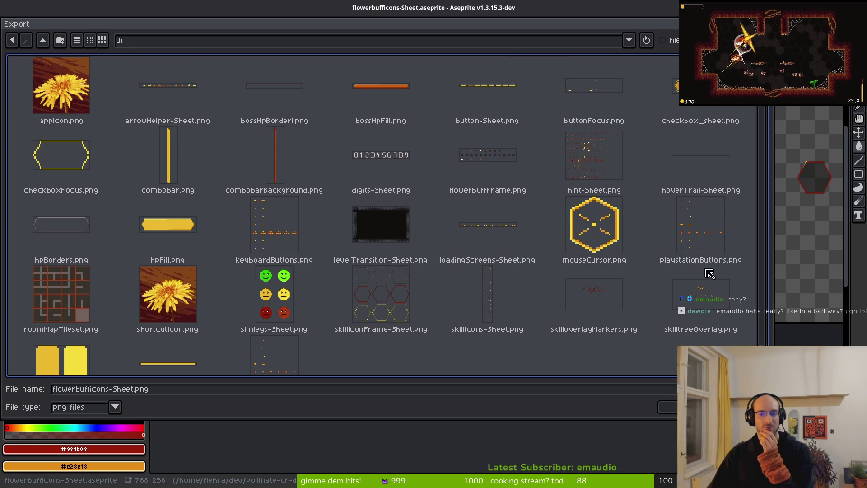
pyautogui.click(481, 166)
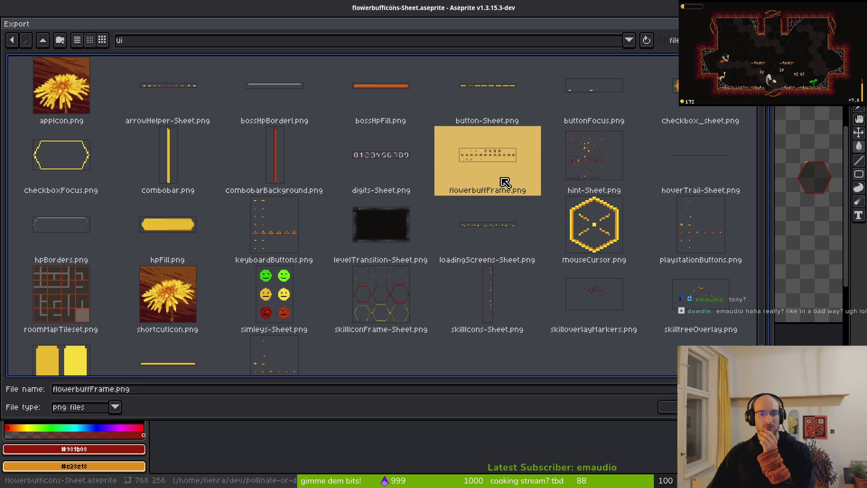
pyautogui.press('Return')
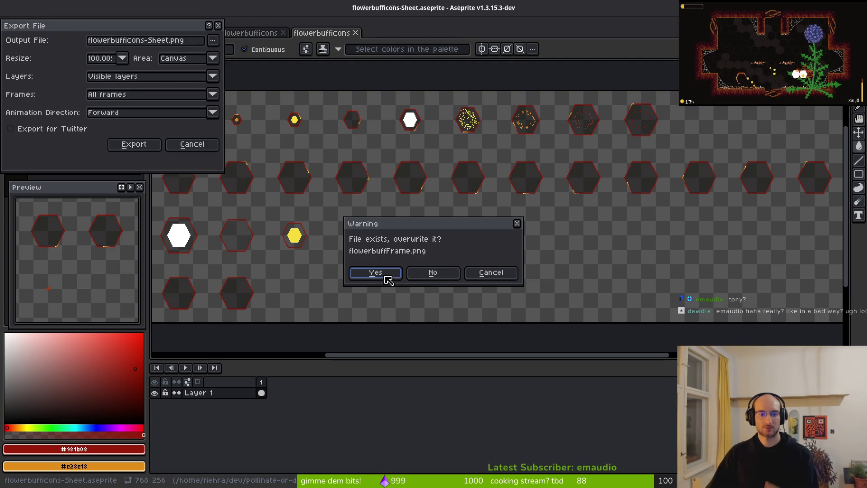
pyautogui.click(388, 276)
pyautogui.click(144, 142)
pyautogui.hotkey('alt', 'Tab')
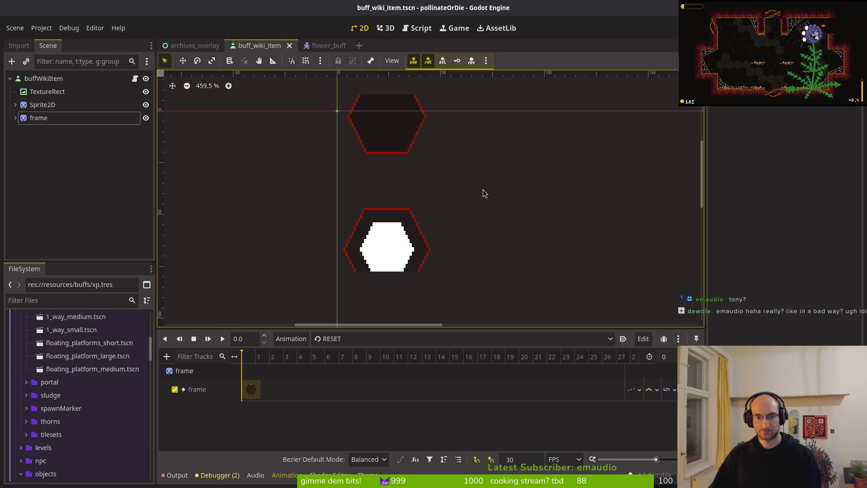
# - Save buff_wiki_item, set flower_buff's frame sprite Vframes to 4, and test-run the game
pyautogui.hotkey('ctrl', 's')
pyautogui.click(326, 45)
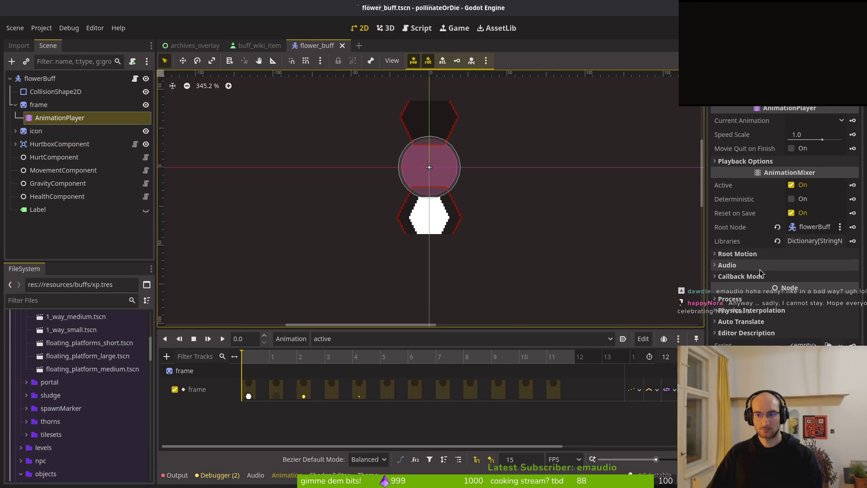
pyautogui.click(41, 104)
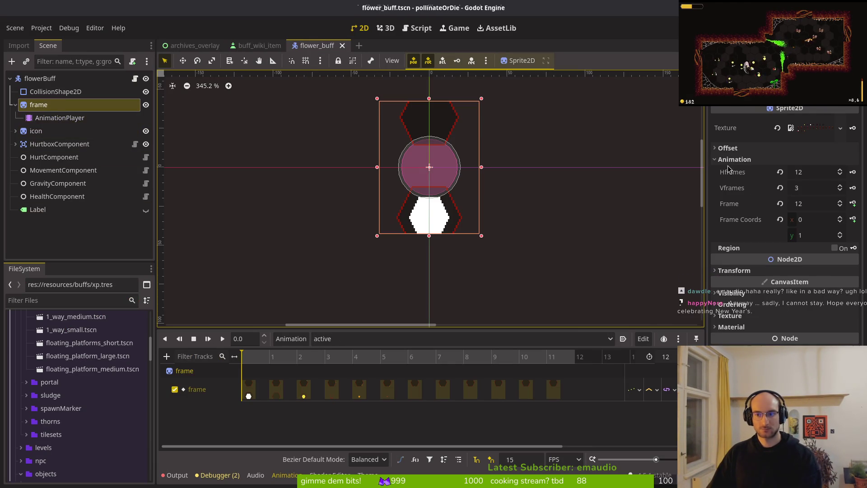
pyautogui.click(799, 190)
pyautogui.press('F5')
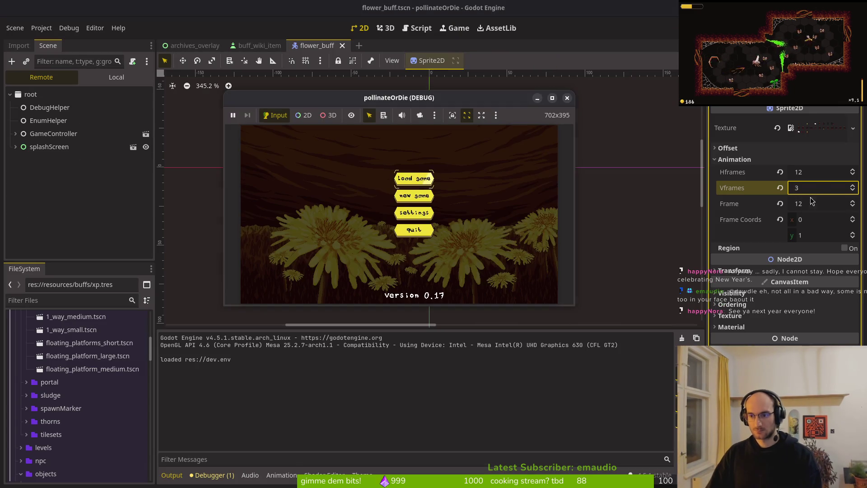
pyautogui.click(821, 187)
pyautogui.write('4')
pyautogui.press('Return')
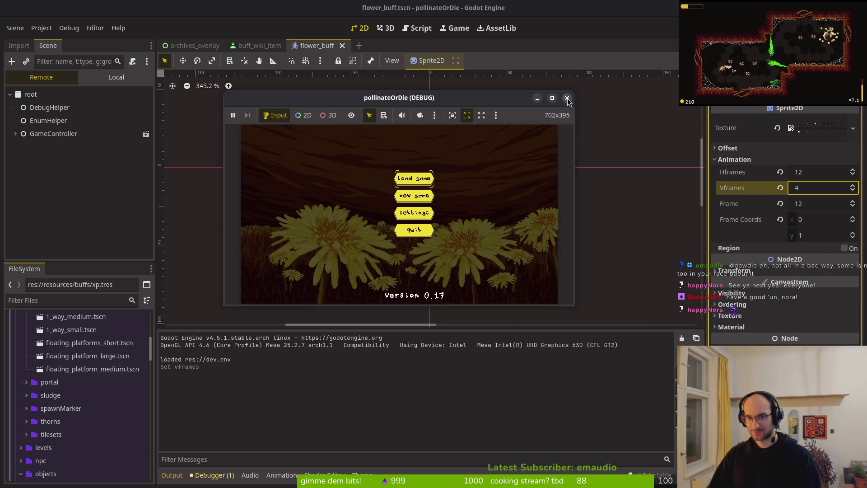
# - Close the running game and return to the buff_wiki_item scene
pyautogui.click(567, 98)
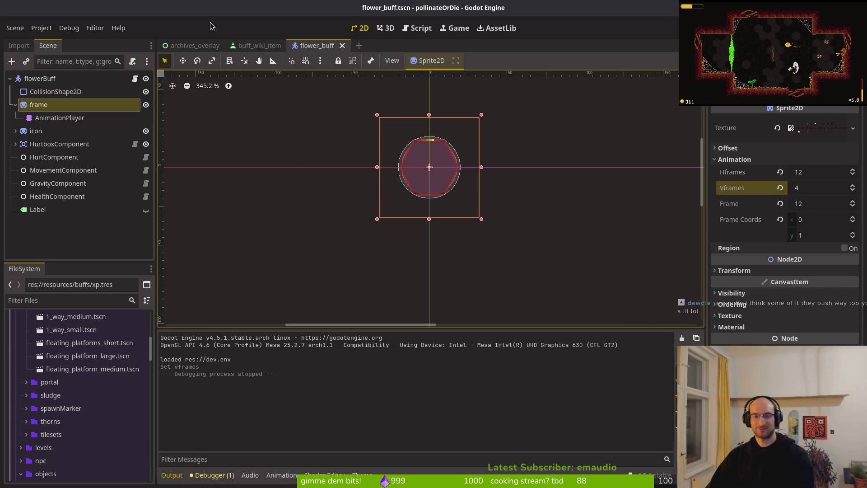
pyautogui.click(15, 105)
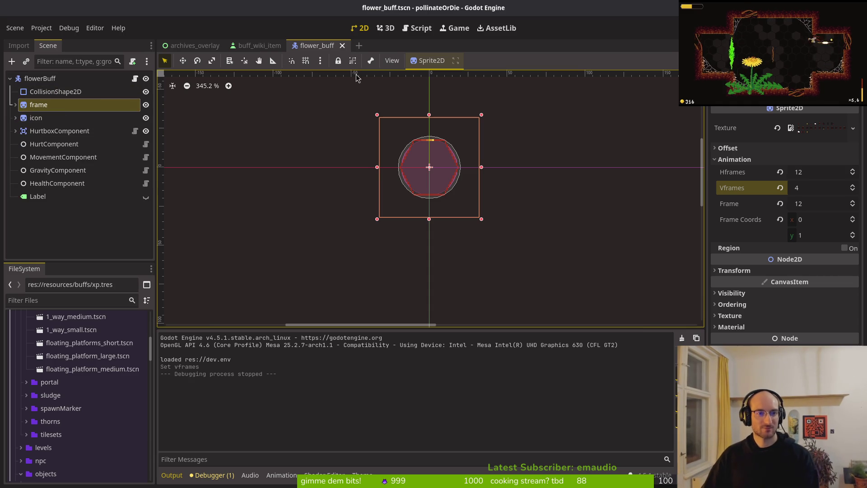
pyautogui.click(256, 45)
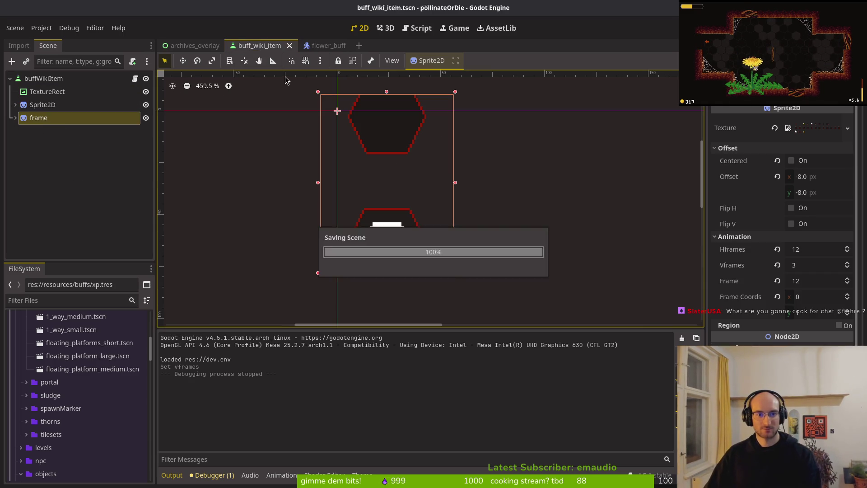
# - Set buff_wiki_item's frame sprite Vframes to 4, save, and select the frame's AnimationPlayer
pyautogui.click(821, 266)
pyautogui.write('4')
pyautogui.press('Return')
pyautogui.hotkey('ctrl', 's')
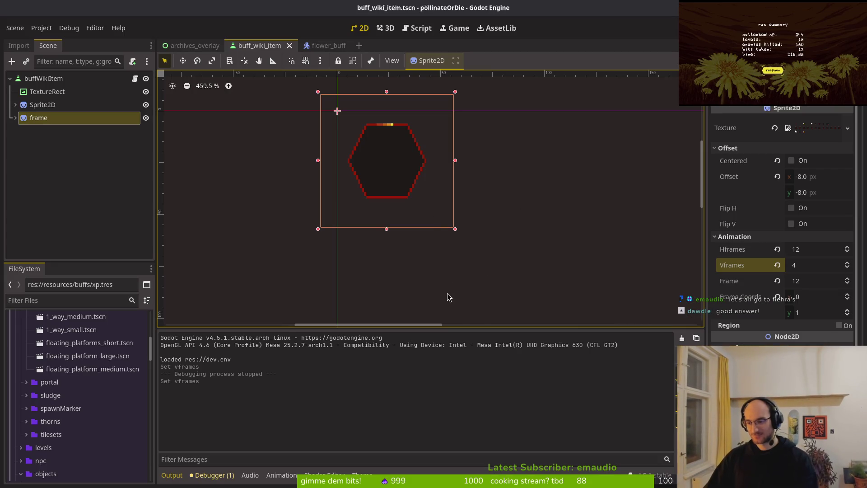
pyautogui.scroll(-3, 339, 273)
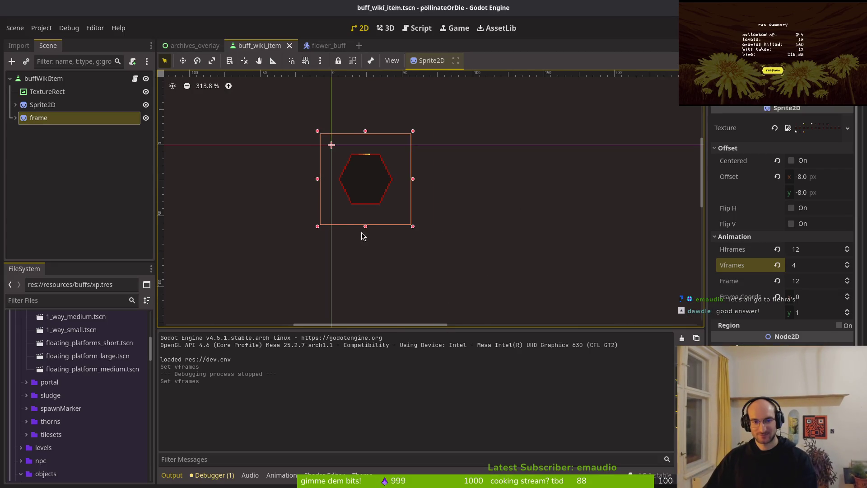
pyautogui.click(16, 118)
pyautogui.click(31, 131)
pyautogui.click(15, 118)
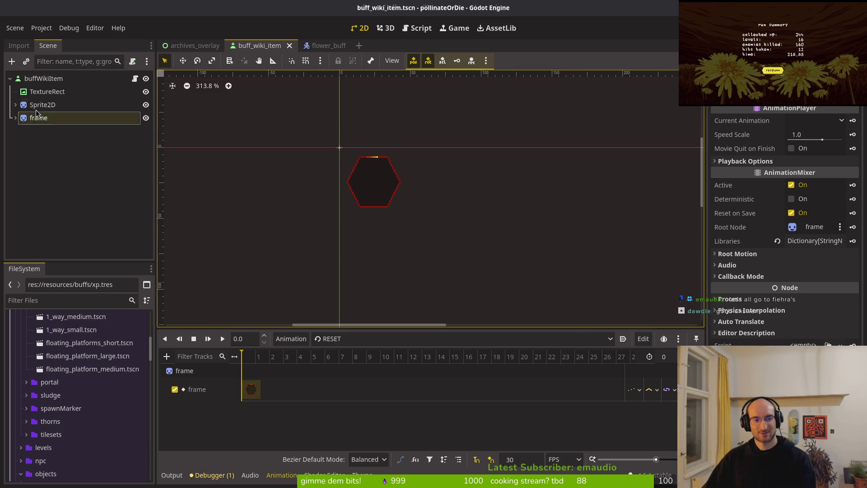
# - Set the RESET animation's frame keyframe value to 36 and save the scene
pyautogui.click(16, 118)
pyautogui.click(49, 131)
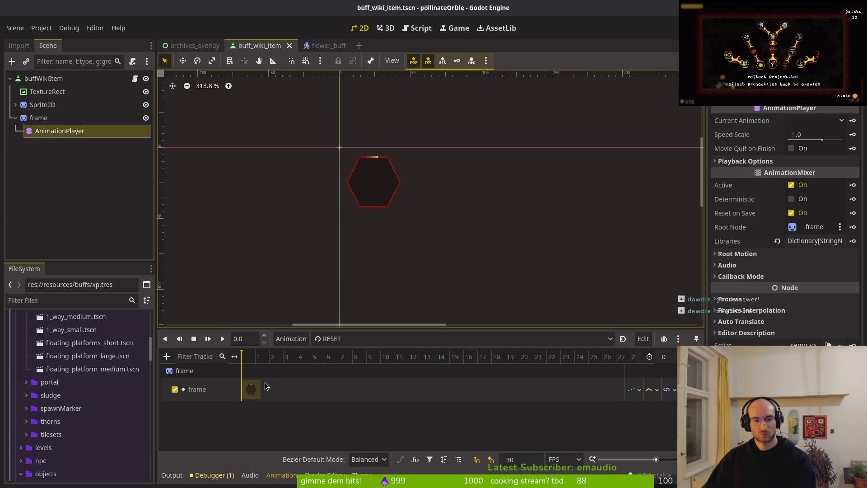
pyautogui.click(252, 390)
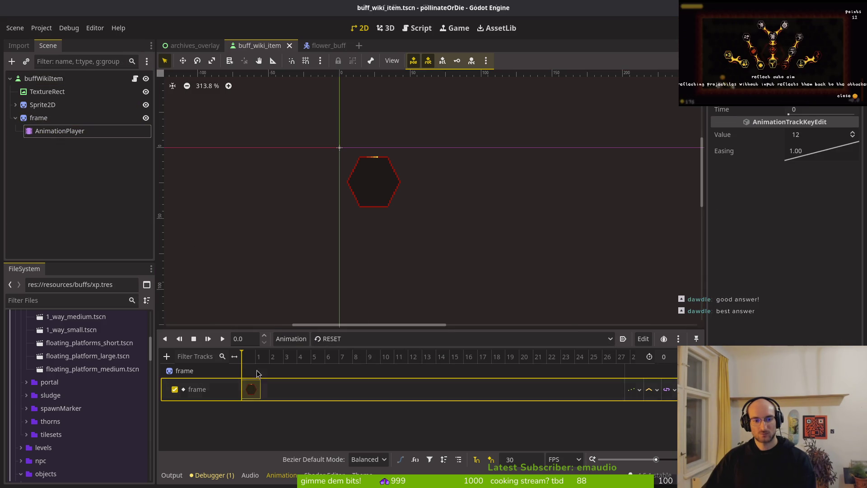
pyautogui.click(43, 117)
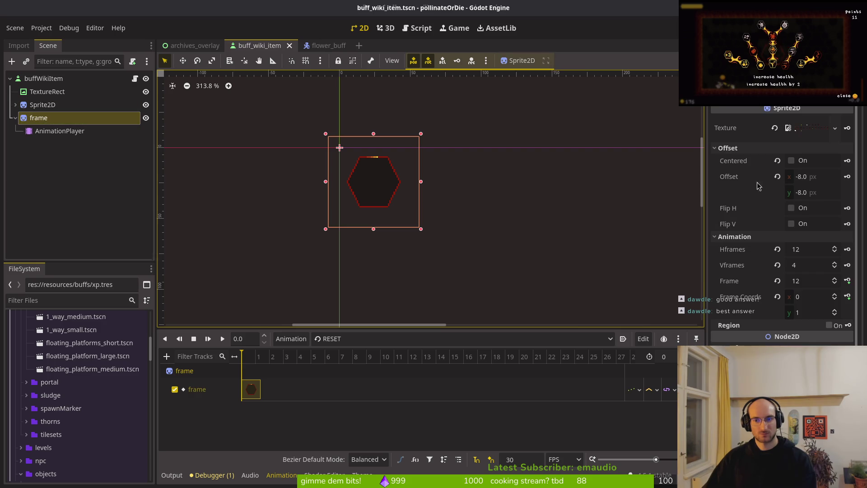
pyautogui.click(835, 310)
pyautogui.click(835, 311)
pyautogui.click(848, 296)
pyautogui.click(817, 134)
pyautogui.write('3')
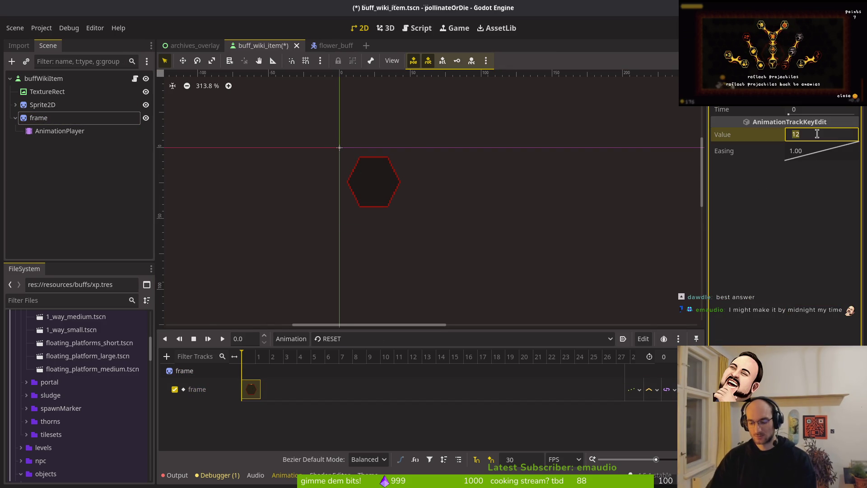
pyautogui.write('6')
pyautogui.press('Return')
pyautogui.hotkey('ctrl', 's')
# - Switch to buff_wiki_item.gd in Neovim and mark the animation_player declaration line
pyautogui.hotkey('alt', 'Tab')
pyautogui.hotkey('alt', 'Tab')
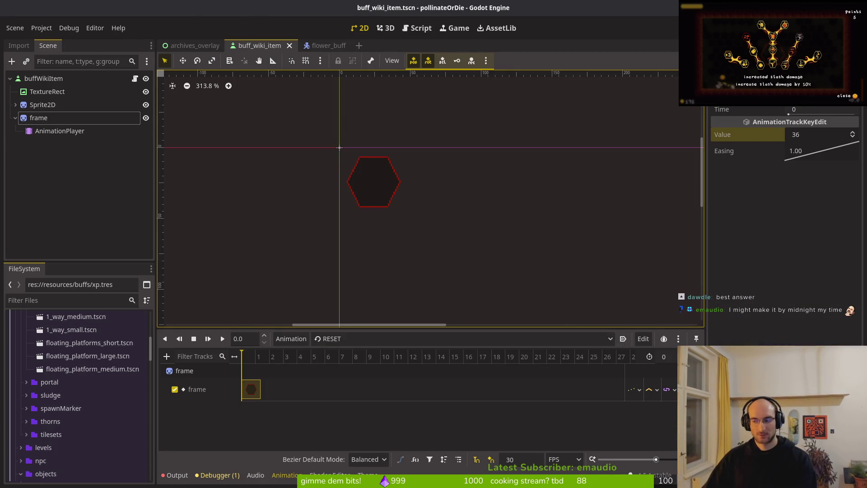
pyautogui.hotkey('alt', 'Tab')
pyautogui.click(132, 51)
pyautogui.hotkey('shift', 'v')
# - Add a frame_animation_player variable pointing to $frame/AnimationPlayer and save the script
pyautogui.press('y')
pyautogui.press('p')
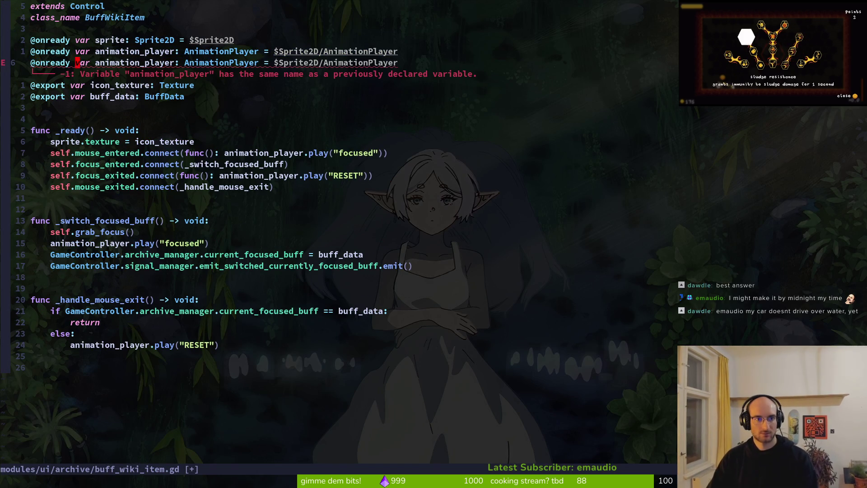
pyautogui.press('w')
pyautogui.press('w')
pyautogui.press('w')
pyautogui.write('iframe_')
pyautogui.press('Escape')
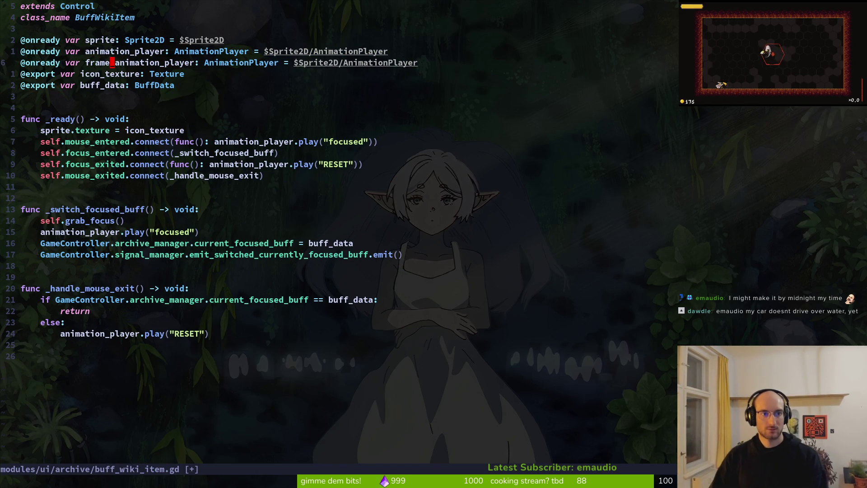
pyautogui.press('A')
pyautogui.hotkey('ctrl', 'w')
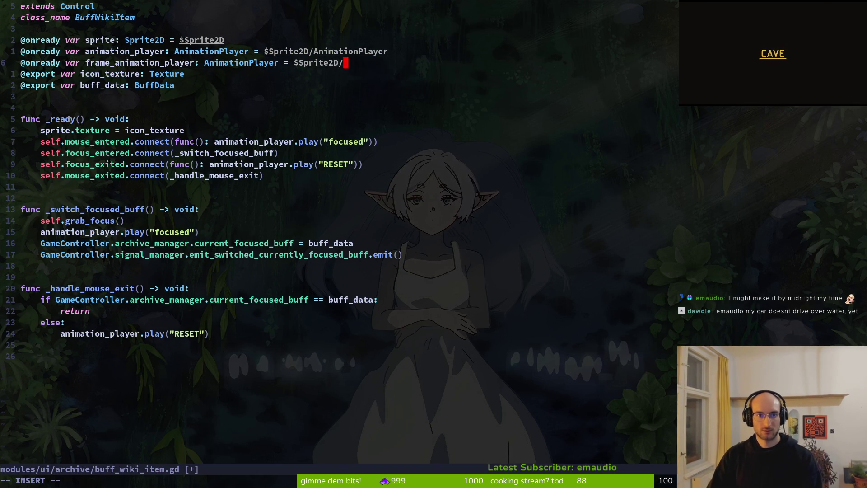
pyautogui.press('BackSpace')
pyautogui.press('BackSpace')
pyautogui.press('BackSpace')
pyautogui.press('BackSpace')
pyautogui.press('BackSpace')
pyautogui.write('f')
pyautogui.press('Tab')
pyautogui.press('Tab')
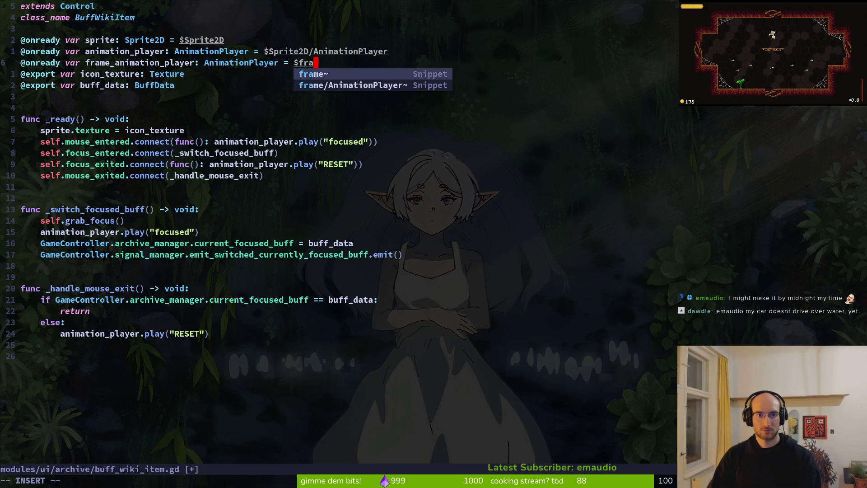
pyautogui.press('Escape')
pyautogui.write(':w')
pyautogui.press('Return')
# - Duplicate the mouse_entered line and the whole _handle_mouse_exit function, then save
pyautogui.press('j')
pyautogui.press('j')
pyautogui.press('j')
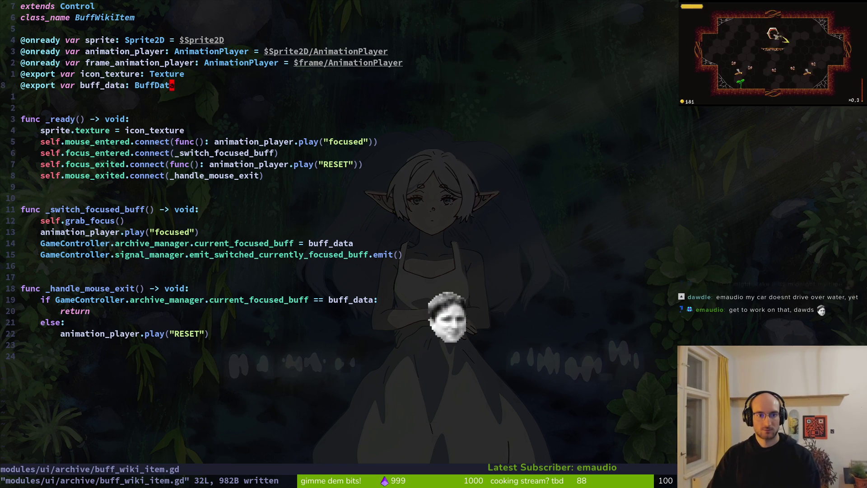
pyautogui.press('y')
pyautogui.press('y')
pyautogui.press('p')
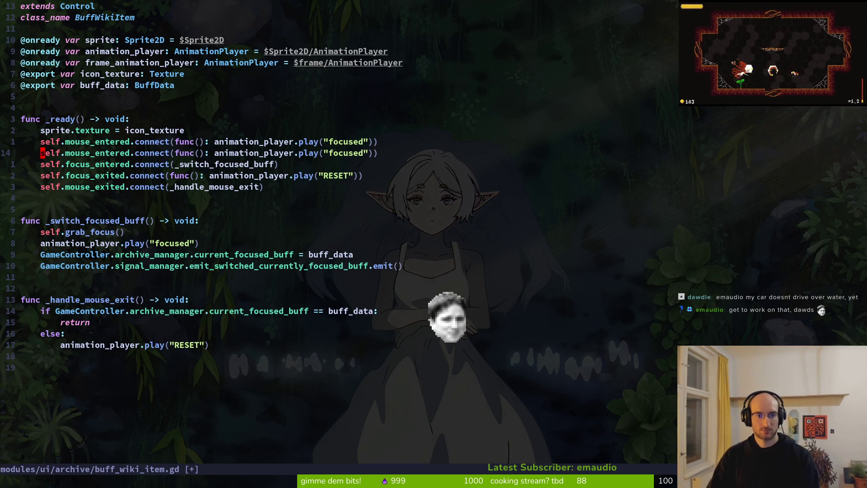
pyautogui.press('j')
pyautogui.press('j')
pyautogui.press('j')
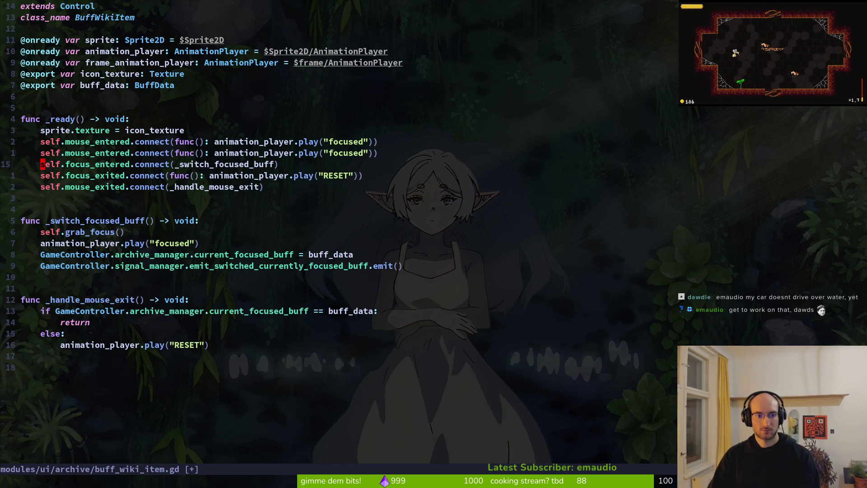
pyautogui.press('k')
pyautogui.press('k')
pyautogui.press('k')
pyautogui.press('k')
pyautogui.press('k')
pyautogui.press('V')
pyautogui.press('j')
pyautogui.press('j')
pyautogui.press('j')
pyautogui.press('j')
pyautogui.press('y')
pyautogui.press('j')
pyautogui.press('j')
pyautogui.press('j')
pyautogui.press('j')
pyautogui.press('j')
pyautogui.press('j')
pyautogui.write('pf(')
pyautogui.write(':w')
pyautogui.press('Return')
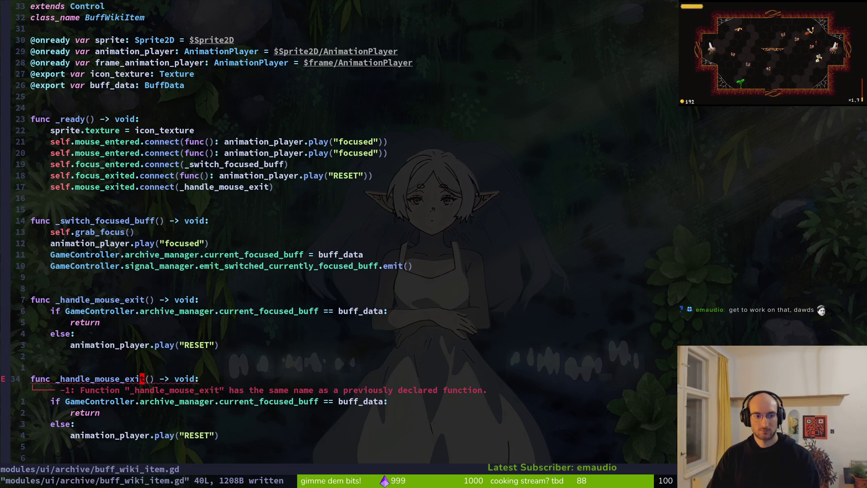
# - Rename the copied function to _play_focused_animations and save the file
pyautogui.write('cbpl')
pyautogui.press('BackSpace')
pyautogui.press('BackSpace')
pyautogui.write('_play_')
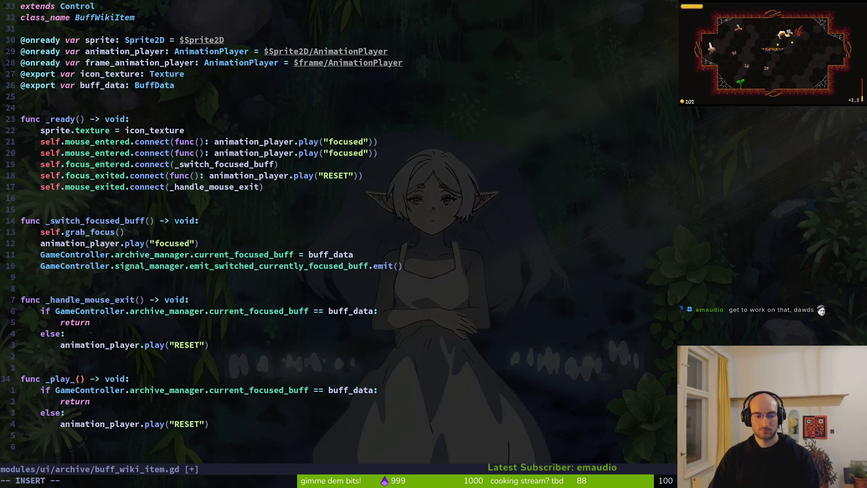
pyautogui.write('focues')
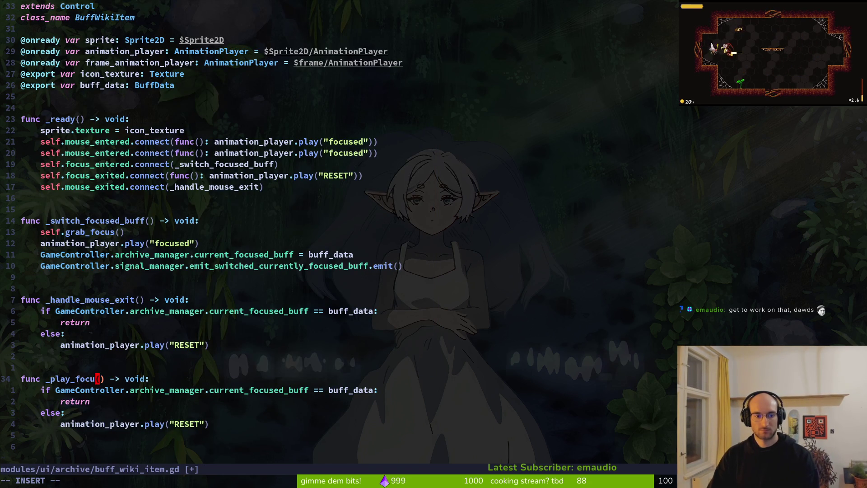
pyautogui.press('BackSpace')
pyautogui.press('BackSpace')
pyautogui.write('sed_animations')
pyautogui.press('Escape')
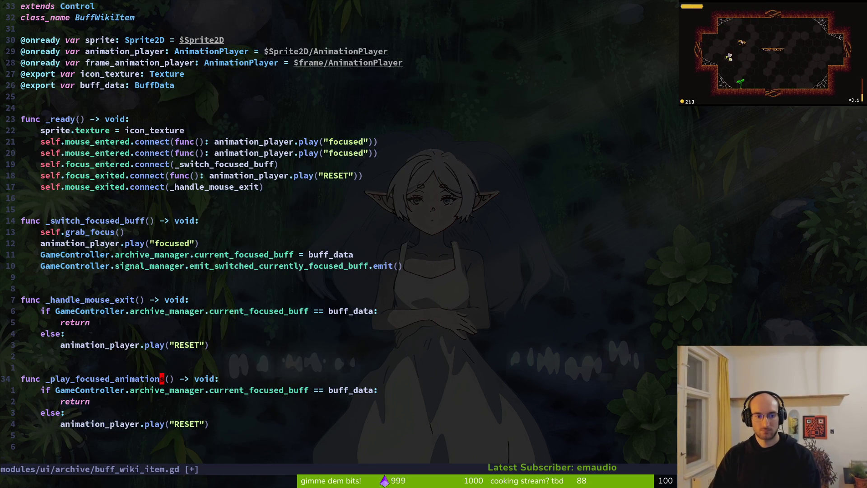
pyautogui.write(':w')
pyautogui.press('Return')
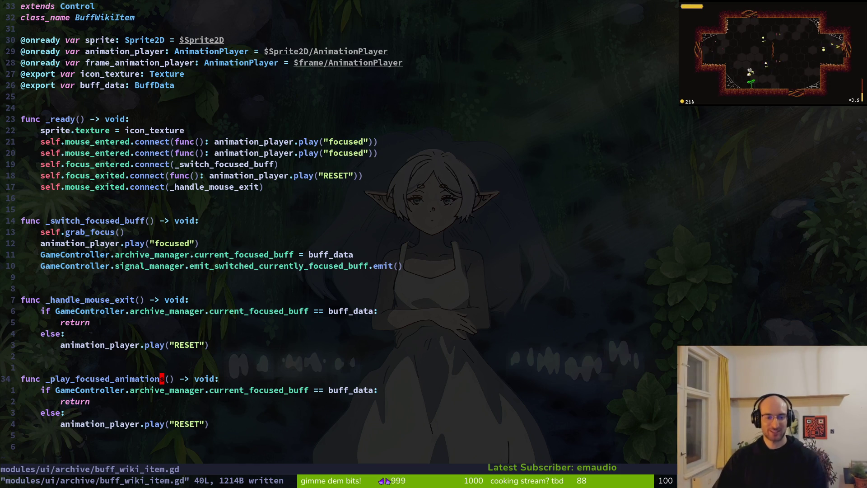
# - Move the else-branch RESET play line to the top of _play_focused_animations and change it to "focused"
pyautogui.press('j')
pyautogui.press('j')
pyautogui.press('j')
pyautogui.press('j')
pyautogui.press('V')
pyautogui.press('K')
pyautogui.press('K')
pyautogui.press('K')
pyautogui.press('Escape')
pyautogui.hotkey('ctrl', 's')
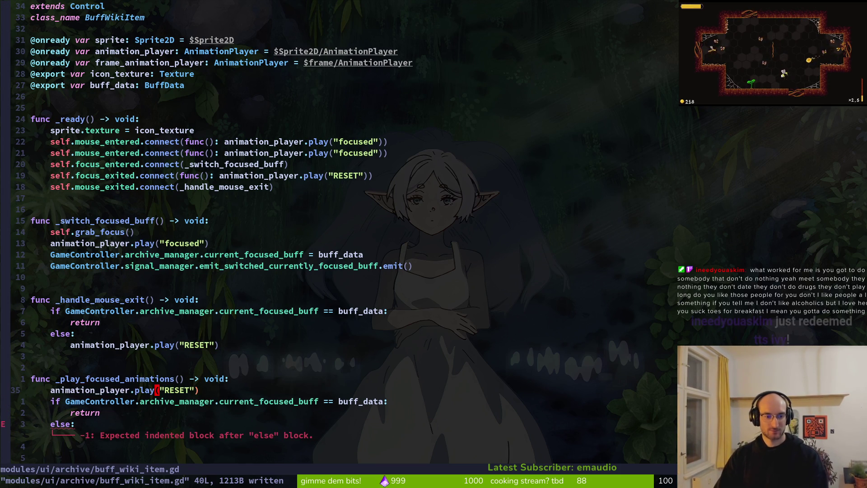
pyautogui.press('c')
pyautogui.press('i')
pyautogui.press('"')
pyautogui.write('focused')
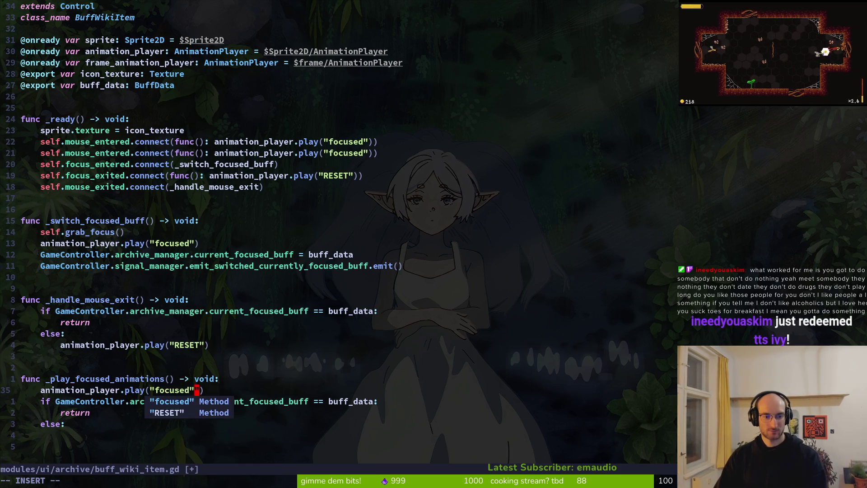
# - Duplicate the play line for frame_animation_player so both players play "focused", and save
pyautogui.press('Escape')
pyautogui.write('VypIfram')
pyautogui.press('Tab')
pyautogui.press('Return')
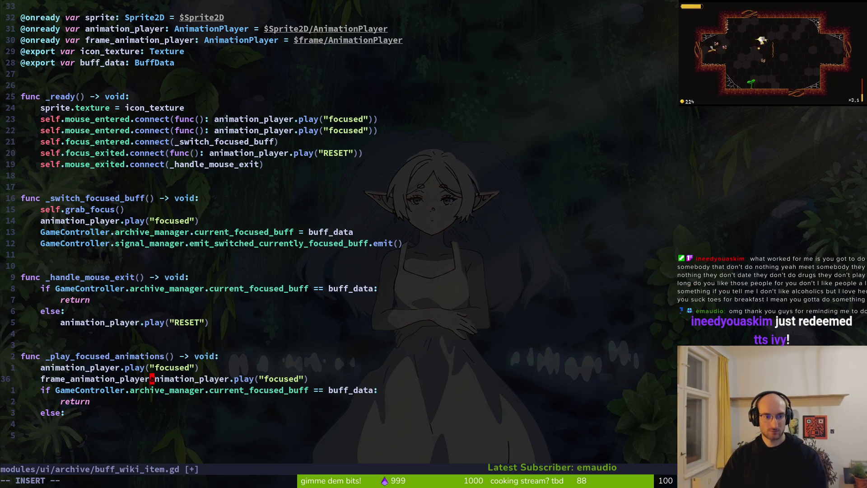
pyautogui.press('Delete')
pyautogui.press('Delete')
pyautogui.press('Delete')
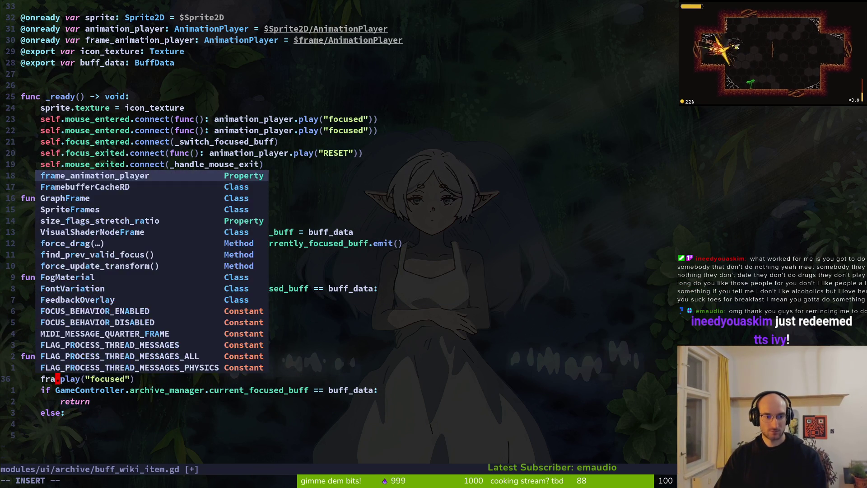
pyautogui.press('Escape')
pyautogui.write(':w')
pyautogui.press('Return')
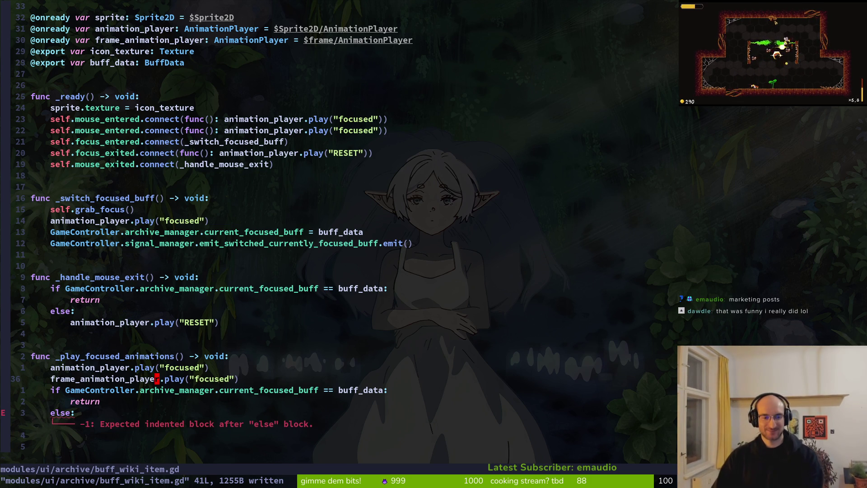
# - Delete the leftover if/return/else lines from the function and save the file
pyautogui.press('j')
pyautogui.press('d')
pyautogui.press('d')
pyautogui.press('j')
pyautogui.press('d')
pyautogui.press('d')
pyautogui.press('k')
pyautogui.press('d')
pyautogui.press('d')
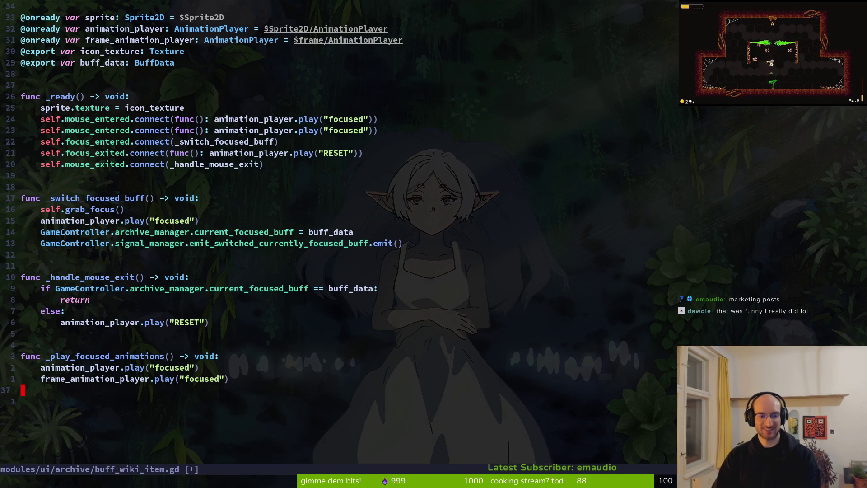
pyautogui.write(':w')
pyautogui.press('Return')
# - Copy the two focused play lines under the else-branch RESET call in _handle_mouse_exit, indented, and save
pyautogui.press('k')
pyautogui.press('k')
pyautogui.press('V')
pyautogui.press('j')
pyautogui.press('y')
pyautogui.press('k')
pyautogui.press('k')
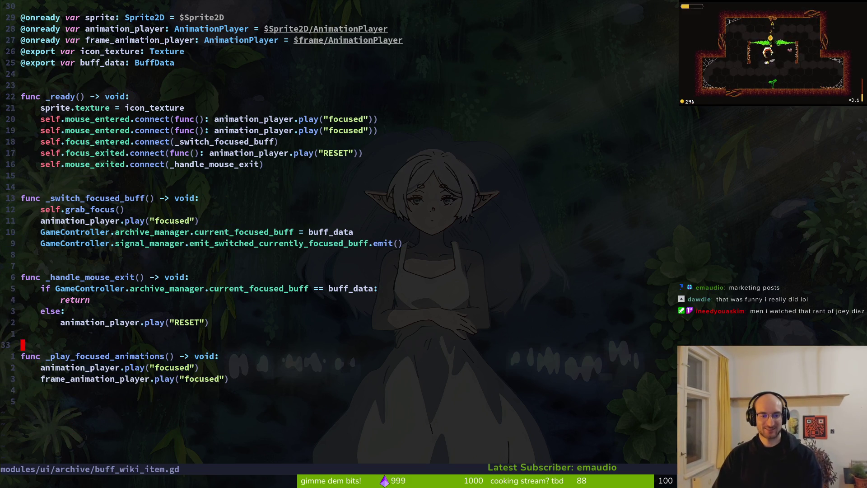
pyautogui.press('k')
pyautogui.press('P')
pyautogui.write('Vj>')
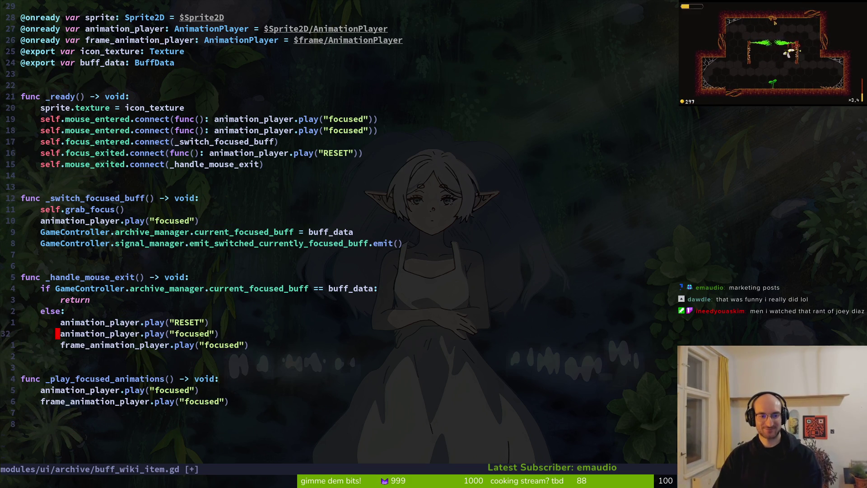
pyautogui.write(':w')
pyautogui.press('Return')
# - Drop the redundant animation_player line and make the frame_animation_player line play "RESET", then save
pyautogui.press('d')
pyautogui.press('d')
pyautogui.press('f')
pyautogui.press('d')
pyautogui.press('s')
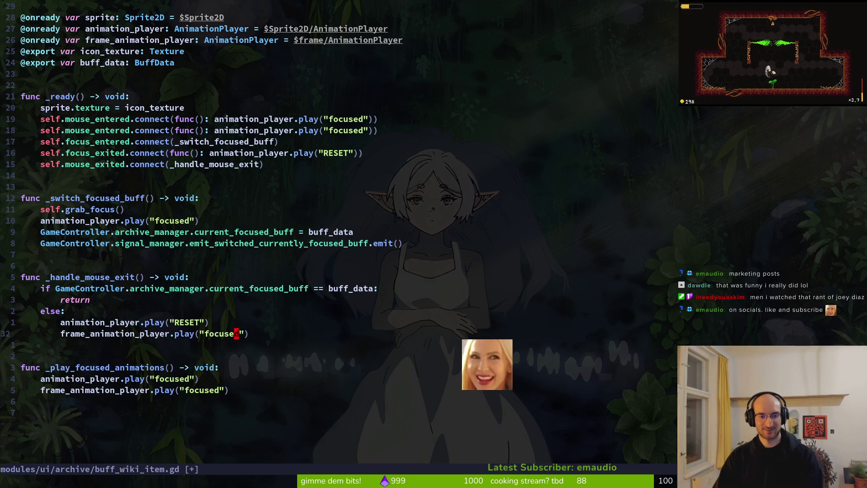
pyautogui.press('Escape')
pyautogui.press('c')
pyautogui.press('i')
pyautogui.press('"')
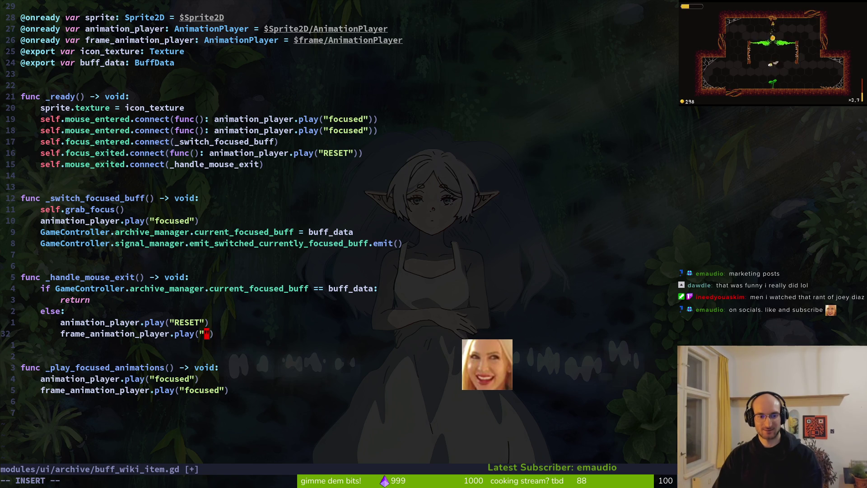
pyautogui.write('RESET')
pyautogui.press('Escape')
pyautogui.write(':w')
pyautogui.press('Return')
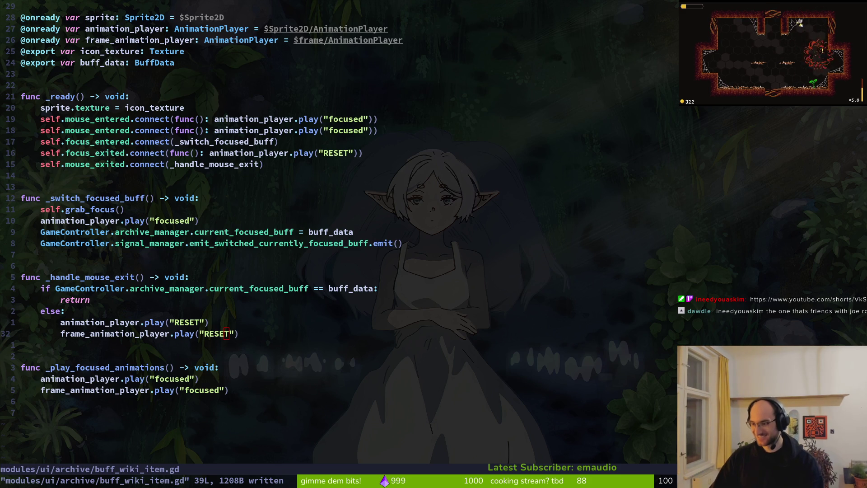
pyautogui.hotkey('alt', 'Tab')
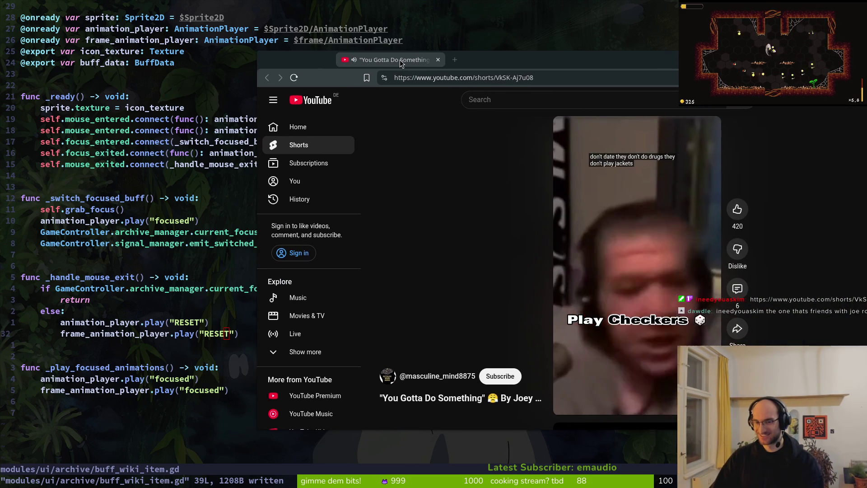
# - Close the floating YouTube Shorts browser window to bring Neovim back into view
pyautogui.moveTo(400, 63); pyautogui.dragTo(404, 67)
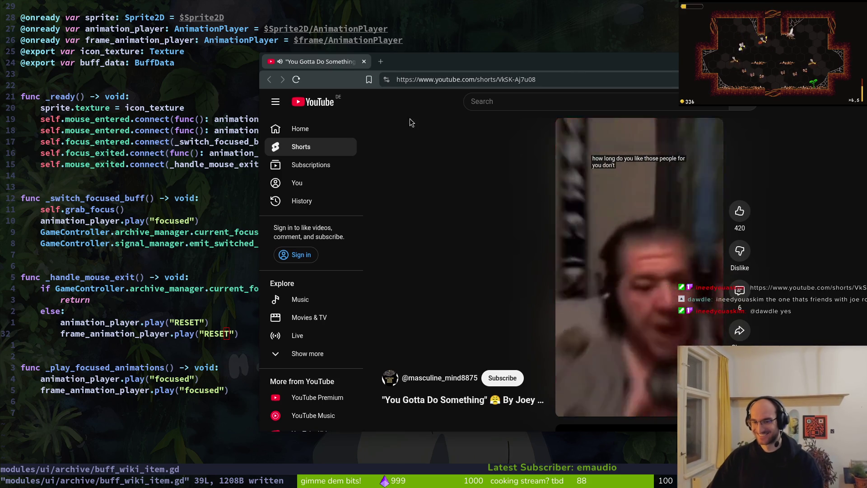
pyautogui.hotkey('alt', 'Tab')
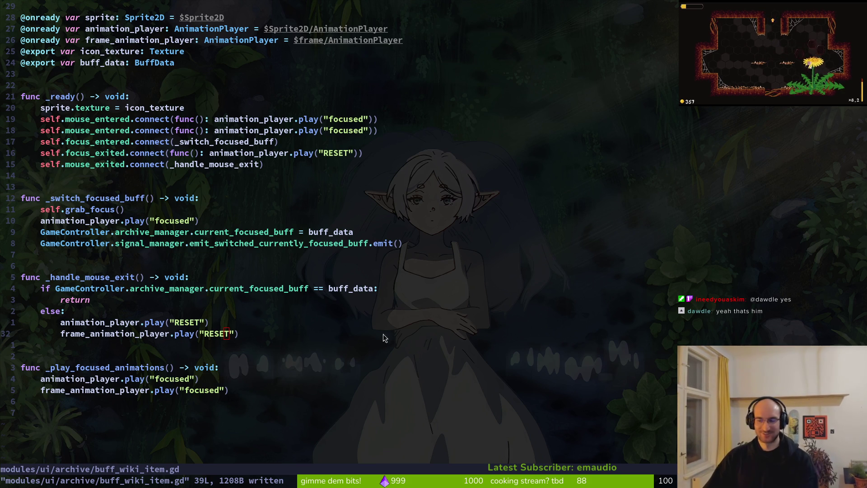
# - In _switch_focused_buff, replace the direct play lines with a _play_focused_animations() call and save
pyautogui.click(388, 268)
pyautogui.click(148, 379)
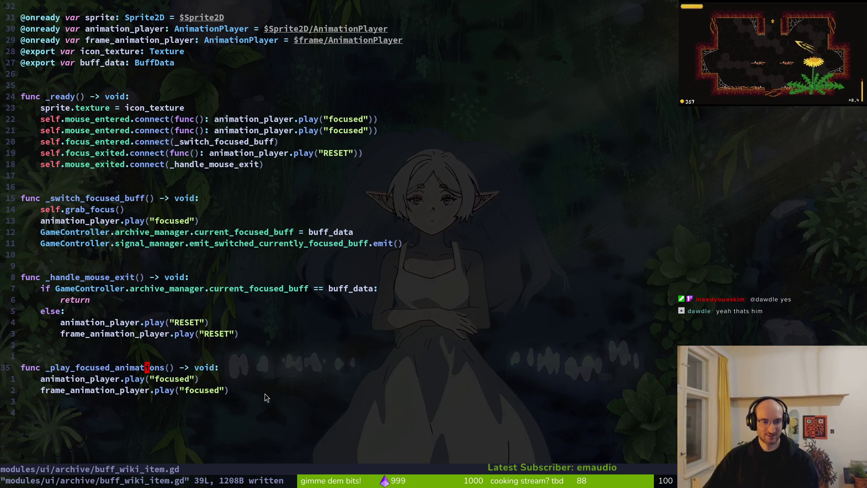
pyautogui.hotkey('shift', 'v')
pyautogui.click(40, 390)
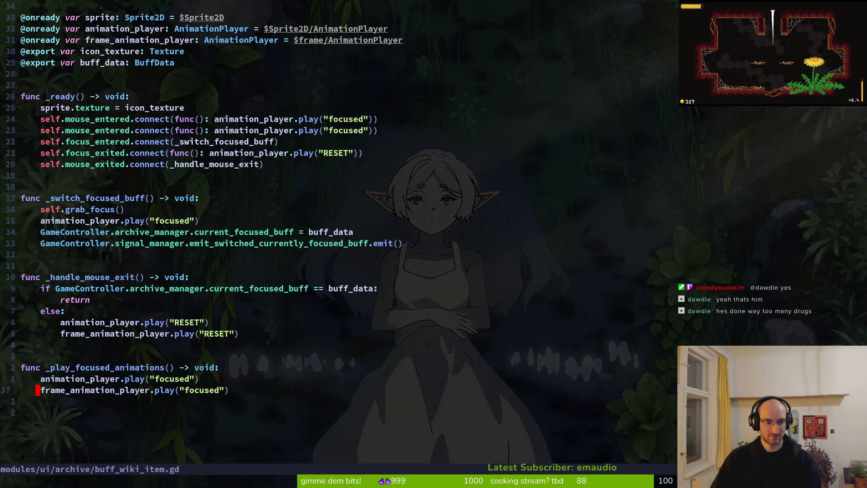
pyautogui.click(41, 378)
pyautogui.click(23, 344)
pyautogui.click(42, 243)
pyautogui.press('k')
pyautogui.write('Pk')
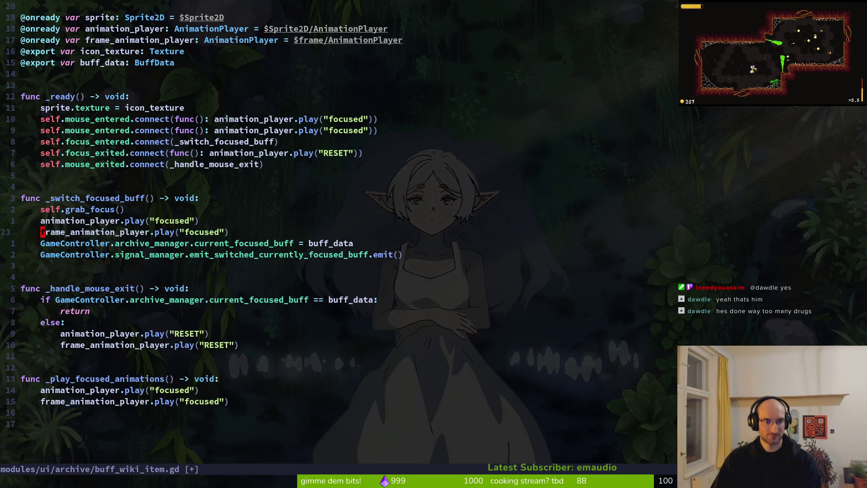
pyautogui.write('ko_play')
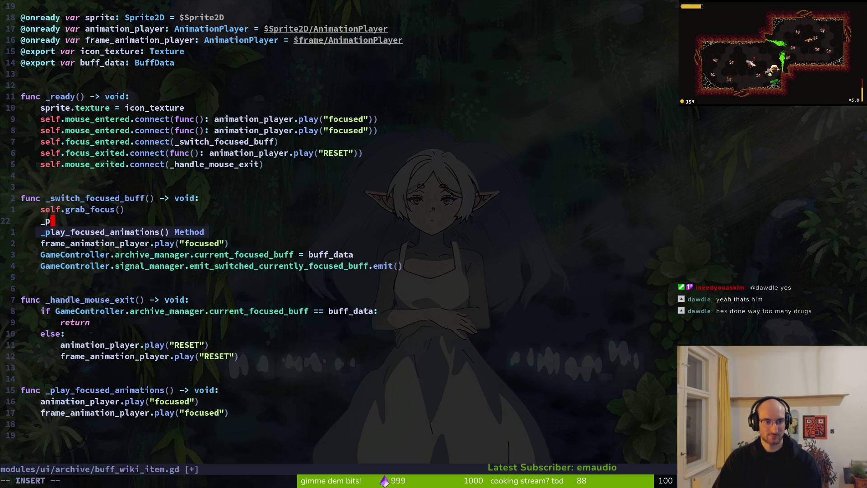
pyautogui.press('Return')
pyautogui.press('Escape')
pyautogui.press('j')
pyautogui.press('d')
pyautogui.press('d')
pyautogui.press('d')
pyautogui.write(':w')
pyautogui.press('Return')
# - Duplicate _play_focused_animations below itself as a new function named _play_reset_animations and save
pyautogui.click(46, 311)
pyautogui.press('o')
pyautogui.press('Escape')
pyautogui.press('j')
pyautogui.press('j')
pyautogui.press('j')
pyautogui.press('V')
pyautogui.press('j')
pyautogui.press('j')
pyautogui.press('j')
pyautogui.press('y')
pyautogui.press('j')
pyautogui.press('j')
pyautogui.press('j')
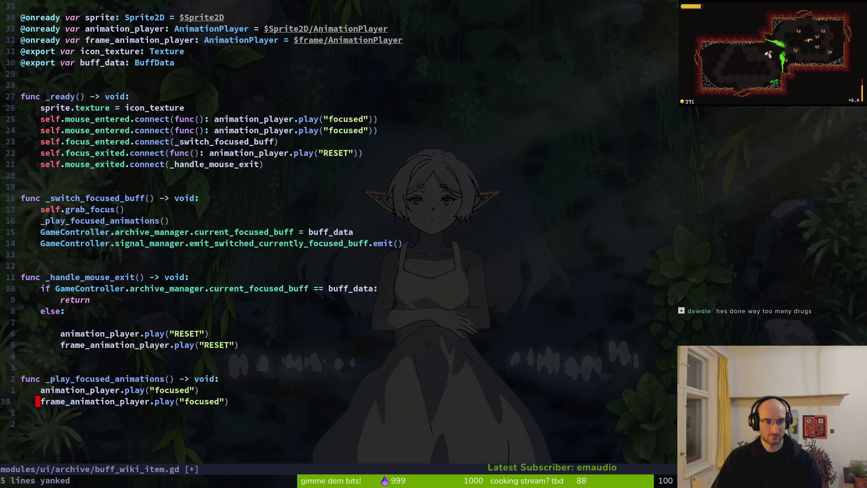
pyautogui.press('p')
pyautogui.write('jelwciw_play_reset_animations() -> void:')
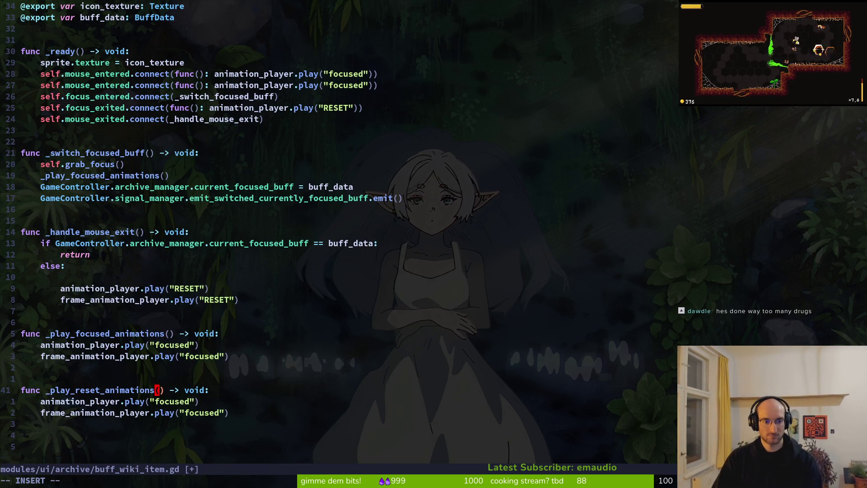
pyautogui.press('Escape')
pyautogui.write(':w')
pyautogui.press('Return')
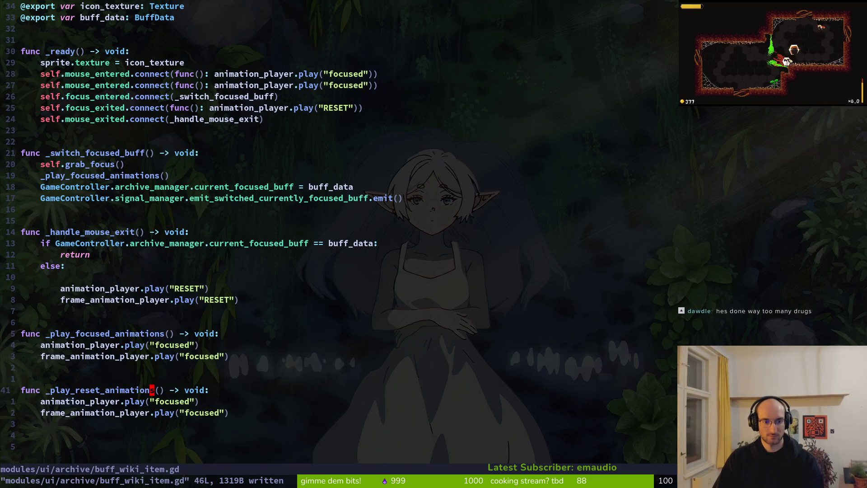
# - Fill _play_reset_animations with the RESET play lines moved out of the else branch, dedented
pyautogui.write('jl')
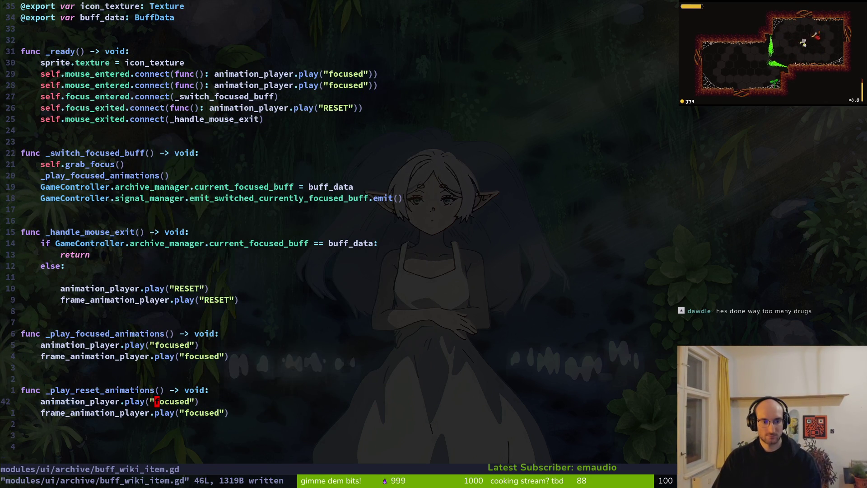
pyautogui.write('ci"')
pyautogui.press('Escape')
pyautogui.write('10k')
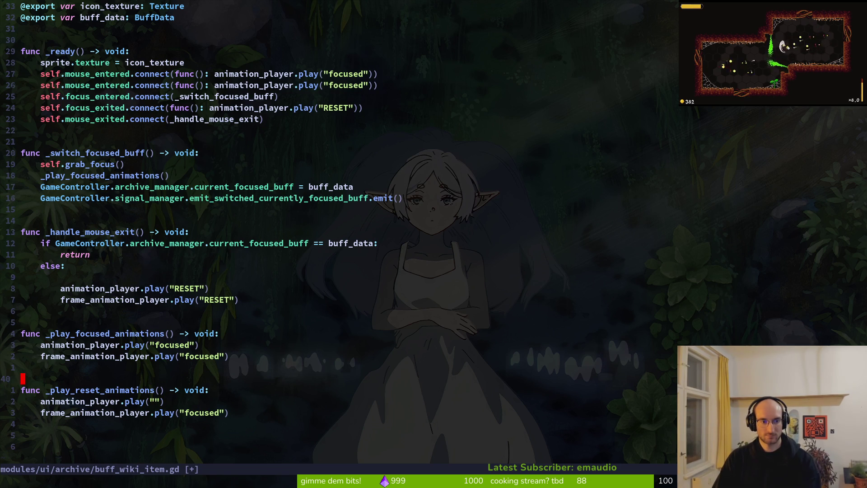
pyautogui.write('d2j')
pyautogui.press('j')
pyautogui.press('j')
pyautogui.press('j')
pyautogui.hotkey('shift', 'v')
pyautogui.write('jp')
pyautogui.hotkey('shift', 'v')
pyautogui.write('j')
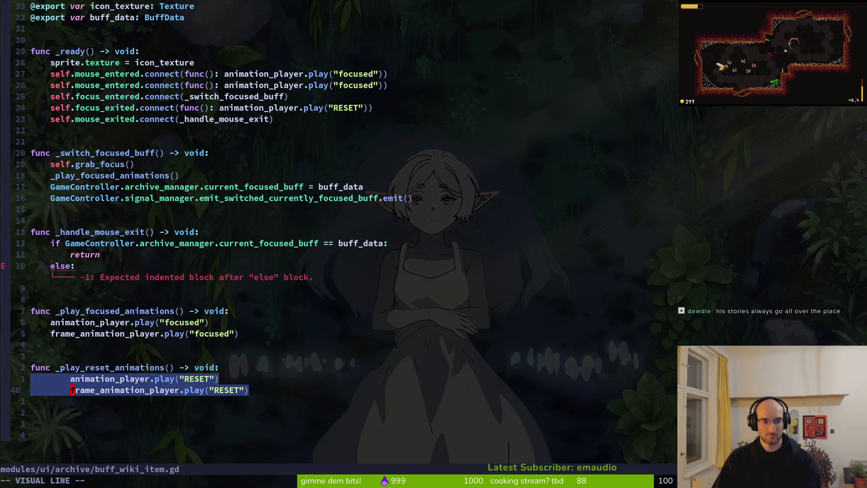
pyautogui.write('<:w')
pyautogui.press('Return')
# - Call _play_reset_animations() under else in _handle_mouse_exit, remove the stray blank line, and save
pyautogui.press('k')
pyautogui.press('k')
pyautogui.press('k')
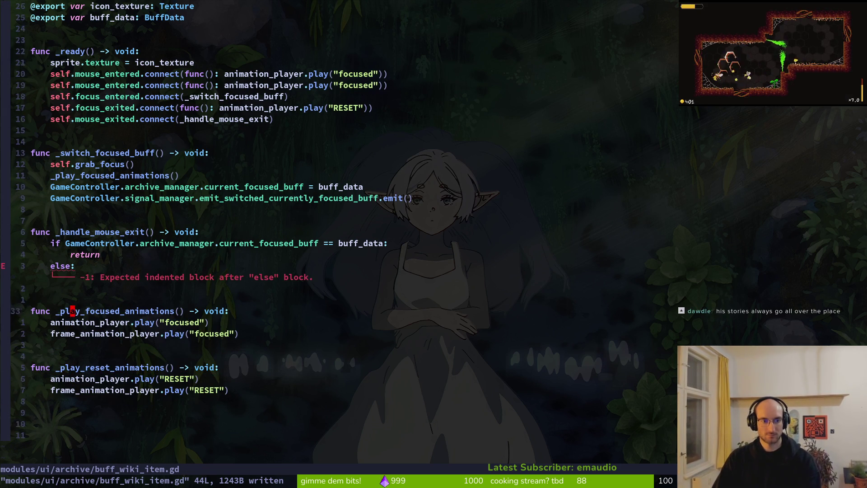
pyautogui.hotkey('shift', 'o')
pyautogui.press('Escape')
pyautogui.write('o')
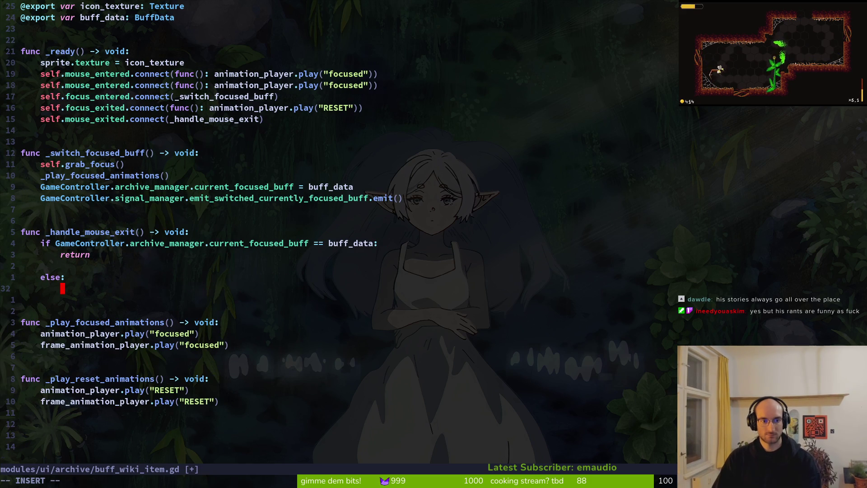
pyautogui.write('_play_res')
pyautogui.press('Return')
pyautogui.press('Escape')
pyautogui.press('k')
pyautogui.press('k')
pyautogui.press('d')
pyautogui.press('d')
pyautogui.write(':w')
pyautogui.press('Return')
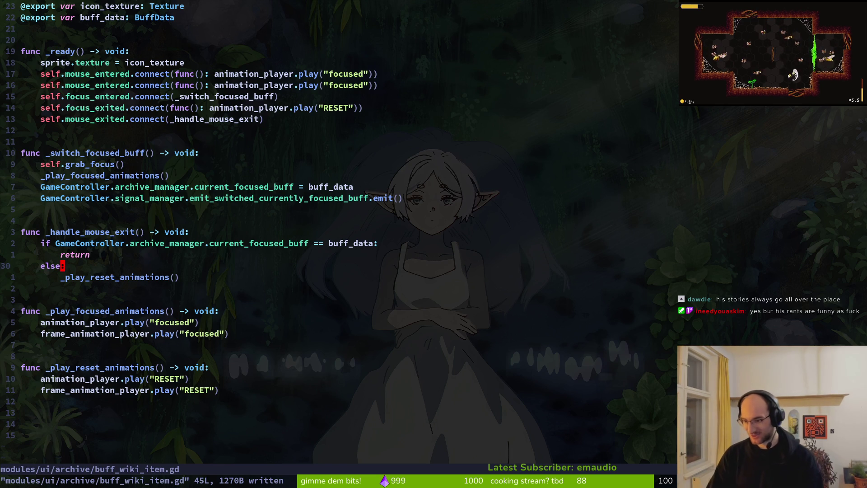
pyautogui.press('k')
pyautogui.press('k')
pyautogui.press('k')
pyautogui.press('k')
pyautogui.press('k')
pyautogui.press('k')
pyautogui.press('k')
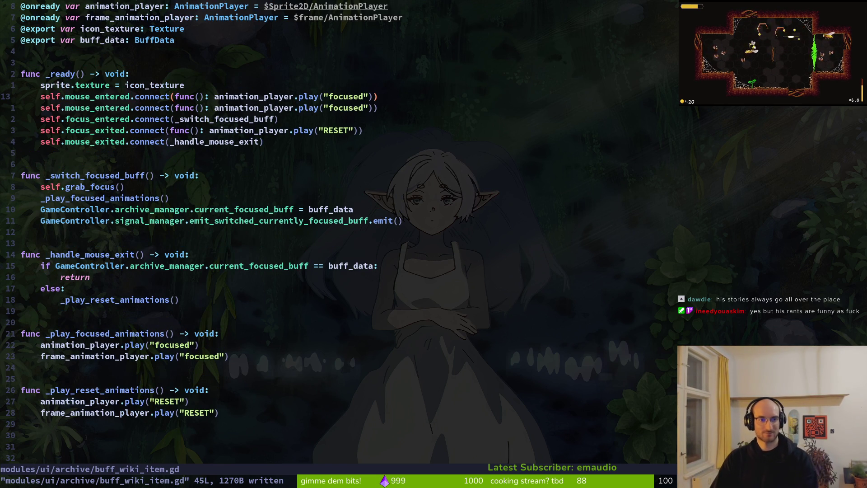
# - Delete the duplicate mouse_entered connection line in _ready and save
pyautogui.press('d')
pyautogui.press('d')
pyautogui.write(':w')
pyautogui.press('Return')
# - Replace the mouse_entered inline lambda with _play_focused_animations and save
pyautogui.press('f')
pyautogui.press('(')
pyautogui.press('l')
pyautogui.press('v')
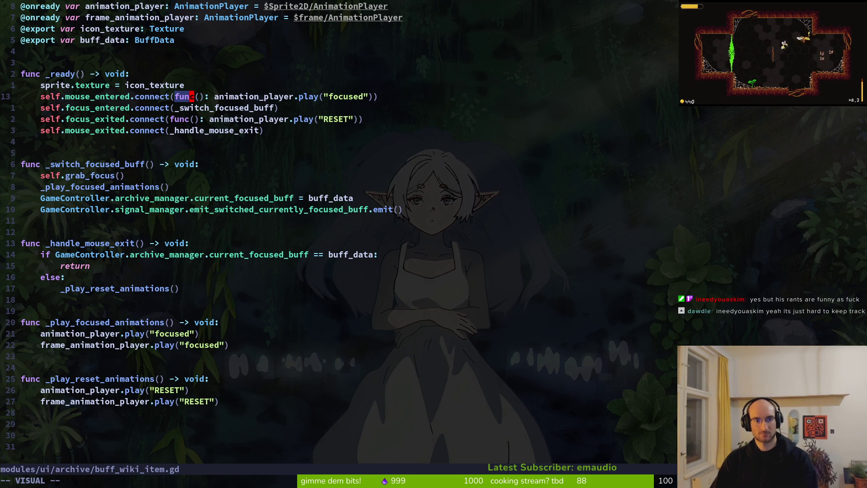
pyautogui.press('f')
pyautogui.press('c')
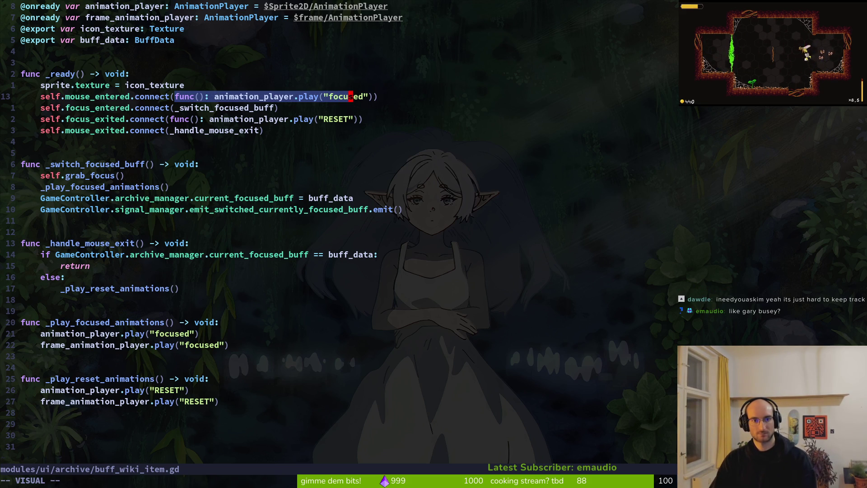
pyautogui.write('lc')
pyautogui.write('han')
pyautogui.press('BackSpace')
pyautogui.press('BackSpace')
pyautogui.press('BackSpace')
pyautogui.write('pla')
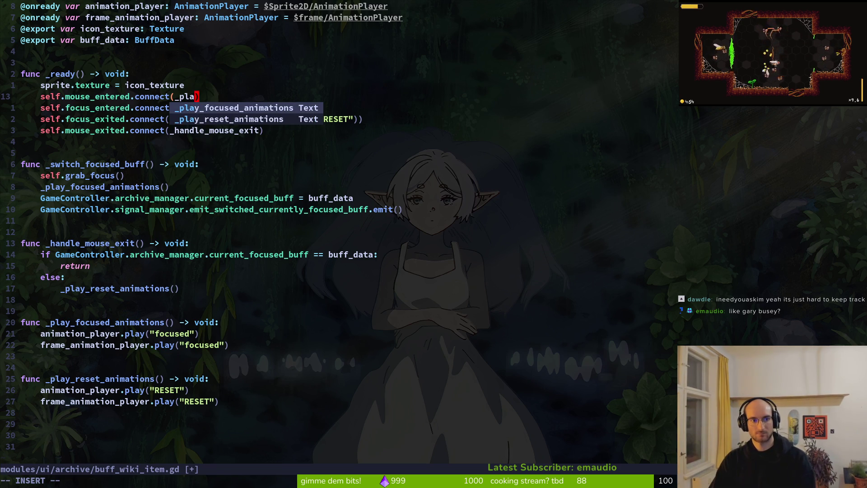
pyautogui.press('Tab')
pyautogui.press('Escape')
pyautogui.write(':w')
pyautogui.press('Return')
# - Replace the focus_exited RESET lambda with _play_reset_animations, add the closing parenthesis, and save
pyautogui.press('j')
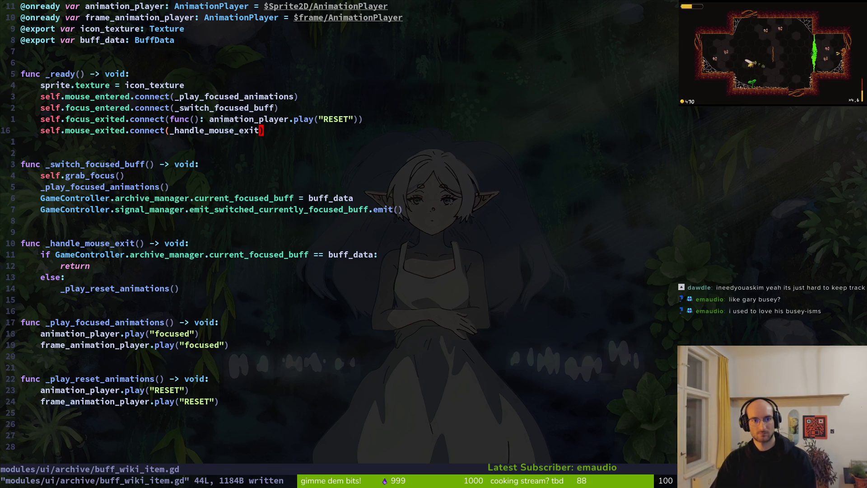
pyautogui.press('k')
pyautogui.press('F')
pyautogui.press('(')
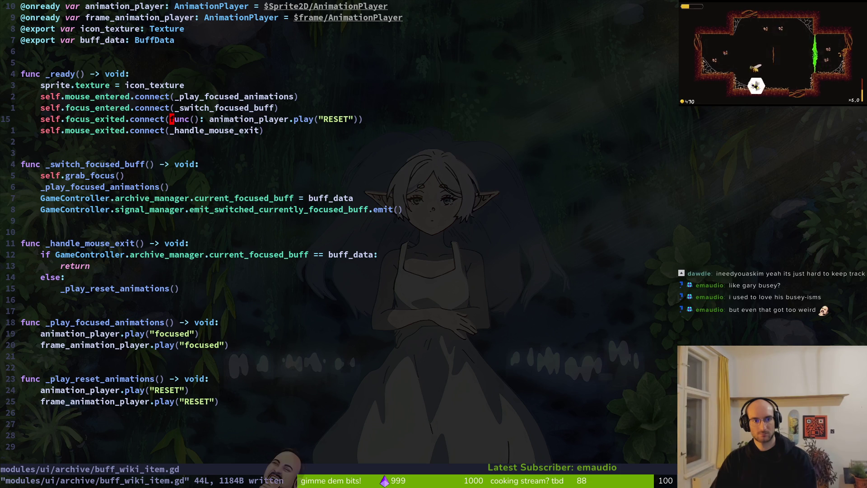
pyautogui.press('b')
pyautogui.press('v')
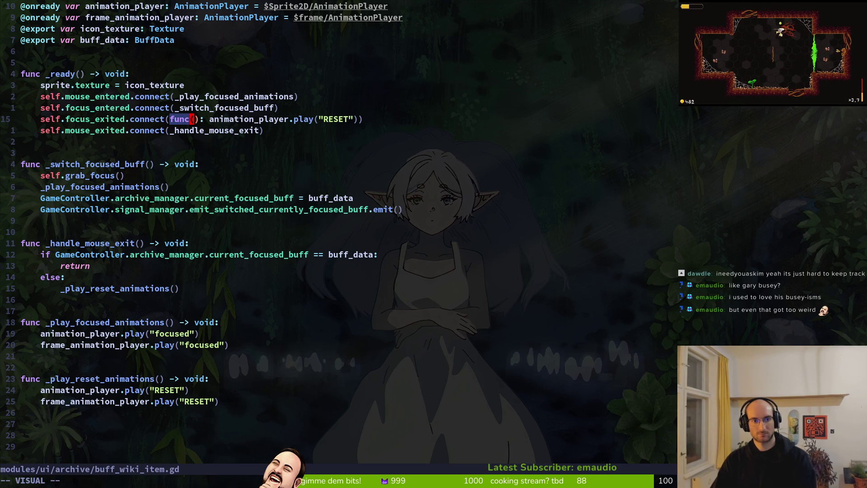
pyautogui.press('w')
pyautogui.press('w')
pyautogui.press('w')
pyautogui.press('w')
pyautogui.press('w')
pyautogui.press('w')
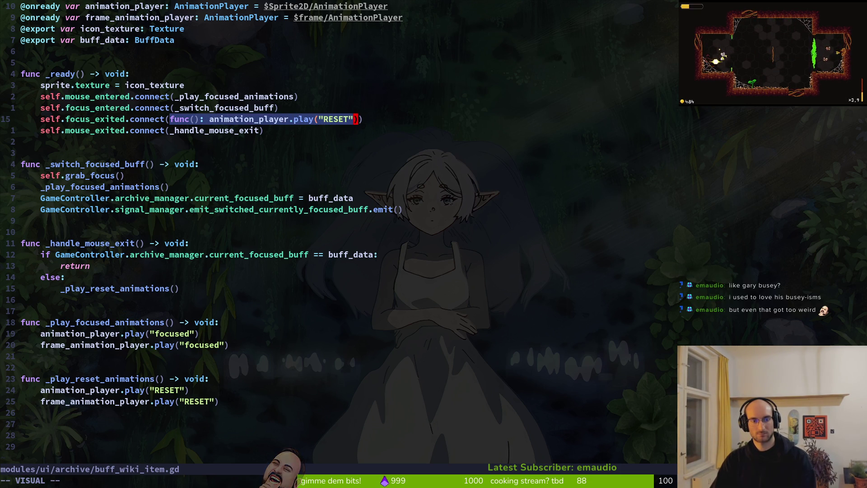
pyautogui.press('l')
pyautogui.press('c')
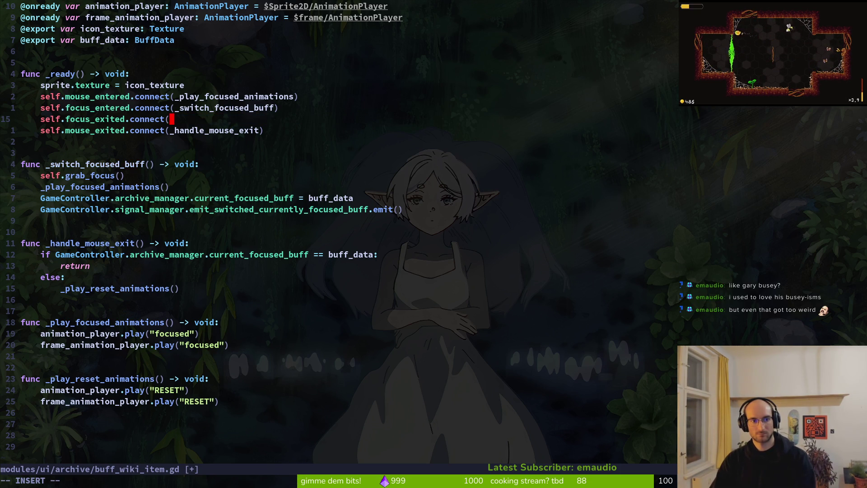
pyautogui.write('play_r')
pyautogui.write('es')
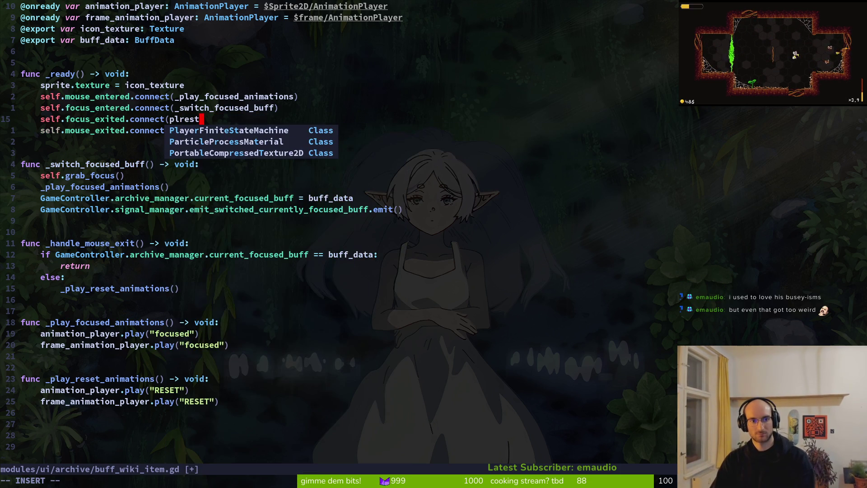
pyautogui.press('Return')
pyautogui.press('Escape')
pyautogui.write(':w')
pyautogui.press('Return')
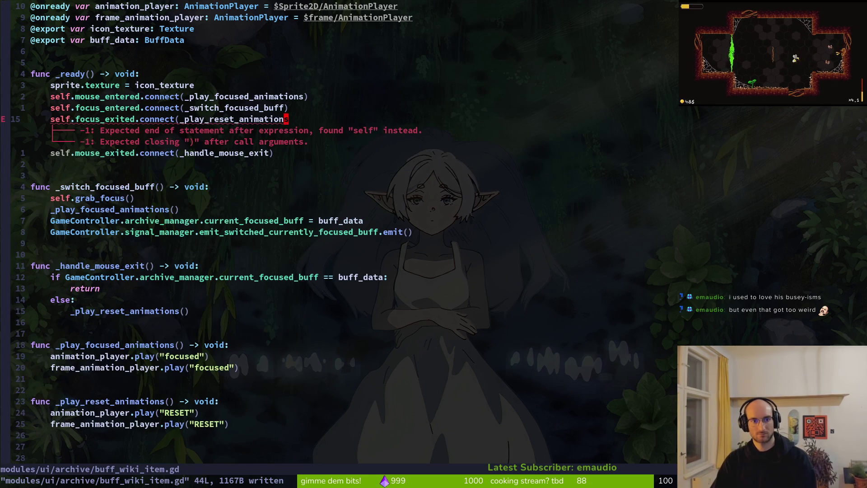
pyautogui.write('a)')
pyautogui.press('Escape')
pyautogui.write(':w')
pyautogui.press('Return')
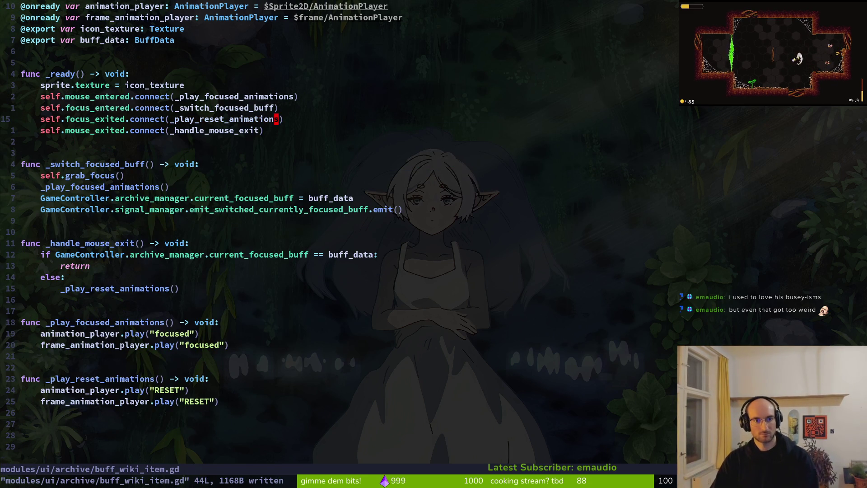
# - Review _switch_focused_buff down to the emit call, then return to the Godot editor
pyautogui.press('j')
pyautogui.press('j')
pyautogui.press('j')
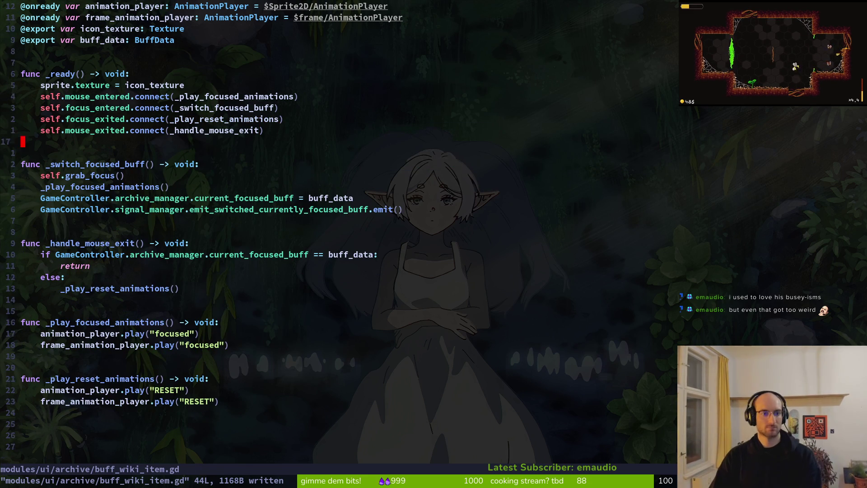
pyautogui.press('j')
pyautogui.press('j')
pyautogui.press('j')
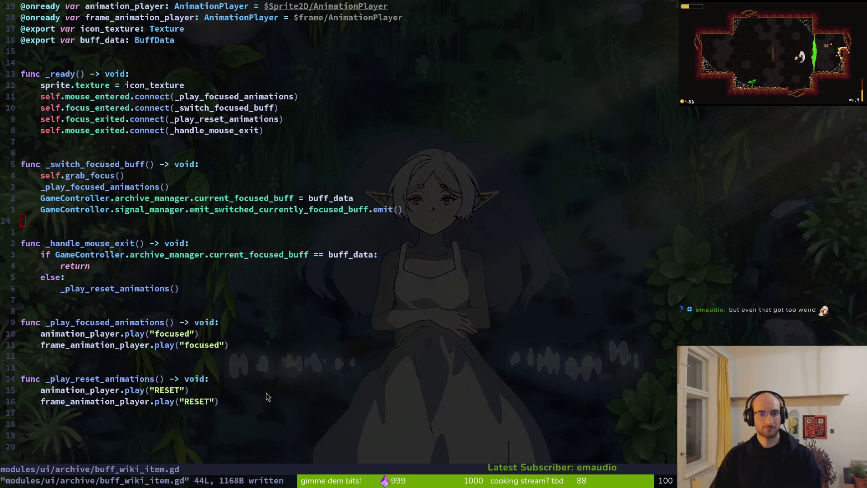
pyautogui.hotkey('alt', 'Tab')
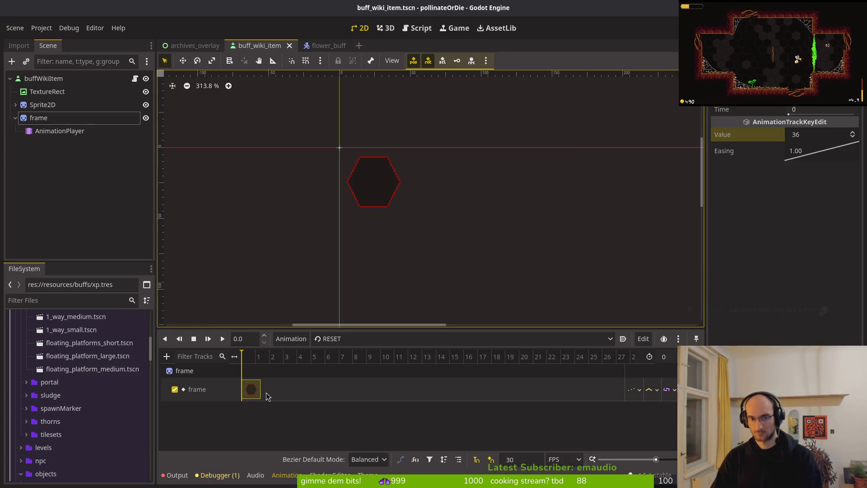
# - Run the game, load the save and focus a second-row buff in the archives buffs tab
pyautogui.press('F5')
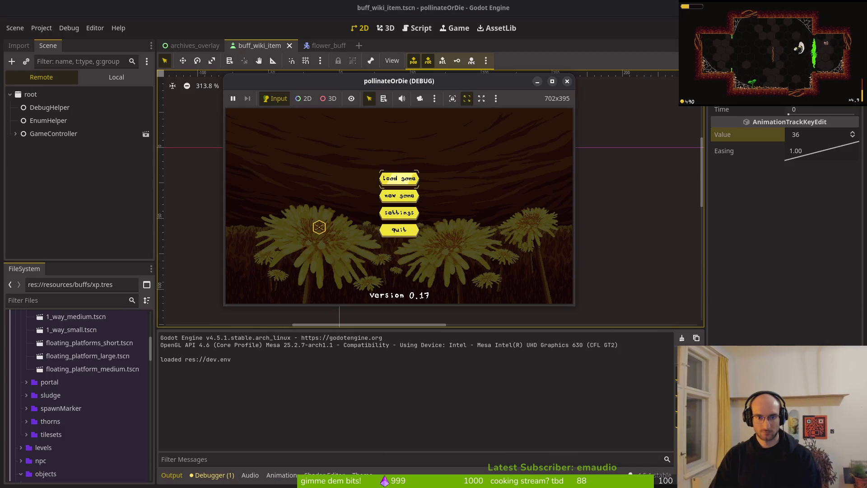
pyautogui.click(503, 200)
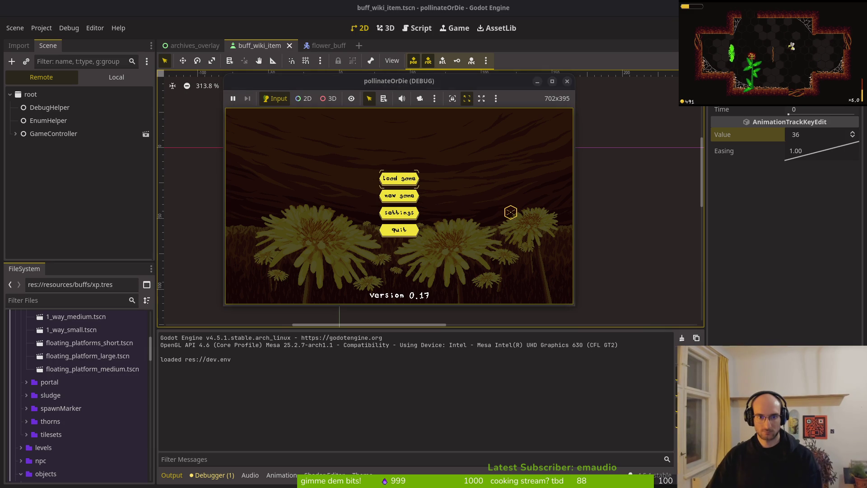
pyautogui.press('Return')
pyautogui.press('Tab')
pyautogui.click(349, 193)
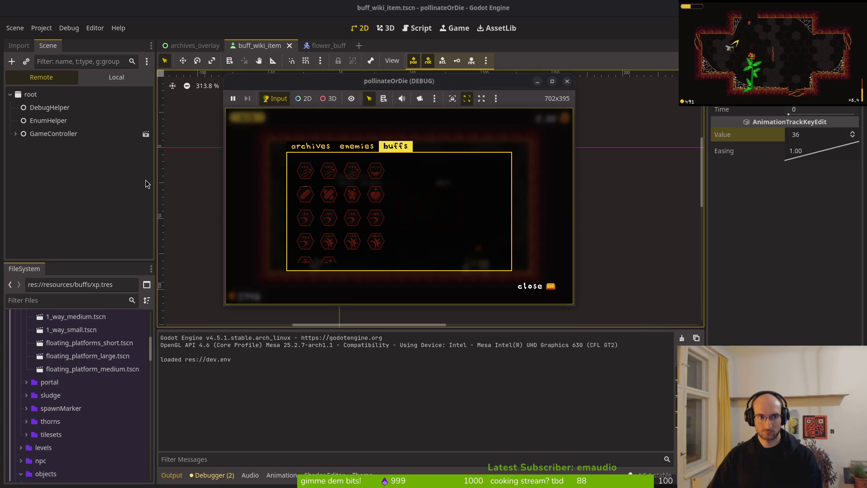
# - Reorder the buff_wiki_item tree so frame sits above Sprite2D, and save the scene
pyautogui.click(117, 77)
pyautogui.click(38, 133)
pyautogui.moveTo(31, 125)
pyautogui.mouseDown()
pyautogui.moveTo(43, 153)
pyautogui.moveTo(41, 116)
pyautogui.moveTo(52, 116)
pyautogui.mouseUp()
pyautogui.click(15, 134)
pyautogui.hotkey('ctrl', 's')
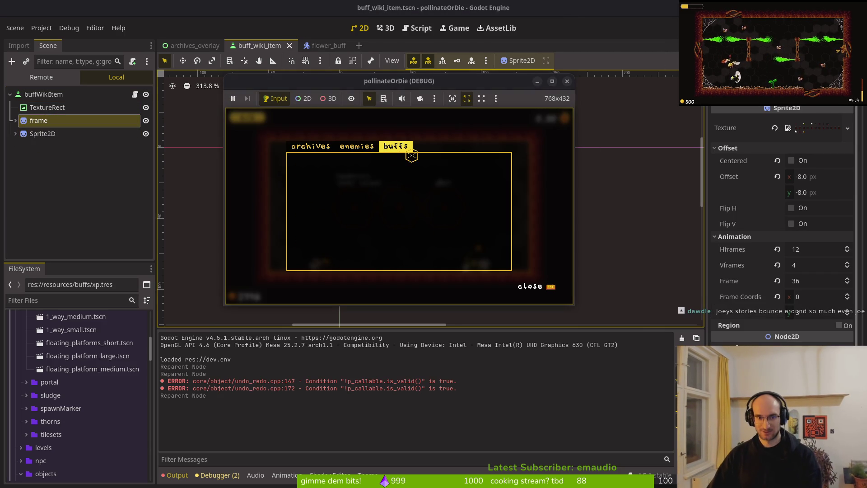
# - Check the children of frame and Sprite2D, then relaunch the game
pyautogui.click(43, 133)
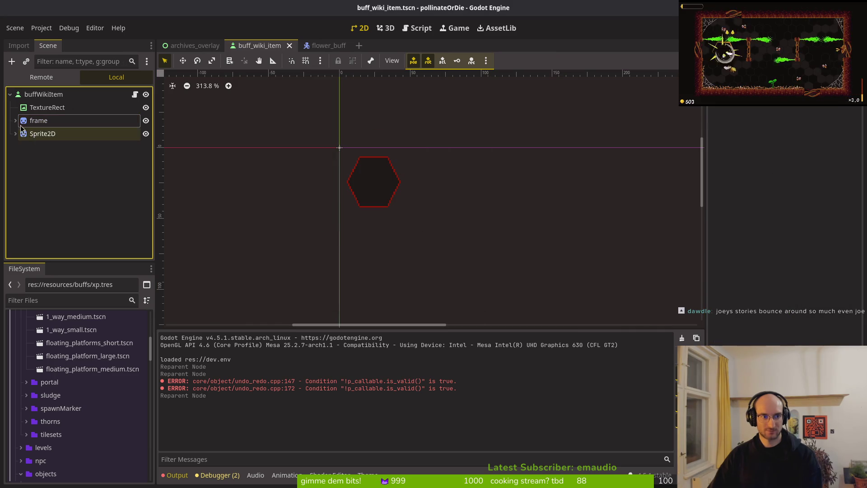
pyautogui.click(16, 121)
pyautogui.click(15, 147)
pyautogui.click(16, 121)
pyautogui.click(15, 134)
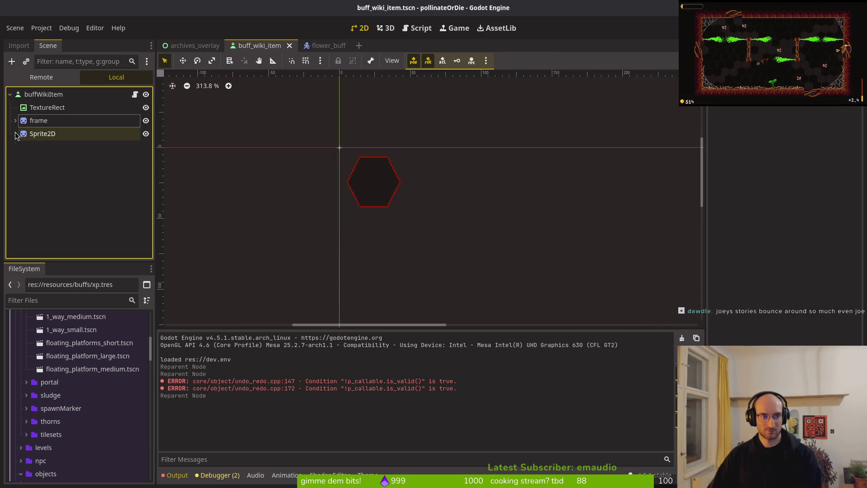
pyautogui.press('F5')
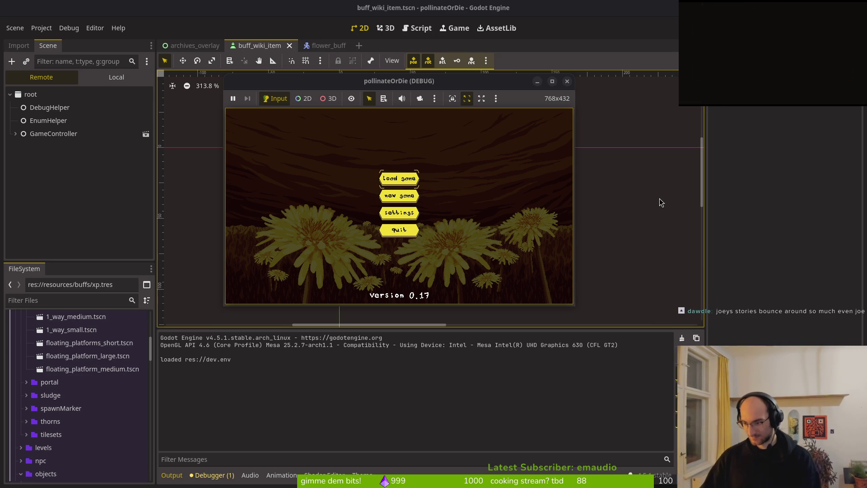
# - Load the saved game, open the archives buffs tab, maximize the window and focus the +1 max hp buff
pyautogui.click(424, 178)
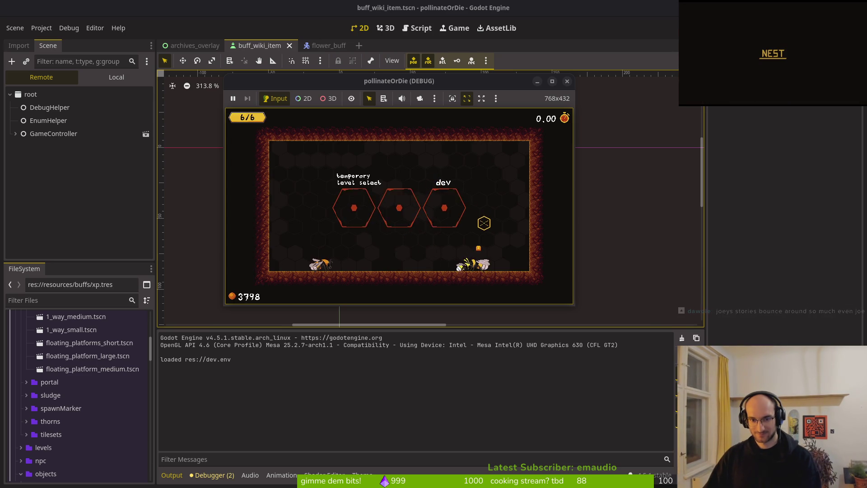
pyautogui.press('e')
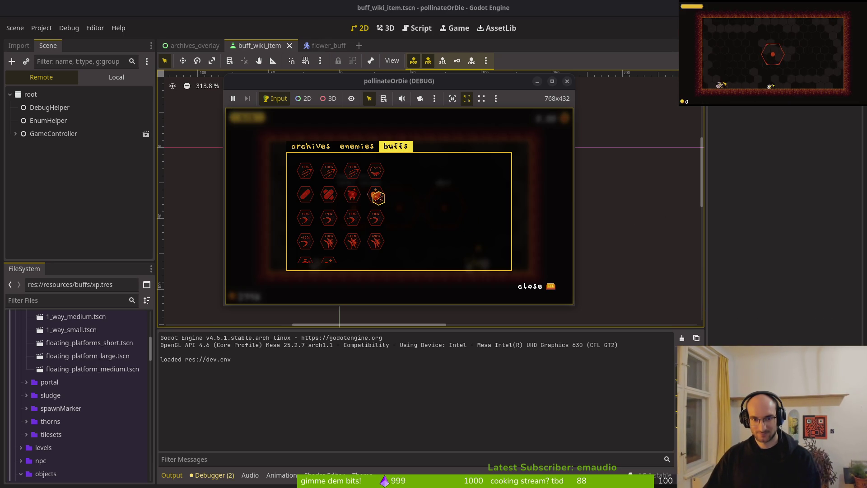
pyautogui.click(352, 197)
pyautogui.doubleClick(354, 81)
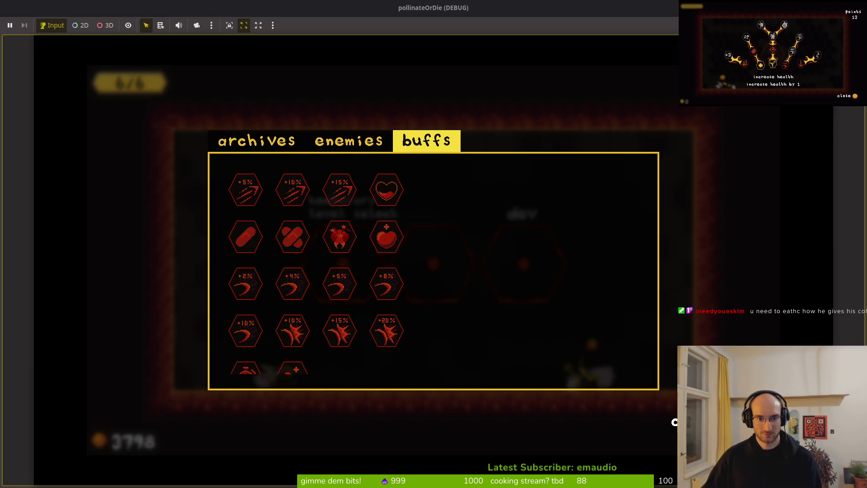
pyautogui.click(387, 236)
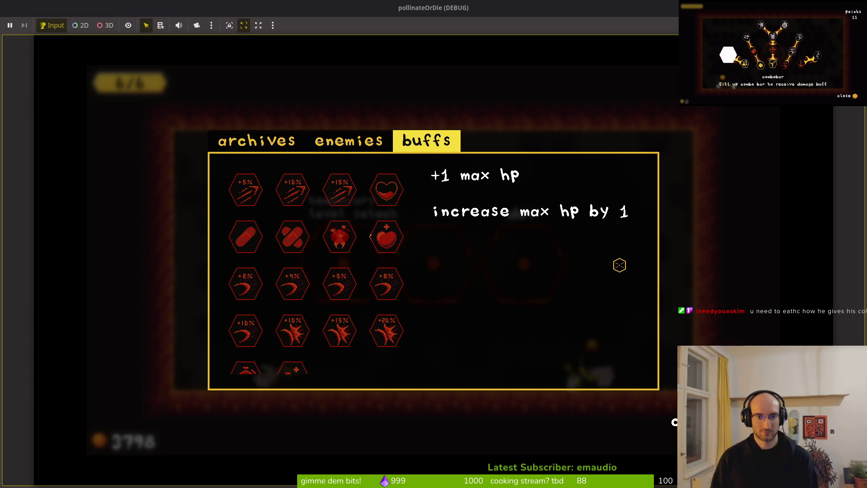
# - Arrow through the slash, smash and XP buffs to watch the focus tween
pyautogui.press('Left')
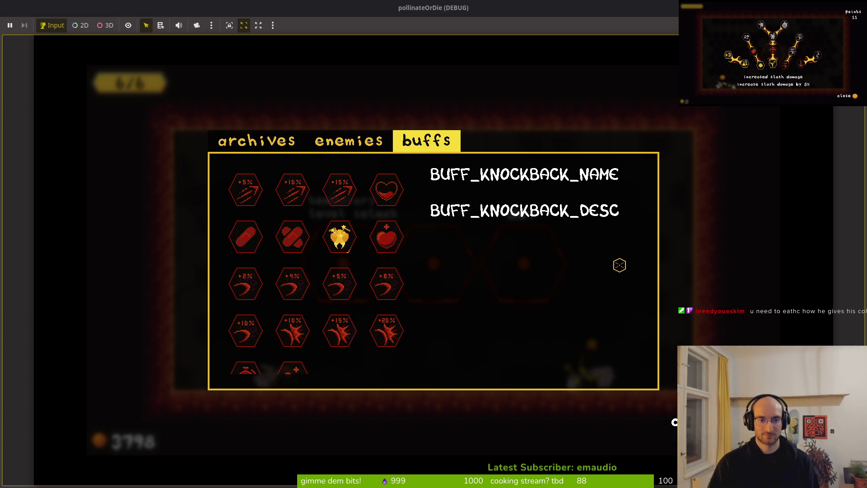
pyautogui.press('Left')
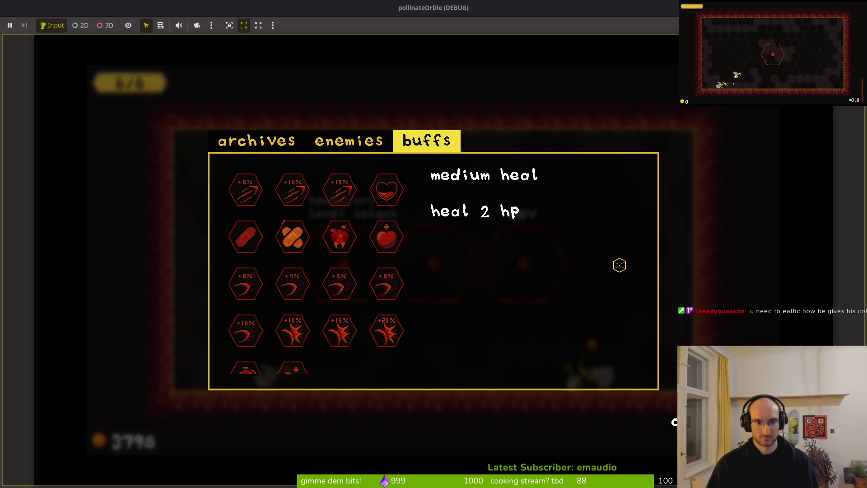
pyautogui.press('Down')
pyautogui.press('Right')
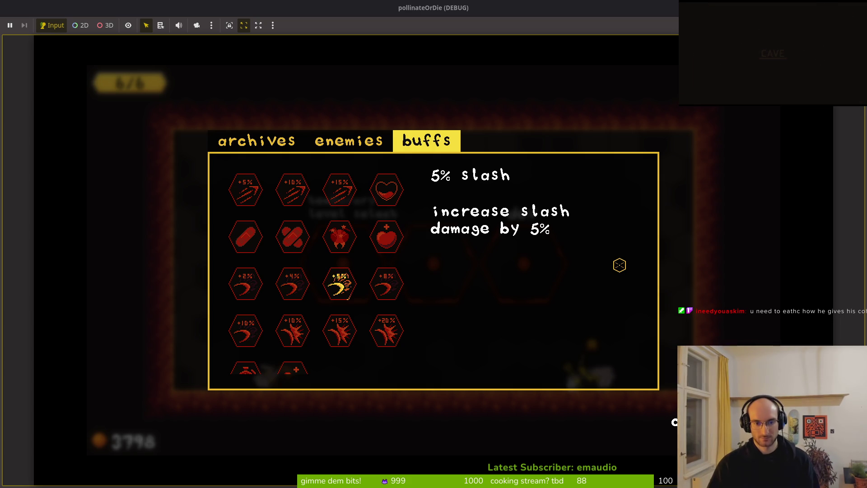
pyautogui.press('Right')
pyautogui.press('Down')
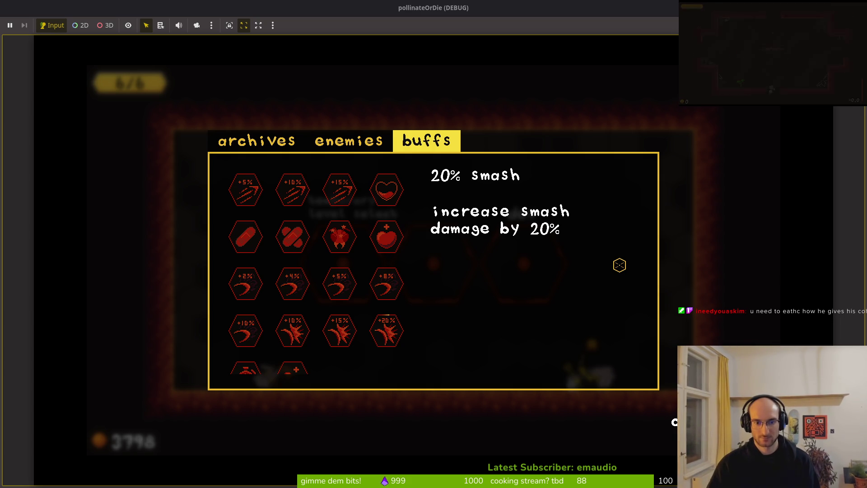
pyautogui.press('Left')
pyautogui.press('Left')
pyautogui.press('Left')
pyautogui.press('Right')
pyautogui.press('Right')
pyautogui.press('Right')
pyautogui.press('Left')
pyautogui.press('Left')
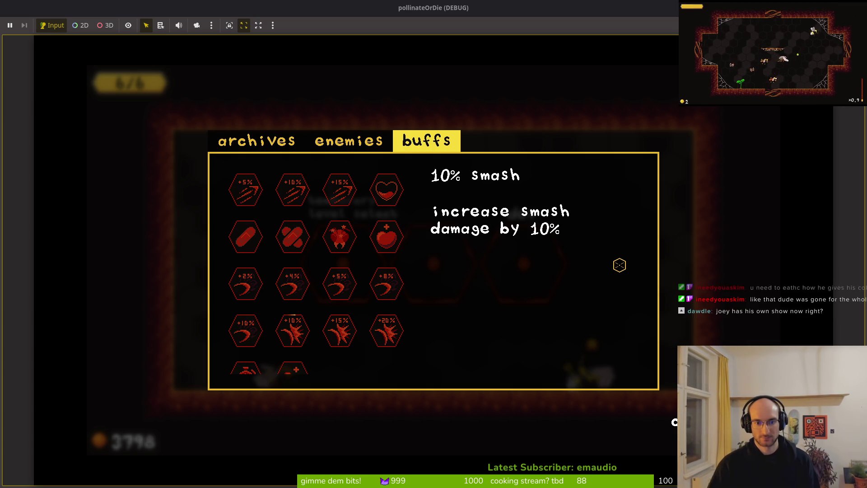
pyautogui.press('Left')
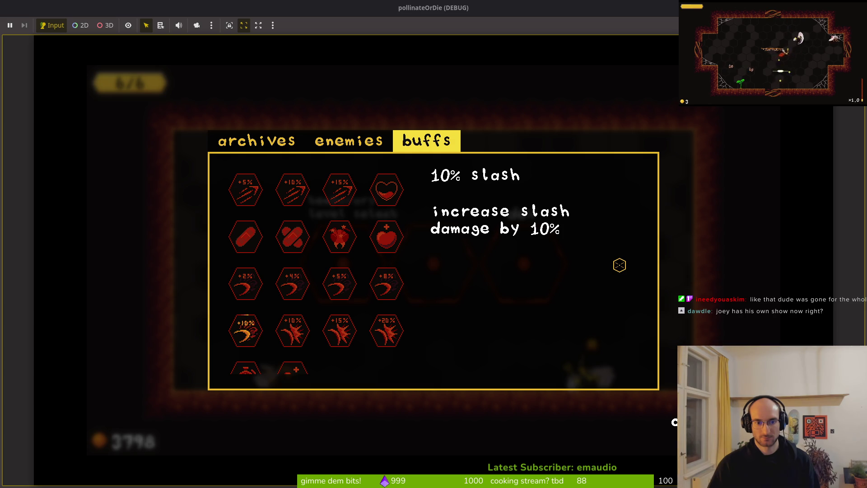
pyautogui.press('Right')
pyautogui.press('Right')
pyautogui.press('Right')
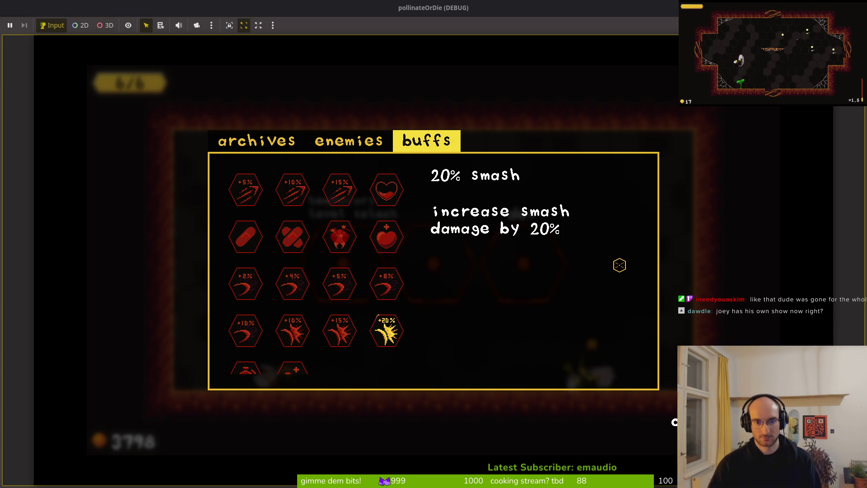
pyautogui.press('Left')
pyautogui.press('Left')
pyautogui.press('Down')
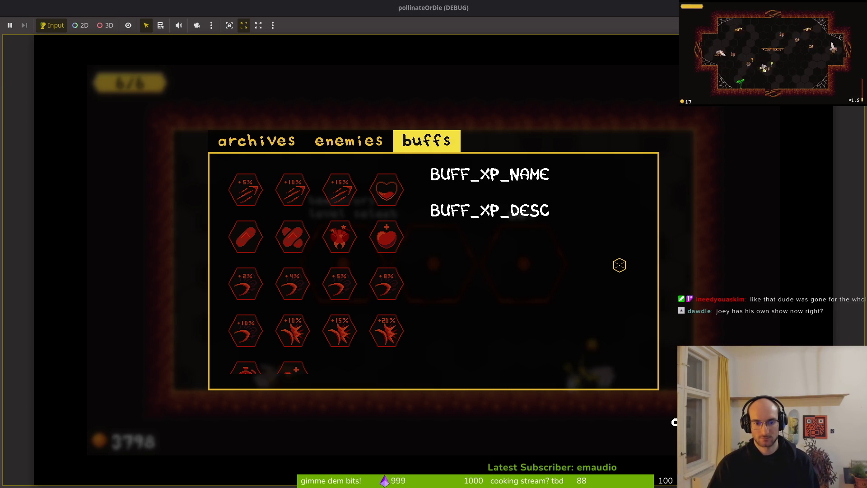
# - Toggle to the enemies tab and back, stop the game, and switch to the archives_overlay scene
pyautogui.press('q')
pyautogui.press('e')
pyautogui.press('F8')
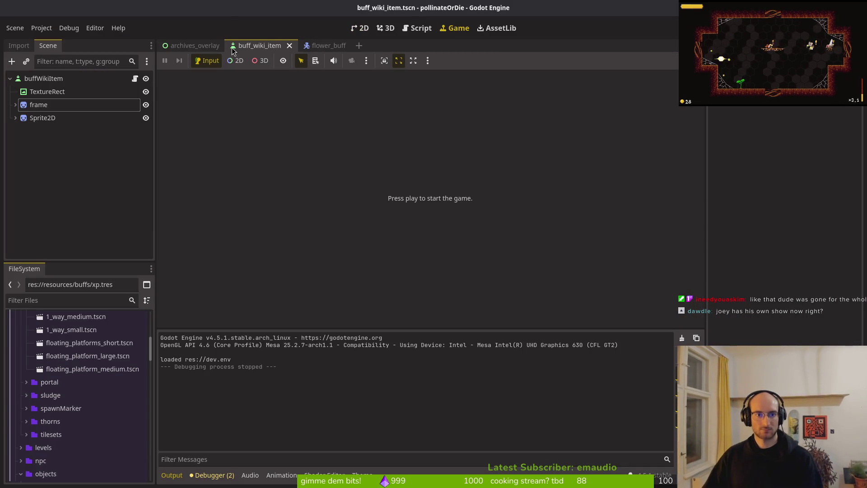
pyautogui.click(326, 45)
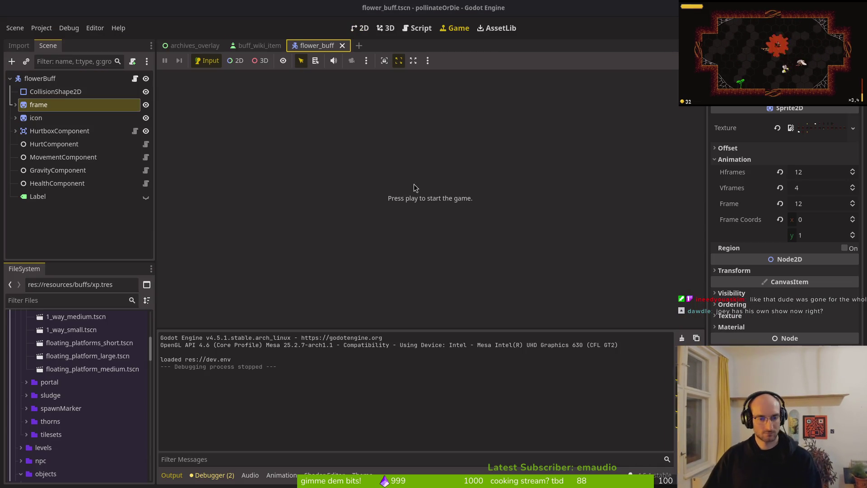
pyautogui.click(253, 45)
pyautogui.click(197, 45)
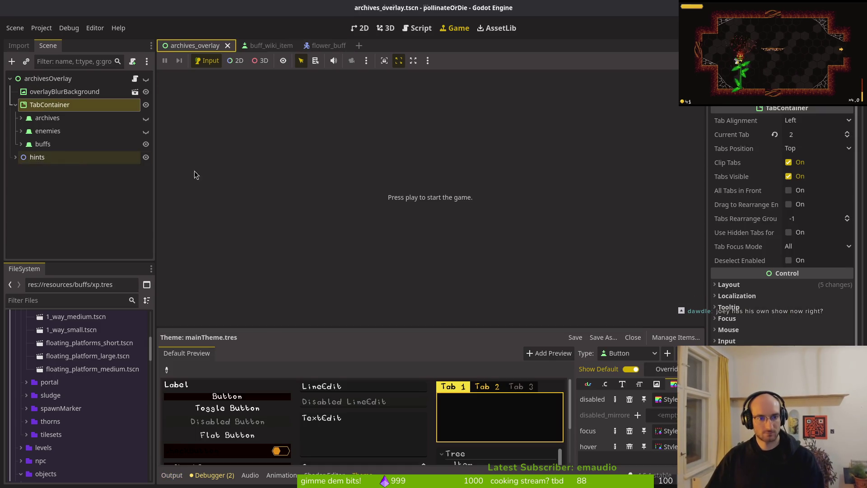
# - Expand the buffs node and inspect buffList as a ScrollContainer, collapsing its Layout properties
pyautogui.click(21, 143)
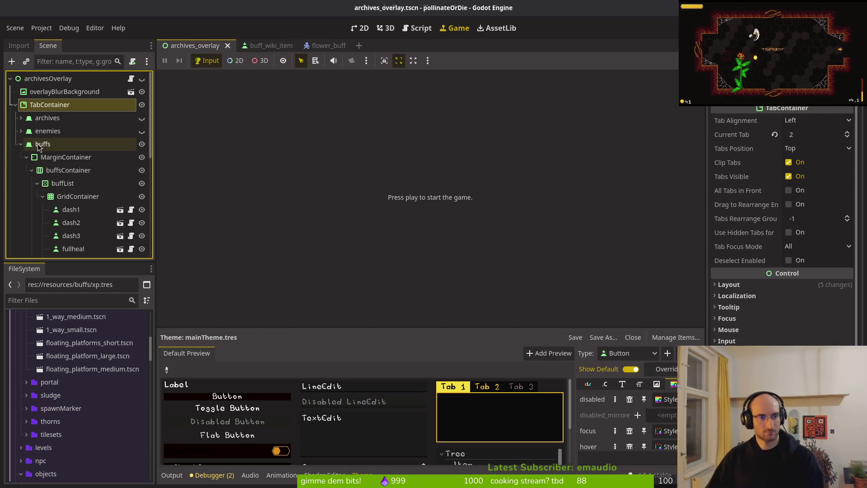
pyautogui.click(61, 185)
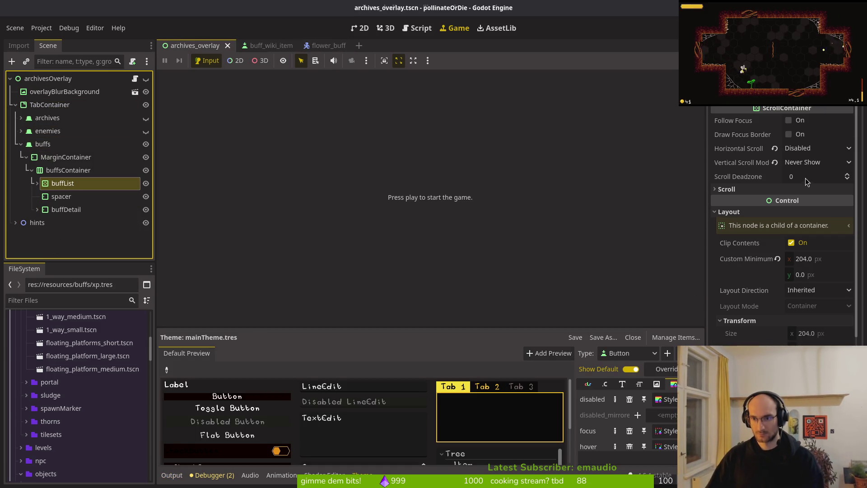
pyautogui.click(779, 212)
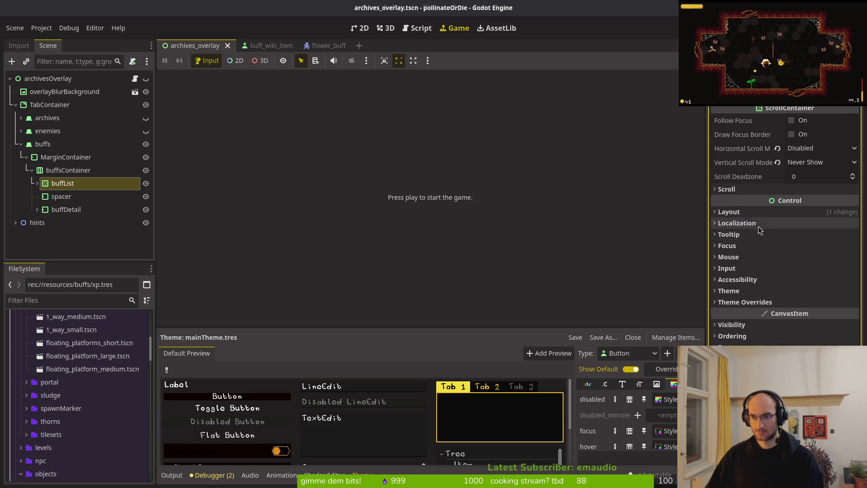
pyautogui.hotkey('alt', 'Tab')
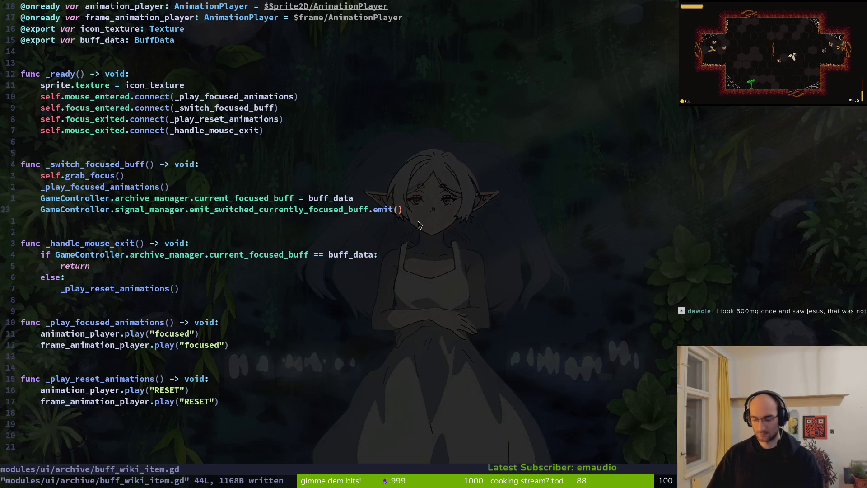
# - Open archives_overlay.gd via Telescope and add a blank line below follow_focus in open_overlay
pyautogui.press('space')
pyautogui.press('f')
pyautogui.press('f')
pyautogui.write('archover')
pyautogui.press('Return')
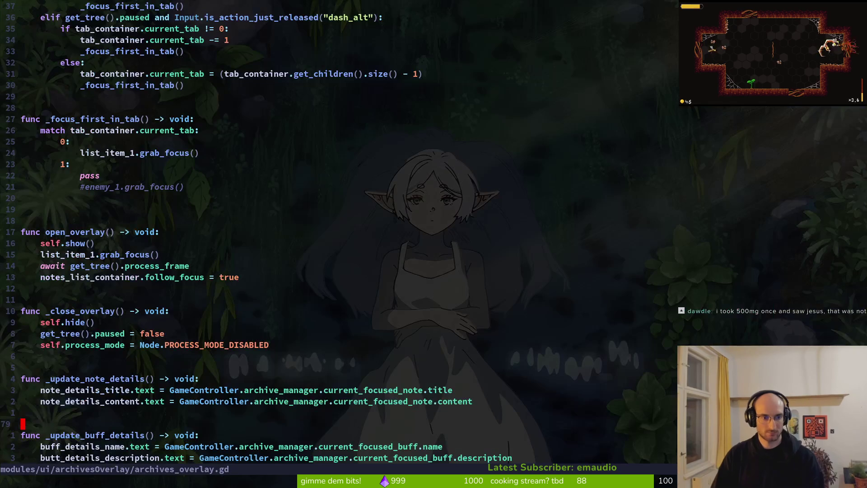
pyautogui.press('k')
pyautogui.press('k')
pyautogui.press('k')
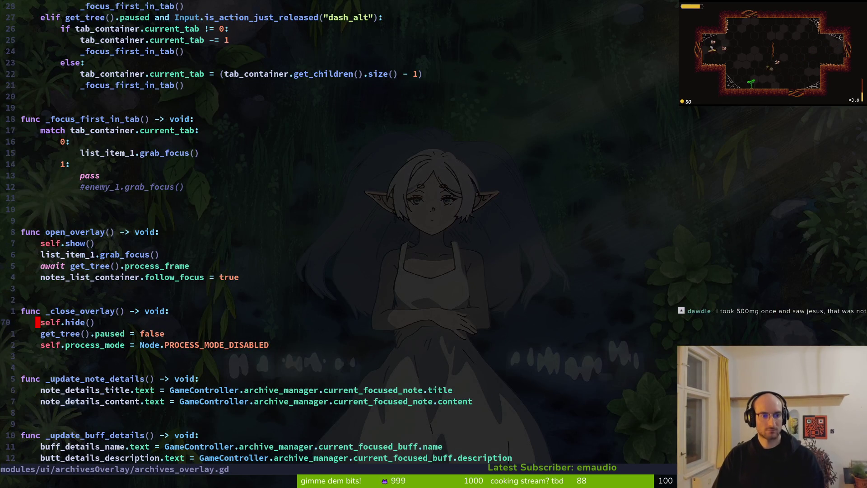
pyautogui.press('k')
pyautogui.press('y')
pyautogui.press('y')
pyautogui.press('k')
pyautogui.press('y')
pyautogui.press('j')
pyautogui.press('y')
pyautogui.press('y')
pyautogui.press('k')
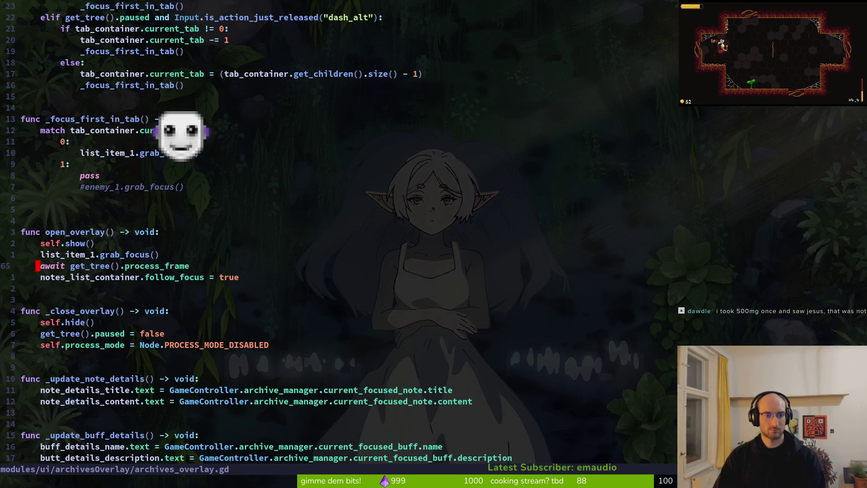
pyautogui.press('j')
pyautogui.press('o')
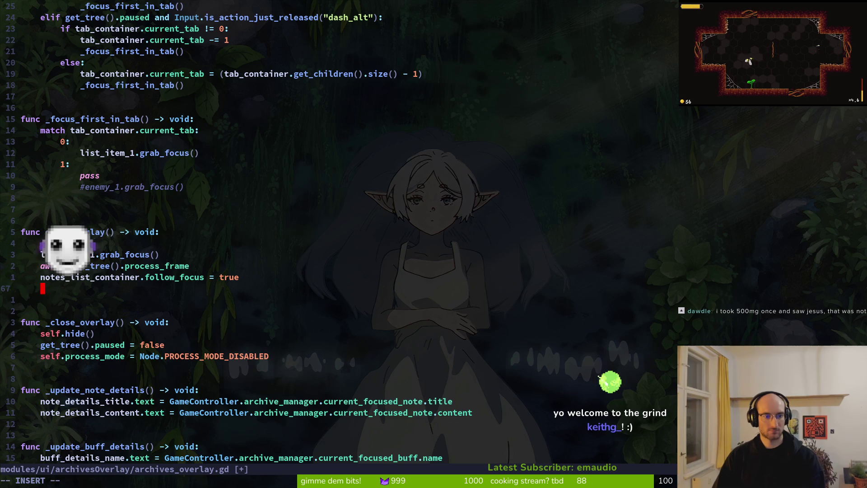
pyautogui.press('Escape')
# - Duplicate the notes_list_container declaration as buff_list_container and save
pyautogui.press('g')
pyautogui.press('g')
pyautogui.press('j')
pyautogui.press('j')
pyautogui.press('j')
pyautogui.press('k')
pyautogui.press('k')
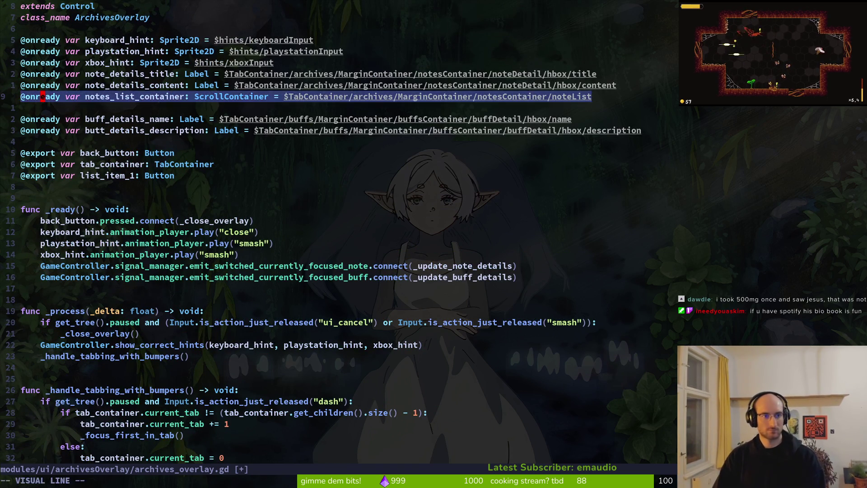
pyautogui.press('p')
pyautogui.press('w')
pyautogui.press('w')
pyautogui.press('w')
pyautogui.write('ciwbuff_li')
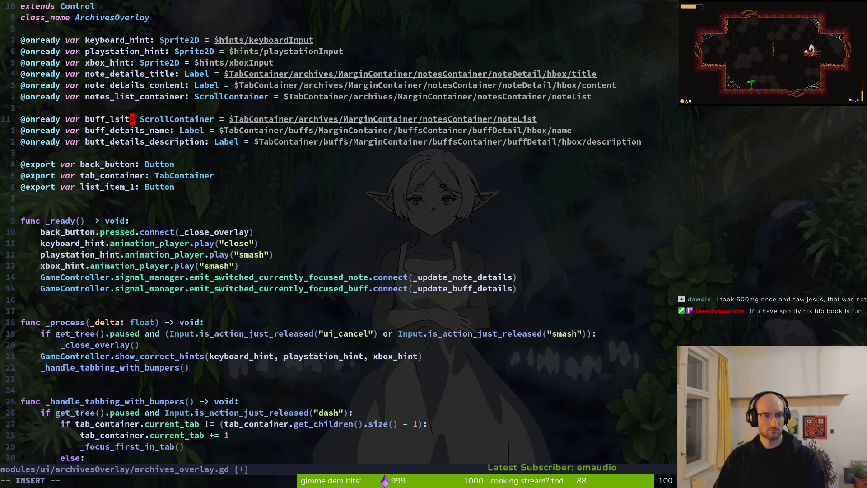
pyautogui.write('st_contin')
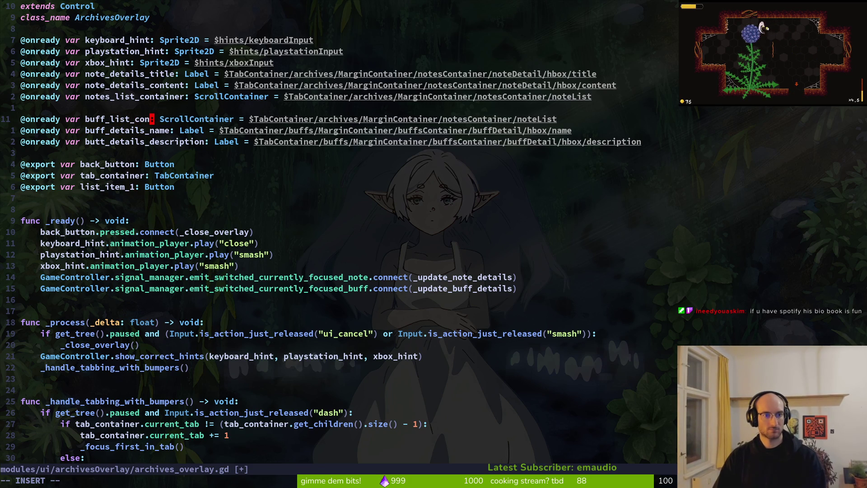
pyautogui.write('er')
pyautogui.press('Escape')
pyautogui.write(':w')
pyautogui.press('Return')
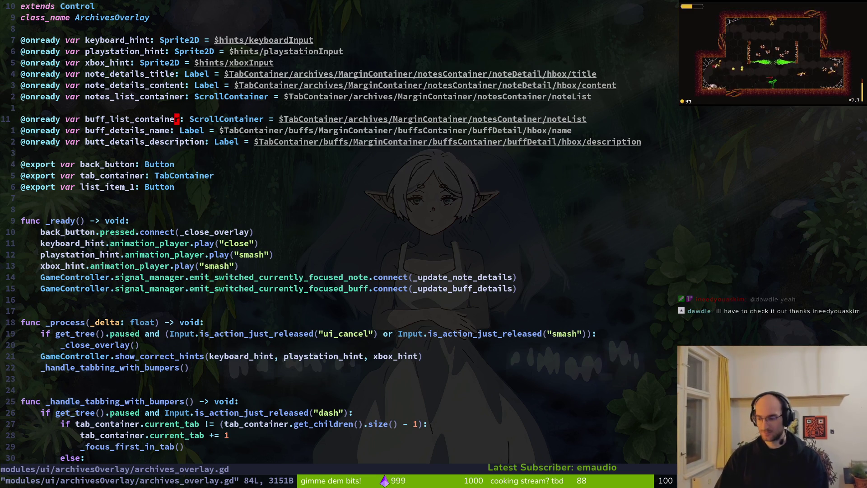
# - Move the notes_list_container declaration above note_details_title
pyautogui.press('l')
pyautogui.press('V')
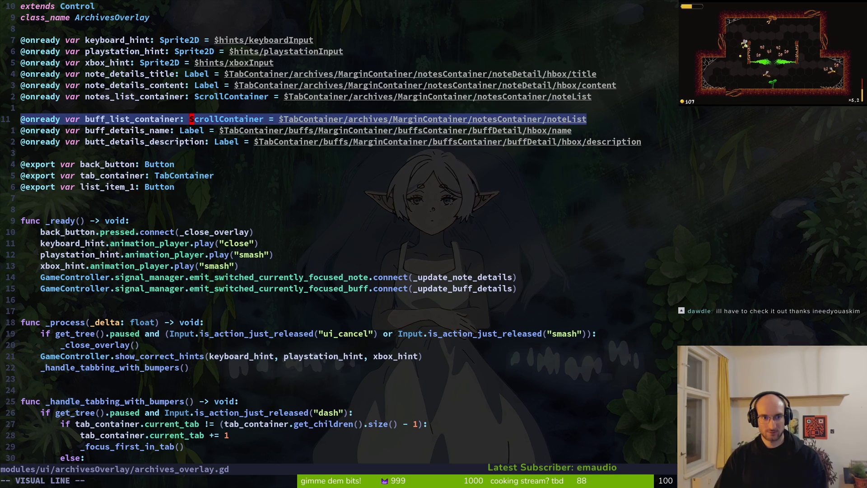
pyautogui.press('Escape')
pyautogui.press('k')
pyautogui.press('k')
pyautogui.press('V')
pyautogui.hotkey('alt', 'k')
pyautogui.hotkey('alt', 'k')
pyautogui.press('Escape')
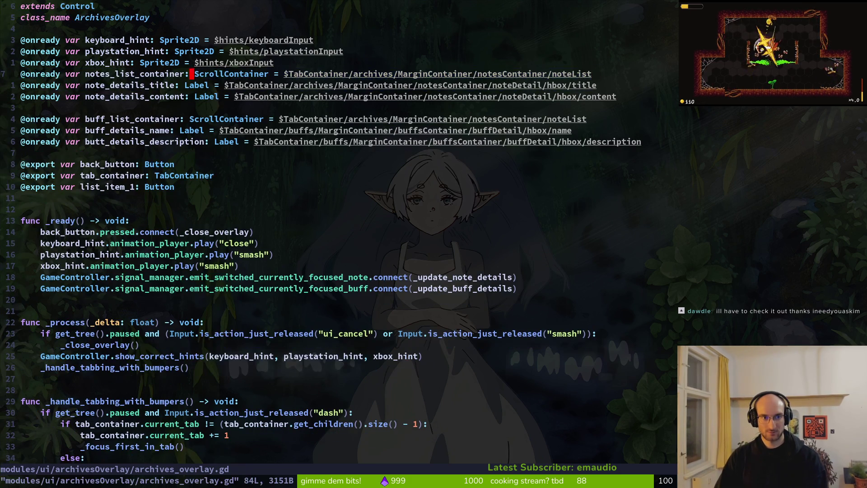
pyautogui.press('Return')
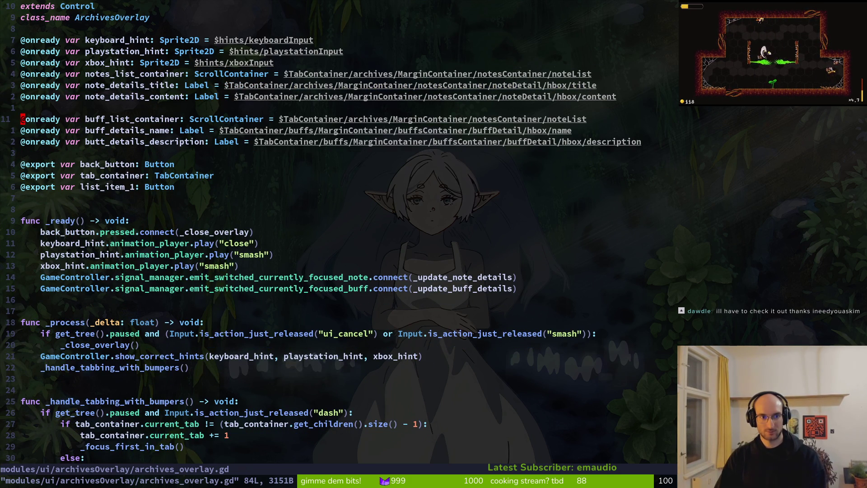
# - Select buff_list_container's noteList node path and start replacing it
pyautogui.press('G')
pyautogui.press('g')
pyautogui.press('g')
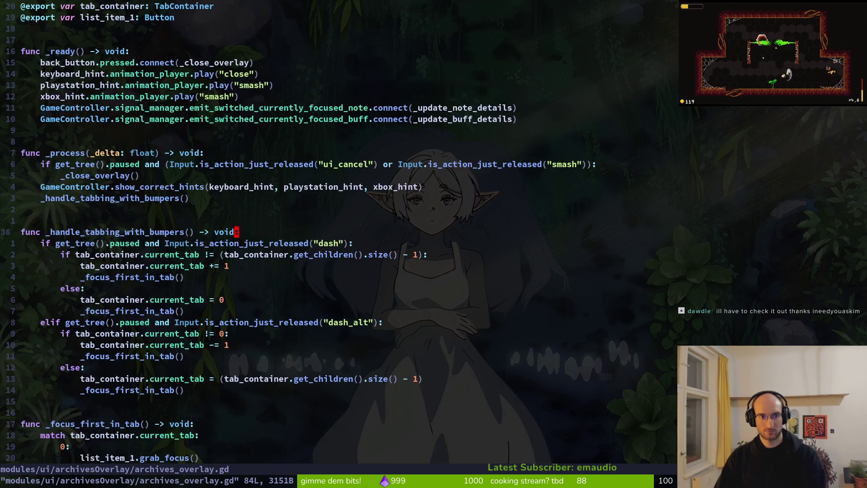
pyautogui.press('j')
pyautogui.press('j')
pyautogui.press('j')
pyautogui.press('j')
pyautogui.press('j')
pyautogui.press('j')
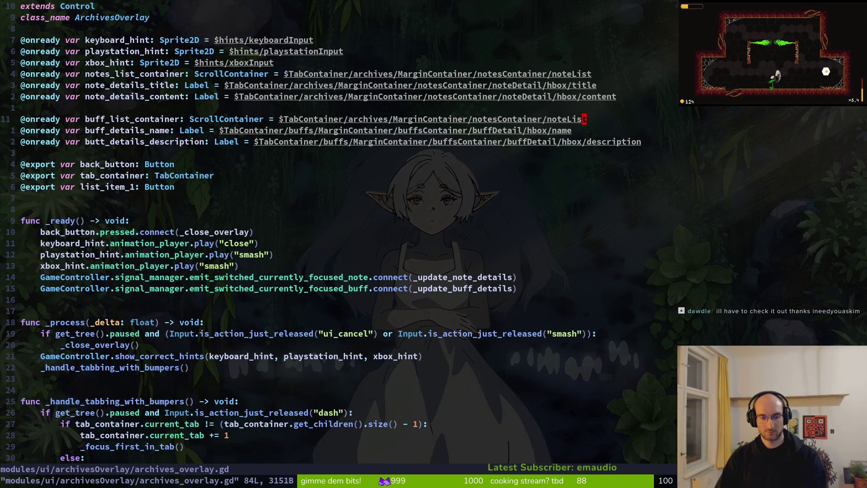
pyautogui.press('F')
pyautogui.press('=')
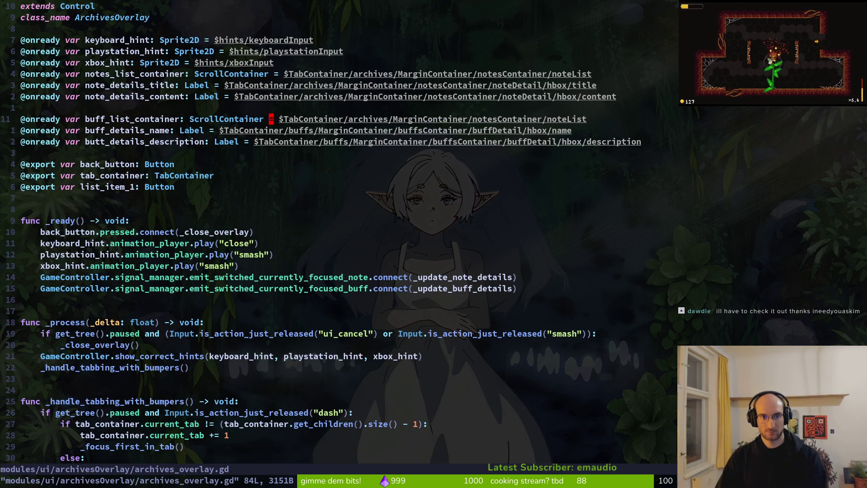
pyautogui.press('v')
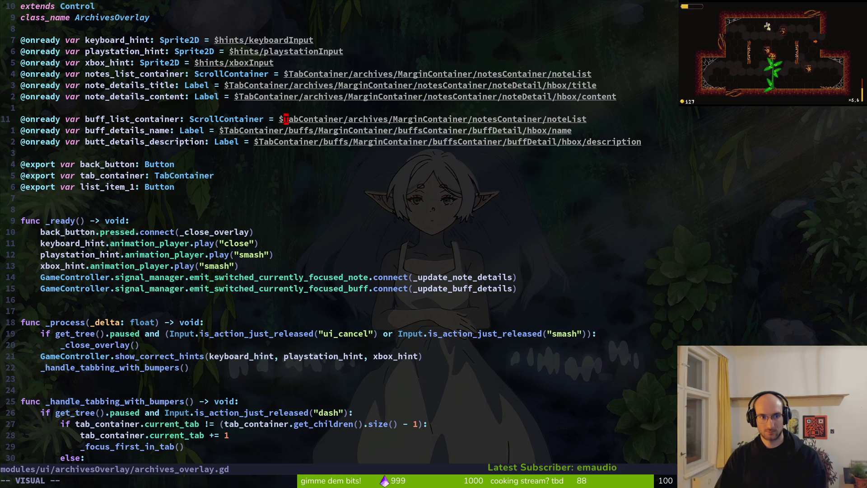
pyautogui.press('$')
pyautogui.write('c')
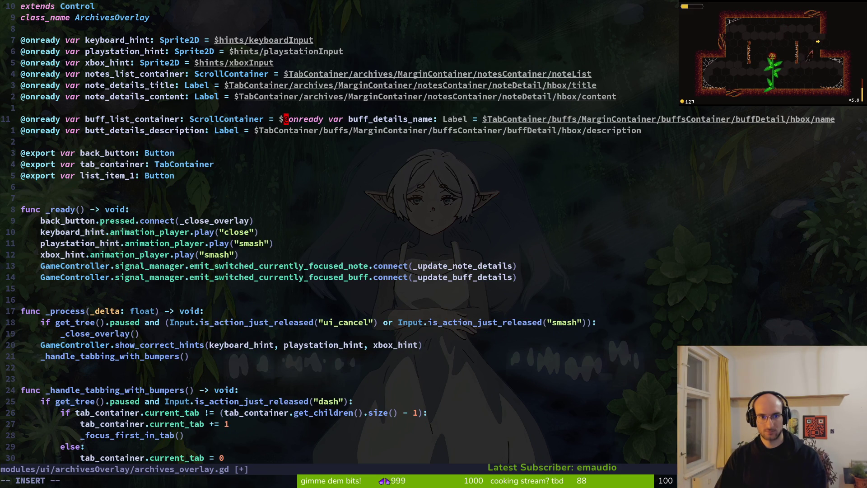
pyautogui.write('TabContainer')
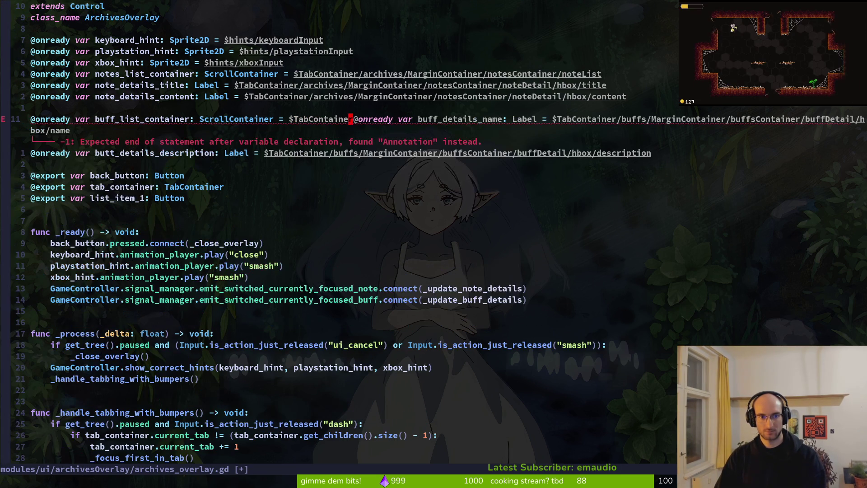
pyautogui.write('u')
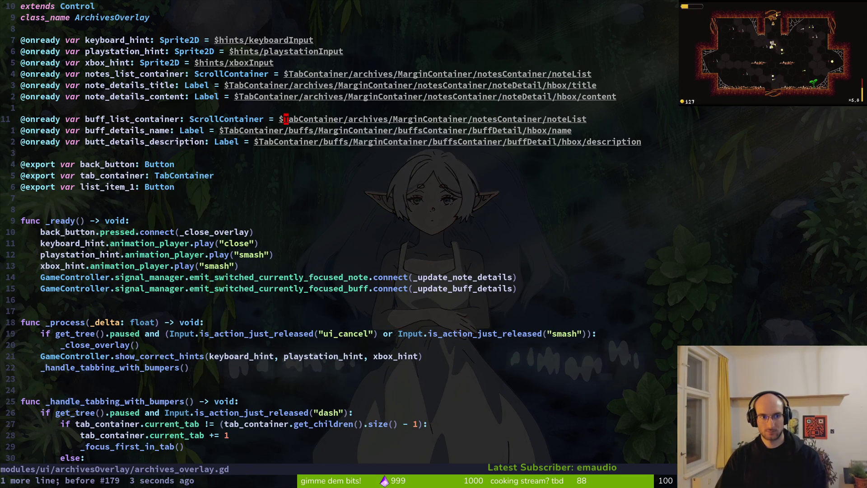
pyautogui.write('v')
# - Replace line 11's path with the completed buffList GridContainer path
pyautogui.press('$')
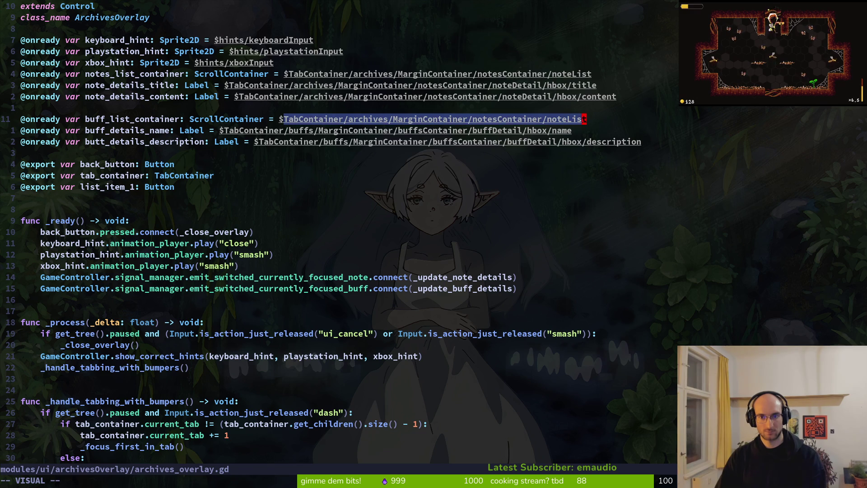
pyautogui.press('c')
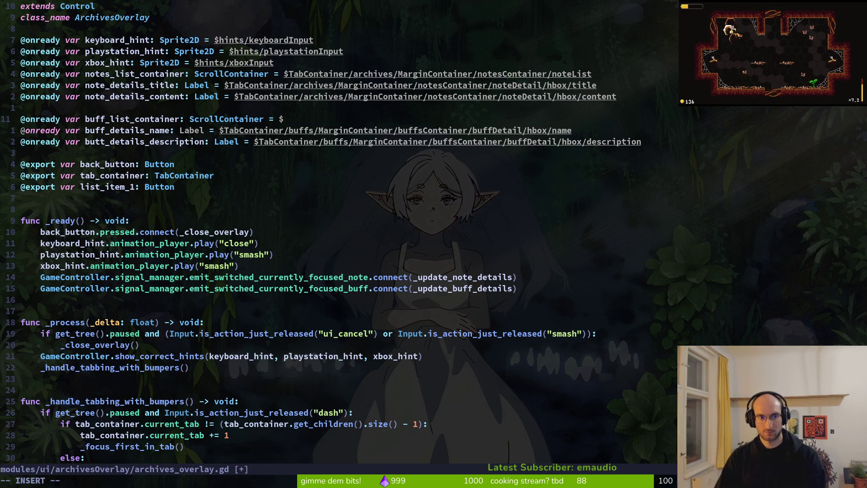
pyautogui.write('ulis')
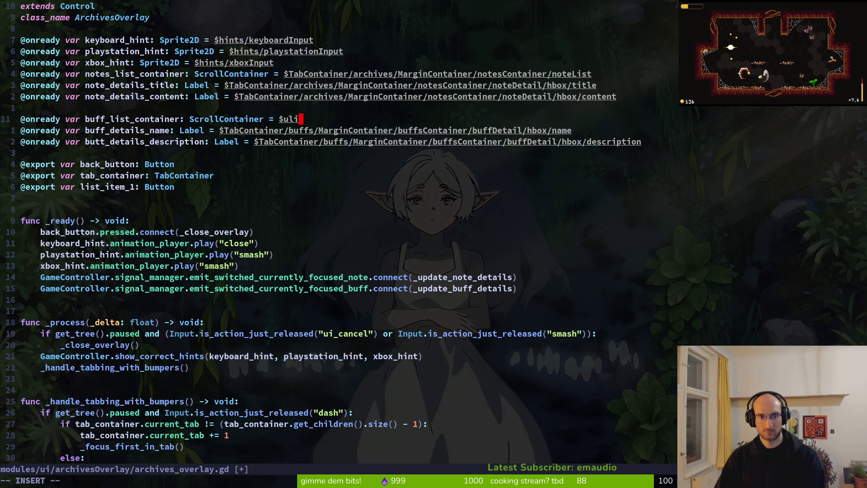
pyautogui.press('BackSpace')
pyautogui.press('BackSpace')
pyautogui.press('BackSpace')
pyautogui.write('buflistcon')
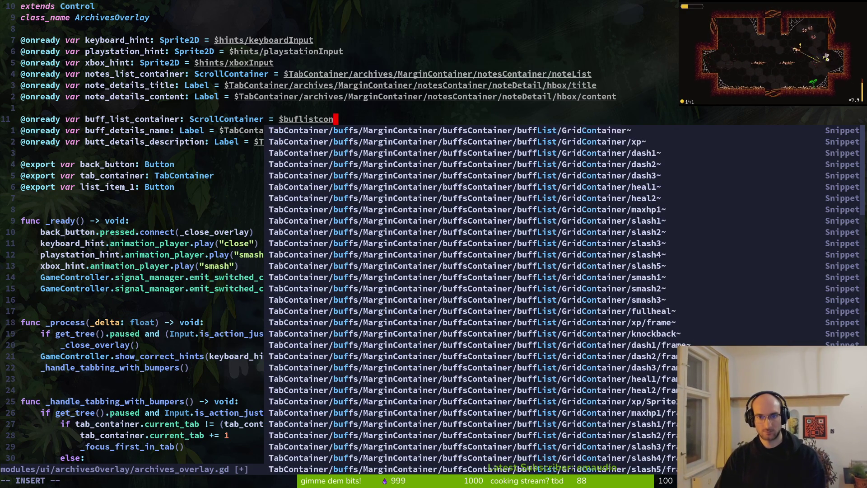
pyautogui.hotkey('ctrl', 'n')
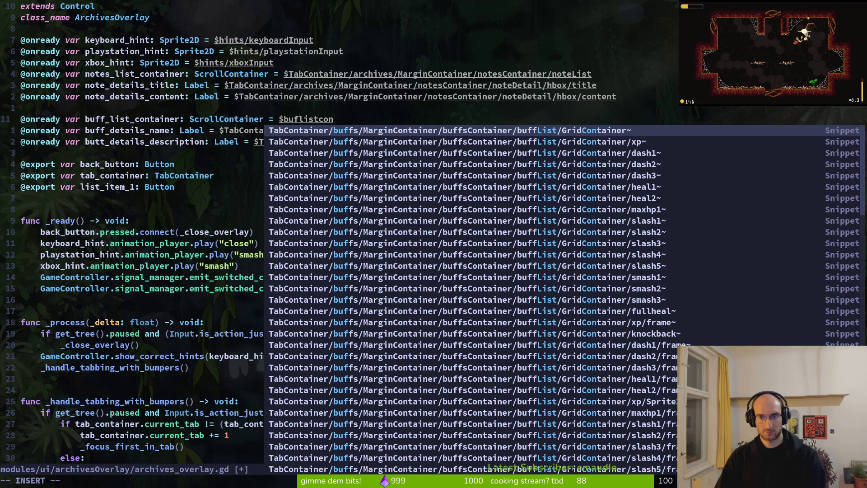
pyautogui.press('Return')
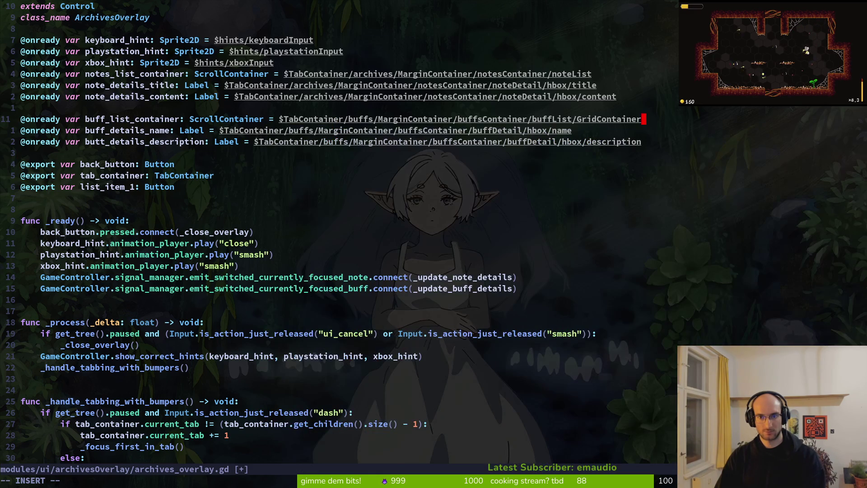
pyautogui.press('Escape')
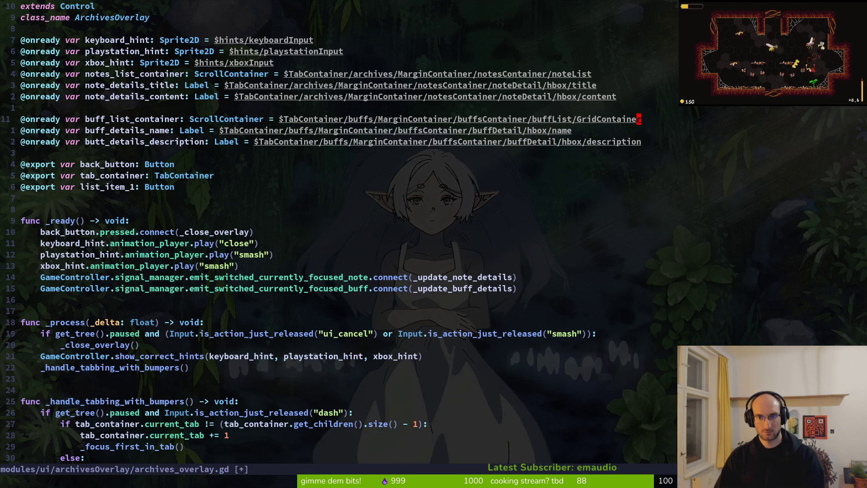
pyautogui.hotkey('alt', 'Tab')
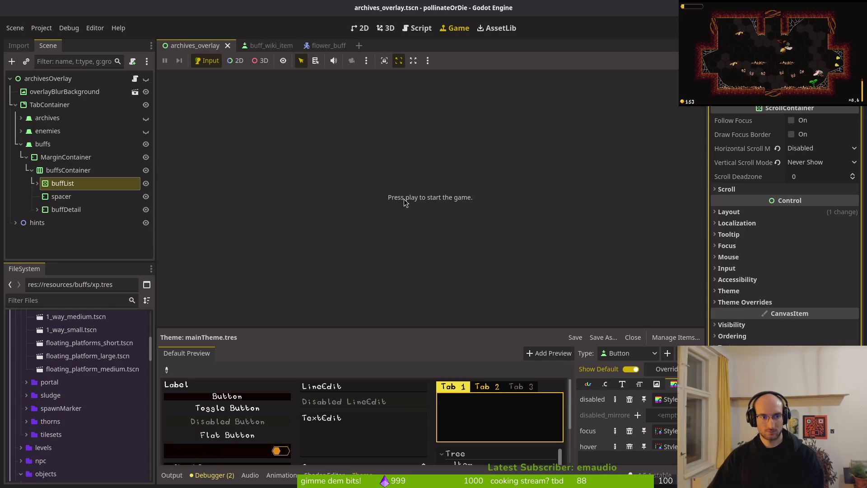
# - Expand the archives branch and select notesContainer to check its node path
pyautogui.hotkey('alt', 'Tab')
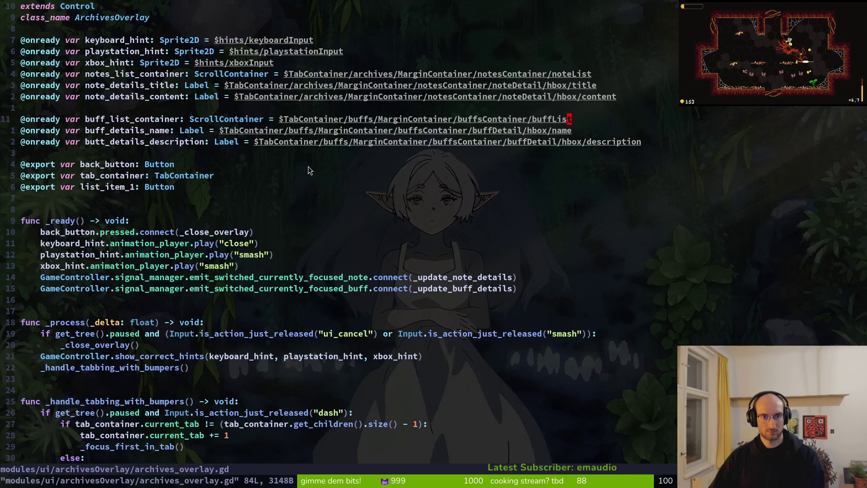
pyautogui.hotkey('alt', 'Tab')
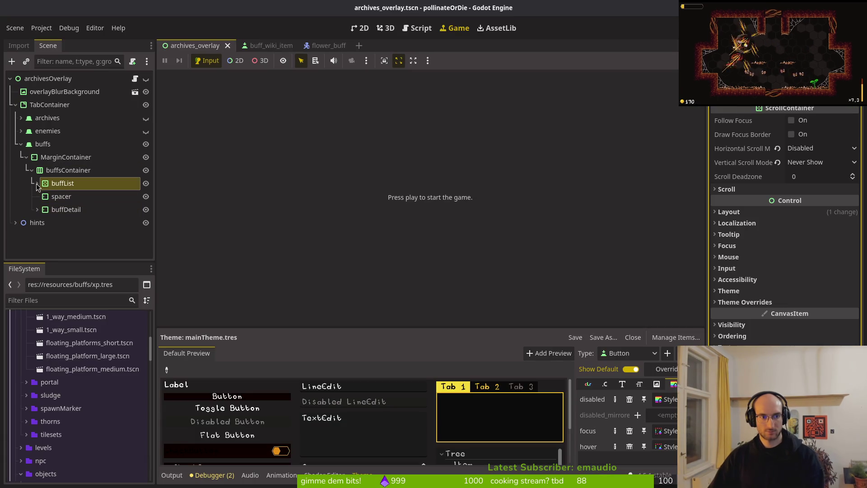
pyautogui.click(21, 119)
pyautogui.click(58, 145)
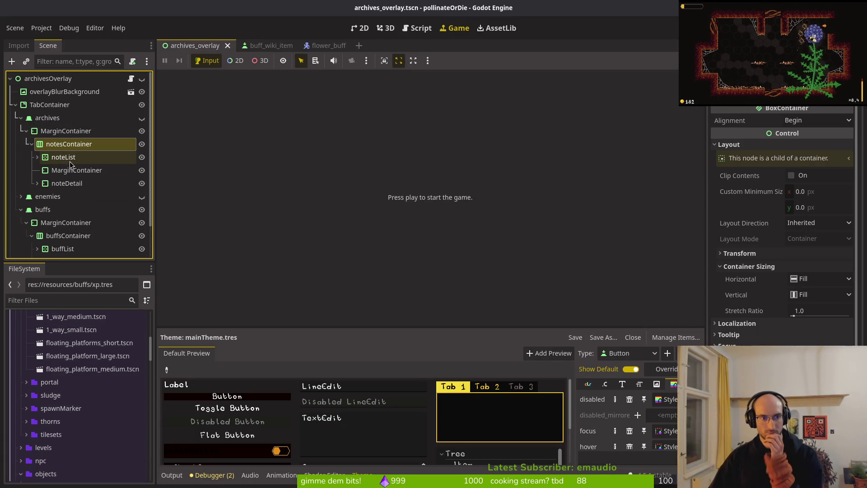
pyautogui.hotkey('alt', 'Tab')
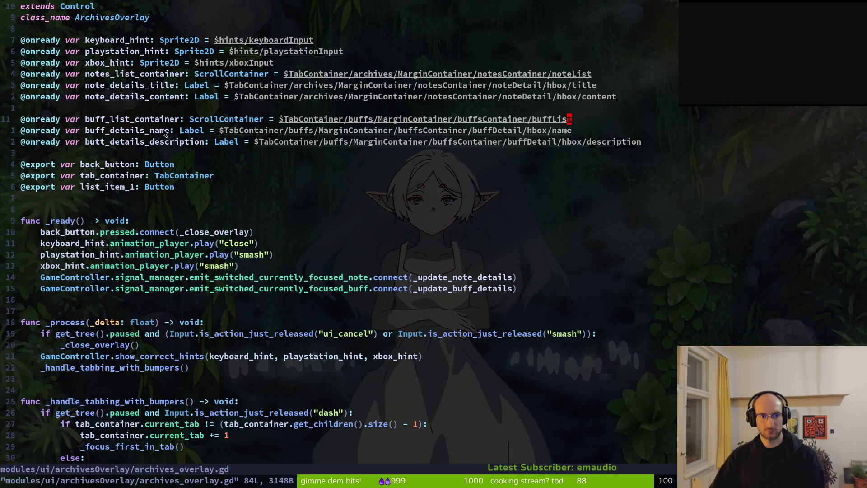
# - Strip the _container suffix from buff_list_container and notes_list_container, saving
pyautogui.moveTo(132, 120); pyautogui.dragTo(180, 119)
pyautogui.write('d')
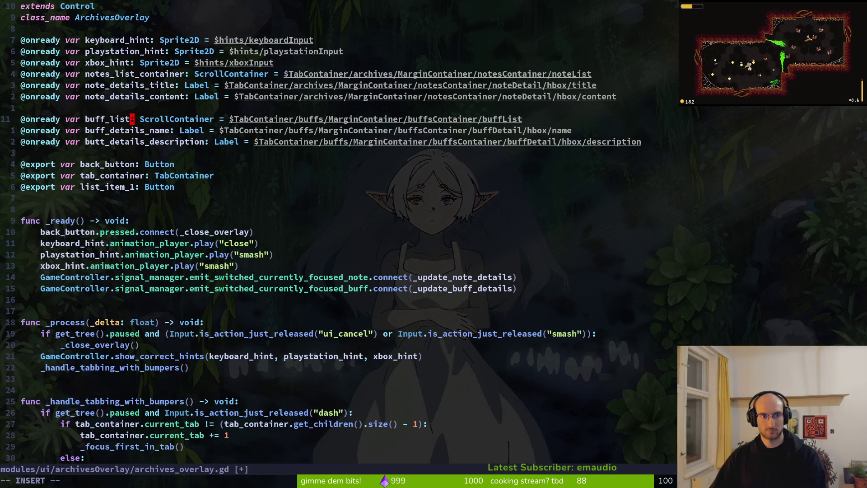
pyautogui.write(':w')
pyautogui.press('Return')
pyautogui.moveTo(136, 74); pyautogui.dragTo(186, 75)
pyautogui.write('d:w')
pyautogui.press('Return')
# - Fix the undeclared identifier on line 67 so it reads notes_list, and save
pyautogui.scroll(-15, 262, 172)
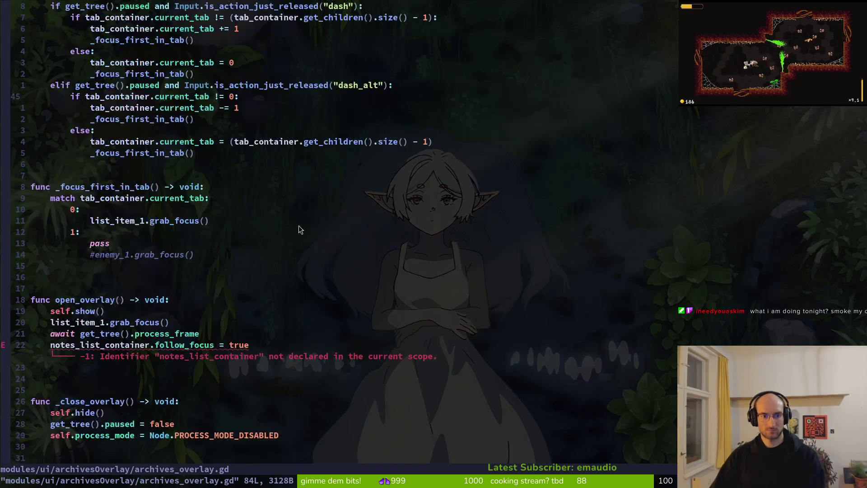
pyautogui.write('ciwnotelist')
pyautogui.press('Escape')
pyautogui.write(':w')
pyautogui.press('Return')
pyautogui.write('i_')
pyautogui.press('Escape')
pyautogui.write(':w')
pyautogui.press('Return')
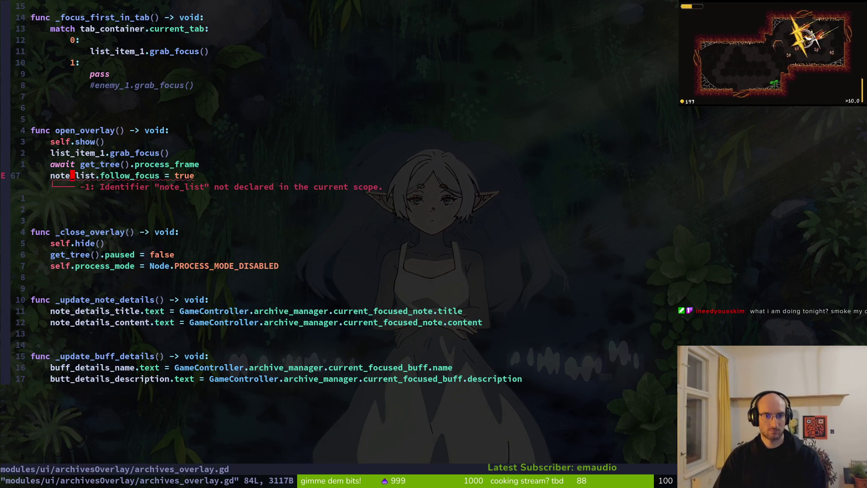
pyautogui.hotkey('ctrl', 'o')
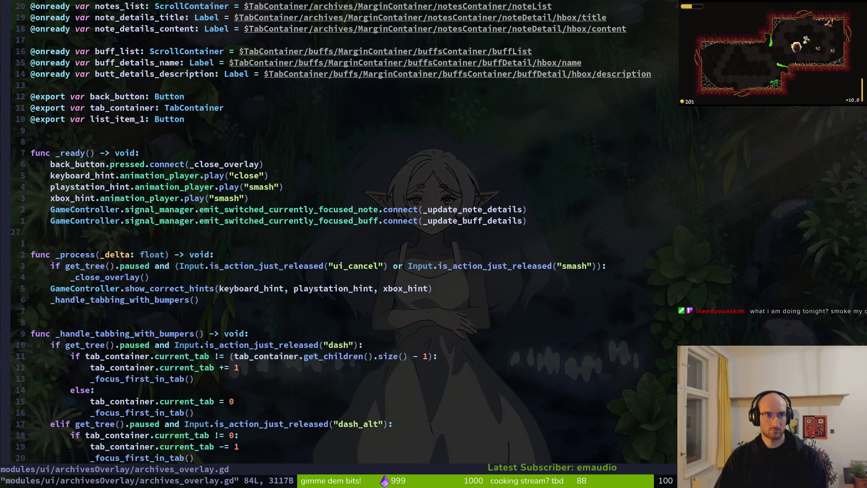
pyautogui.hotkey('ctrl', 'i')
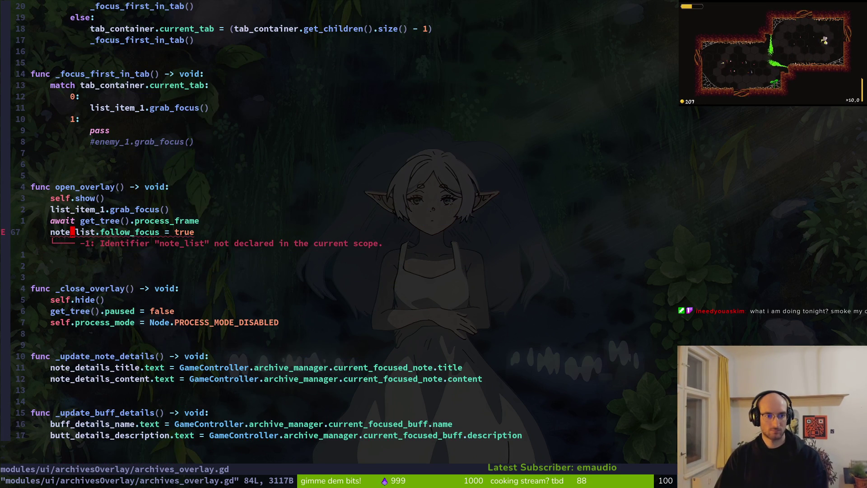
pyautogui.write('is')
pyautogui.press('Escape')
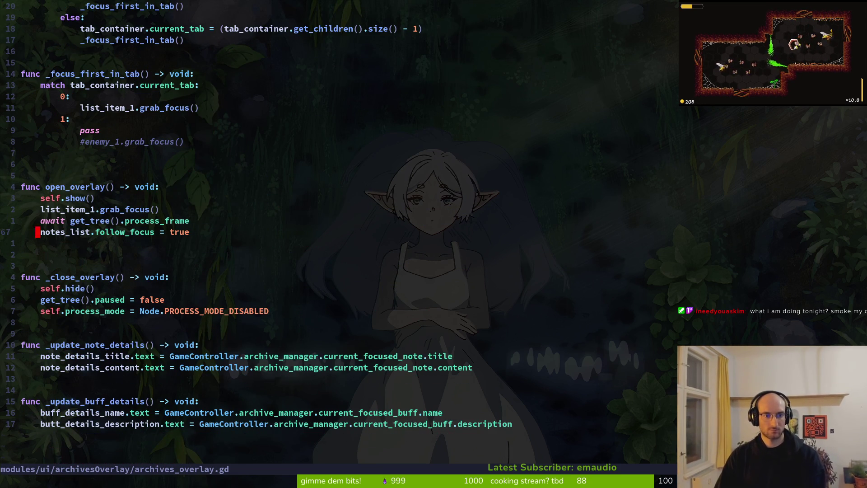
# - Duplicate the follow_focus line as buff_list.follow_focus = true and save
pyautogui.press('y')
pyautogui.press('y')
pyautogui.write('pcwbuff_list.follow_focus = true')
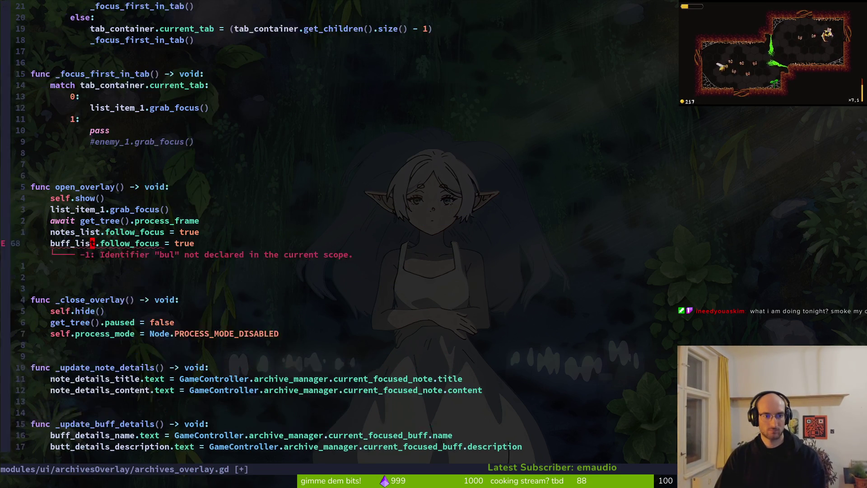
pyautogui.press('Escape')
pyautogui.write(':w')
pyautogui.press('Return')
pyautogui.press('j')
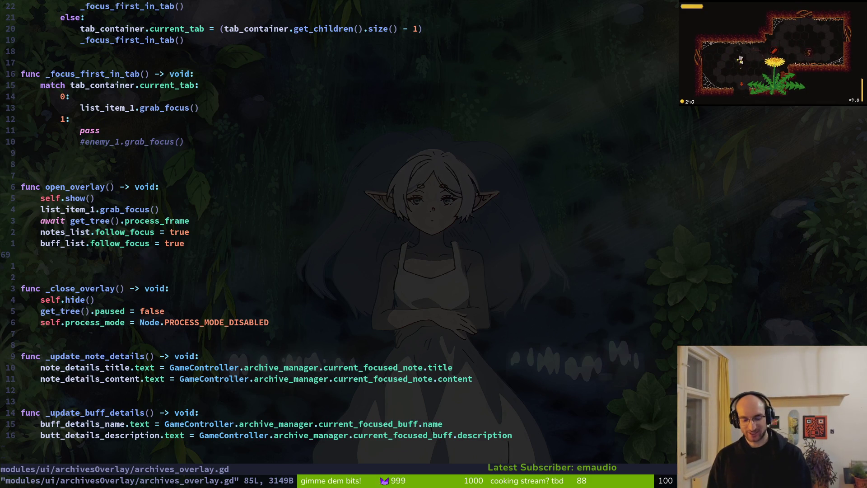
pyautogui.write('J:w')
pyautogui.press('Return')
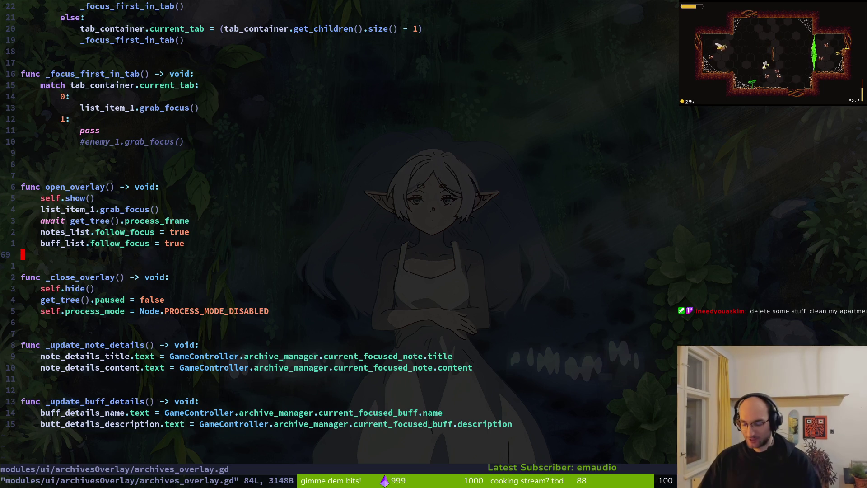
# - Remove an extra blank line above open_overlay
pyautogui.press('k')
pyautogui.press('k')
pyautogui.press('k')
pyautogui.press('d')
pyautogui.press('d')
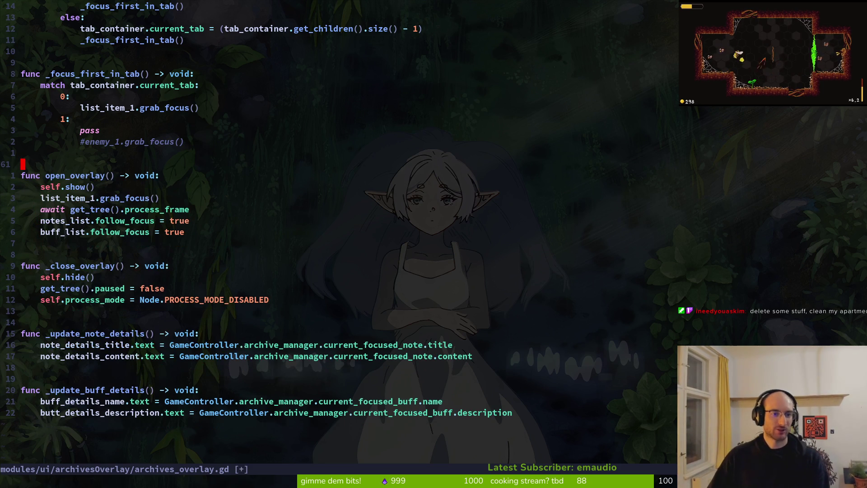
pyautogui.press('k')
pyautogui.press('k')
pyautogui.press('k')
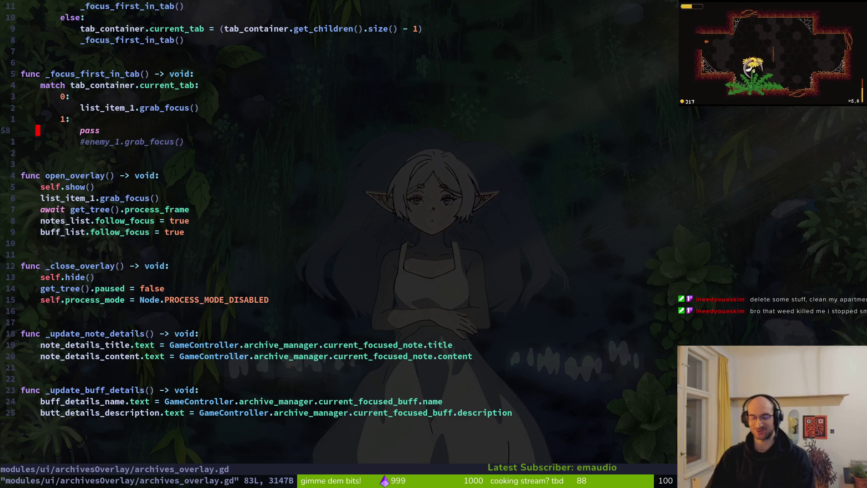
pyautogui.press('g')
pyautogui.press('g')
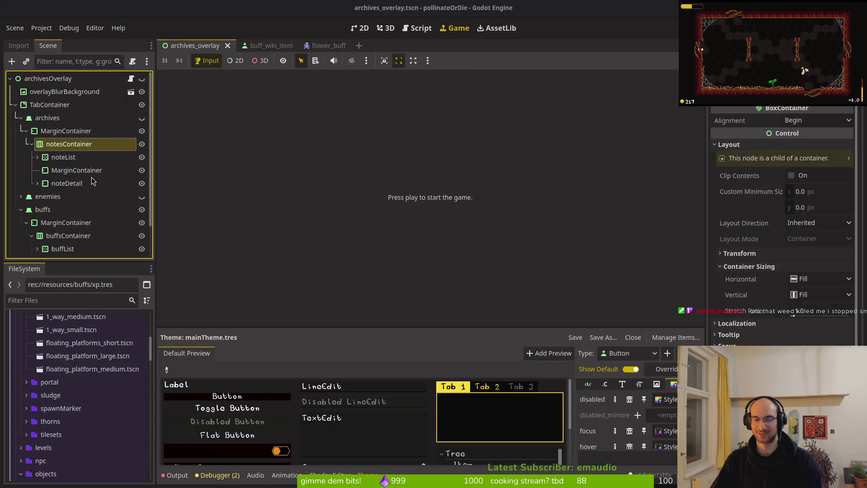
pyautogui.hotkey('alt', 'Tab')
pyautogui.hotkey('alt', 'Tab')
# - Collapse the archives notes and buffsContainer branches in the Scene tree, glancing briefly at the script
pyautogui.click(64, 209)
pyautogui.hotkey('alt', 'Tab')
pyautogui.click(26, 131)
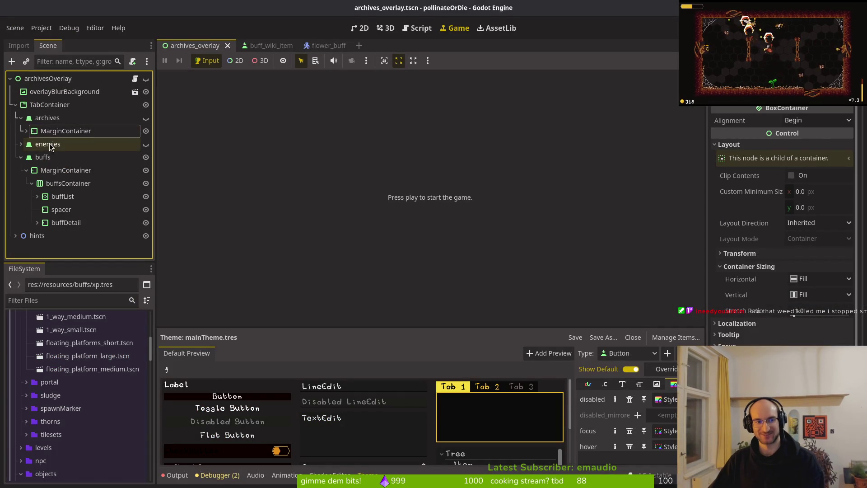
pyautogui.click(21, 157)
pyautogui.click(21, 157)
pyautogui.click(31, 183)
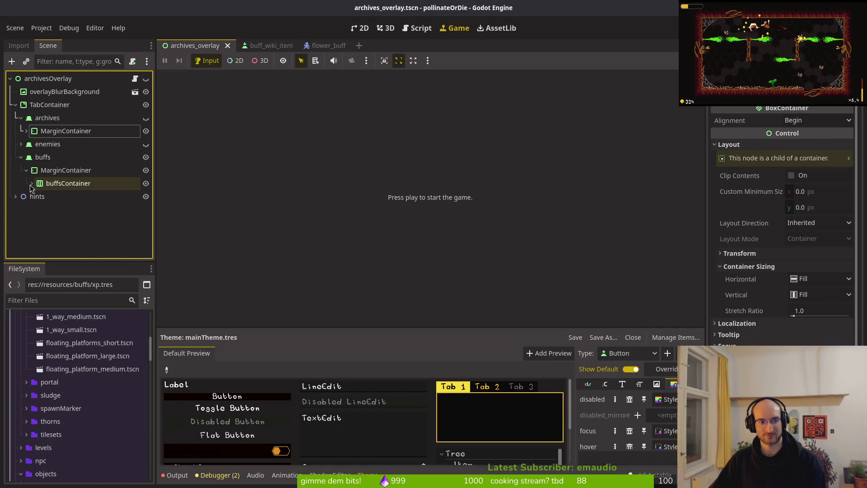
pyautogui.hotkey('alt', 'Tab')
pyautogui.hotkey('alt', 'Tab')
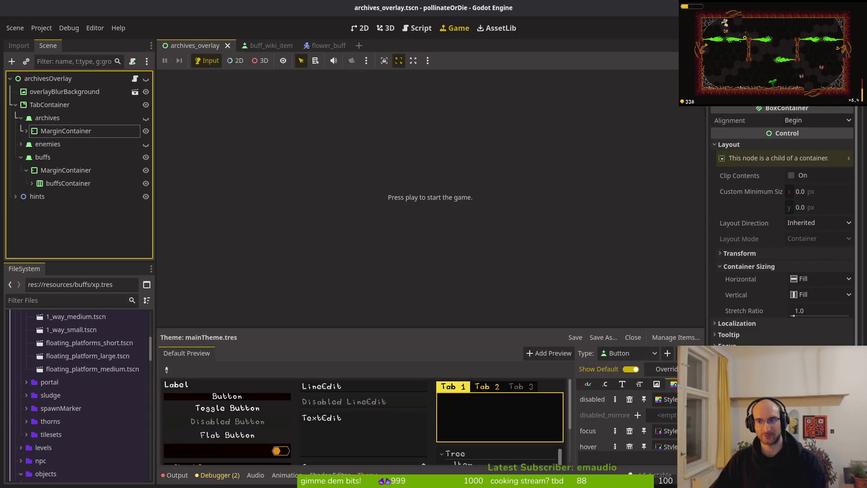
# - Expand buffsContainer and buffList, select the dash1 item under GridContainer, then return to Neovim
pyautogui.click(31, 183)
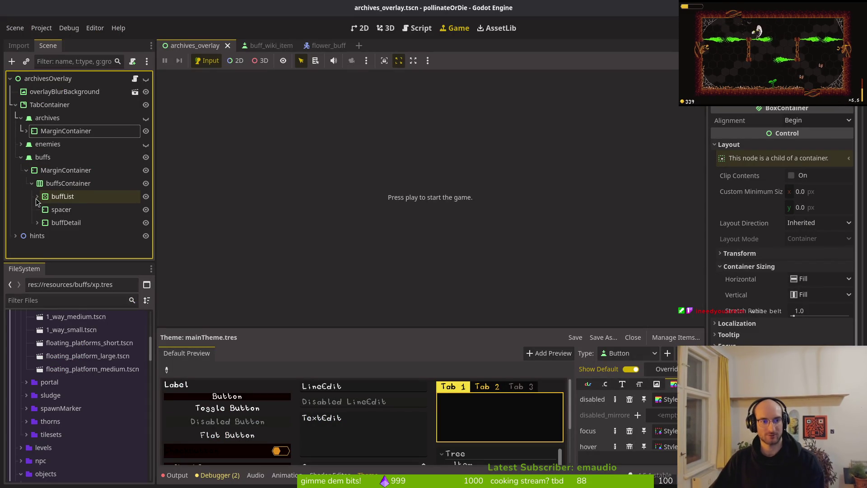
pyautogui.click(37, 196)
pyautogui.click(68, 209)
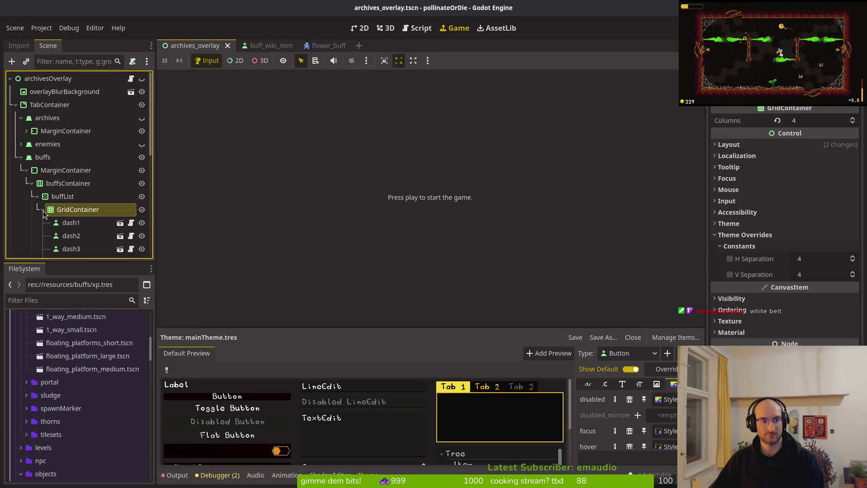
pyautogui.click(71, 223)
pyautogui.hotkey('alt', 'Tab')
pyautogui.scroll(-10, 195, 264)
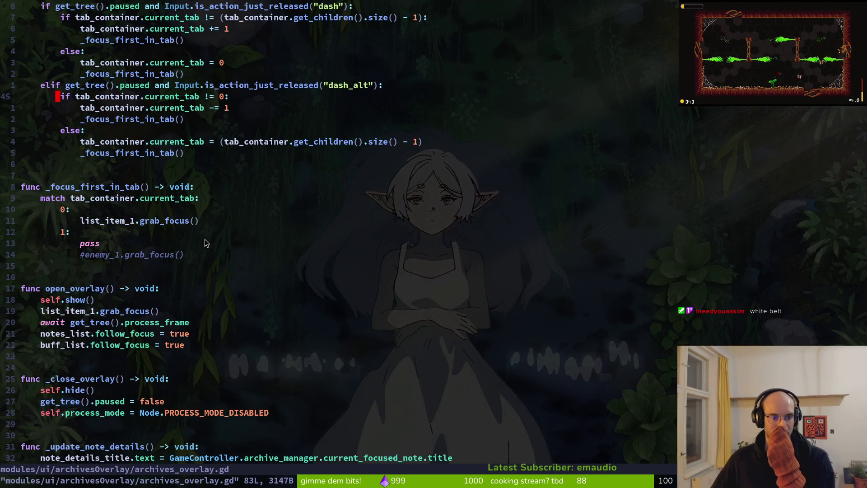
pyautogui.scroll(4, 208, 244)
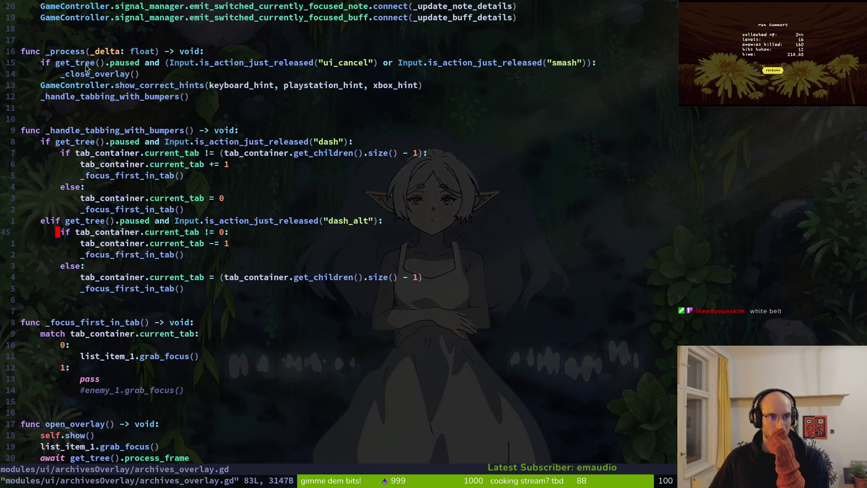
pyautogui.click(87, 334)
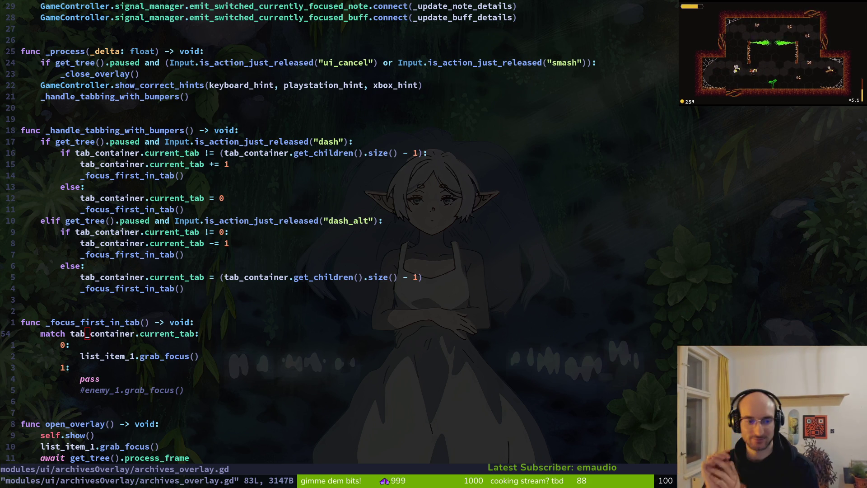
pyautogui.press('4')
pyautogui.press('k')
pyautogui.press('$')
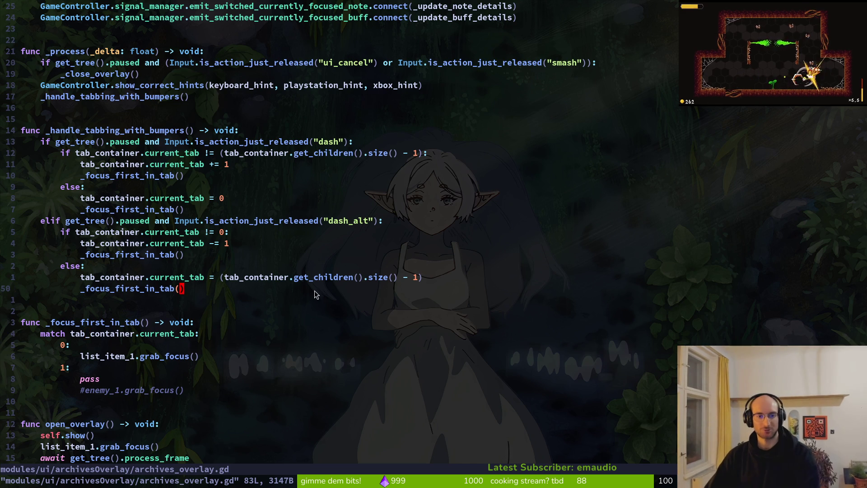
pyautogui.hotkey('ctrl', 'o')
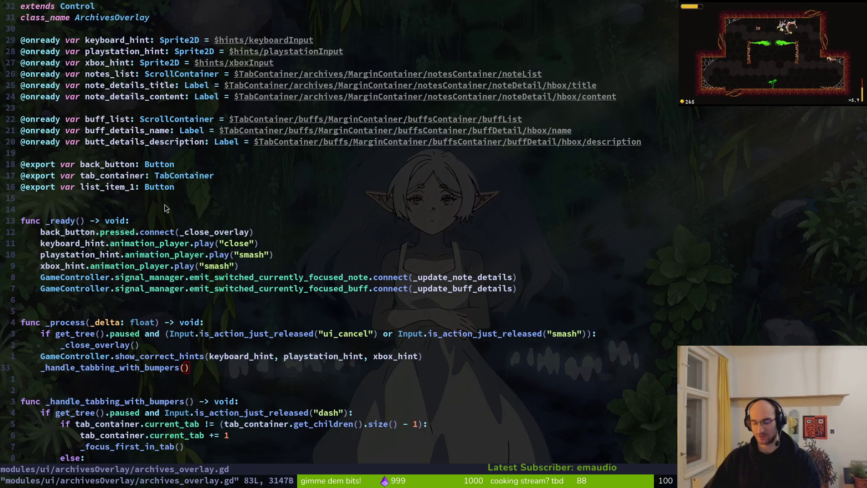
# - Run the game with F5, start it from the main menu and open the archives at the NPC bee
pyautogui.hotkey('alt', 'Tab')
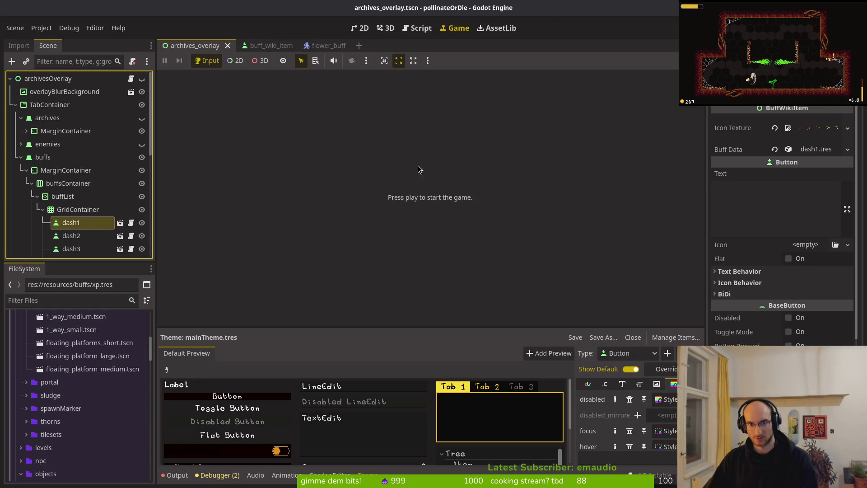
pyautogui.press('F5')
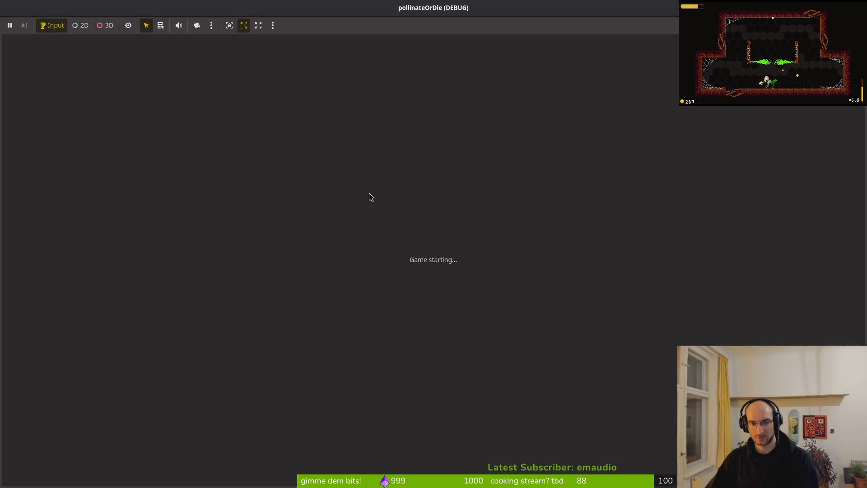
pyautogui.doubleClick(375, 98)
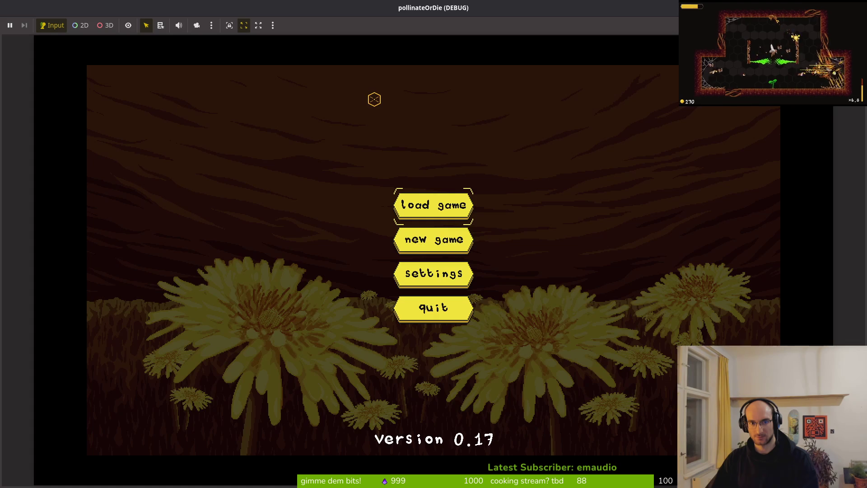
pyautogui.click(447, 212)
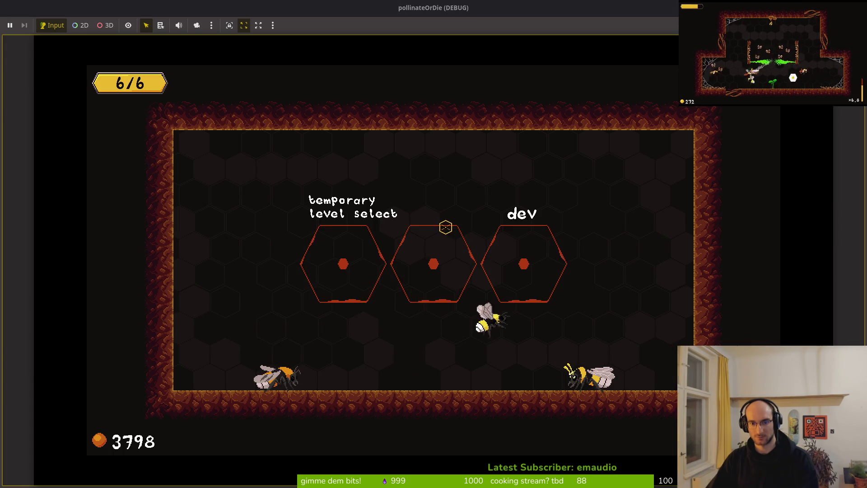
pyautogui.press('e')
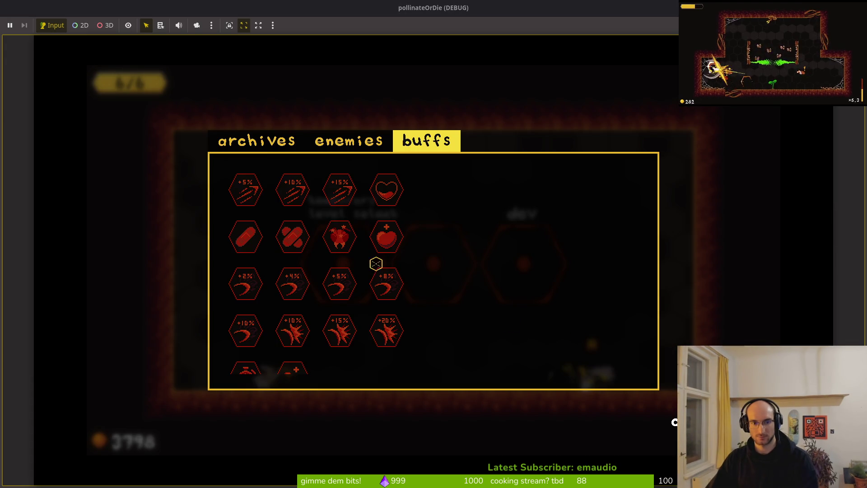
# - Arrow through the buffs grid to the +5% slash buff and show its description
pyautogui.press('Up')
pyautogui.press('Right')
pyautogui.press('Right')
pyautogui.press('Down')
pyautogui.press('Down')
pyautogui.press('Left')
pyautogui.press('Left')
pyautogui.press('Right')
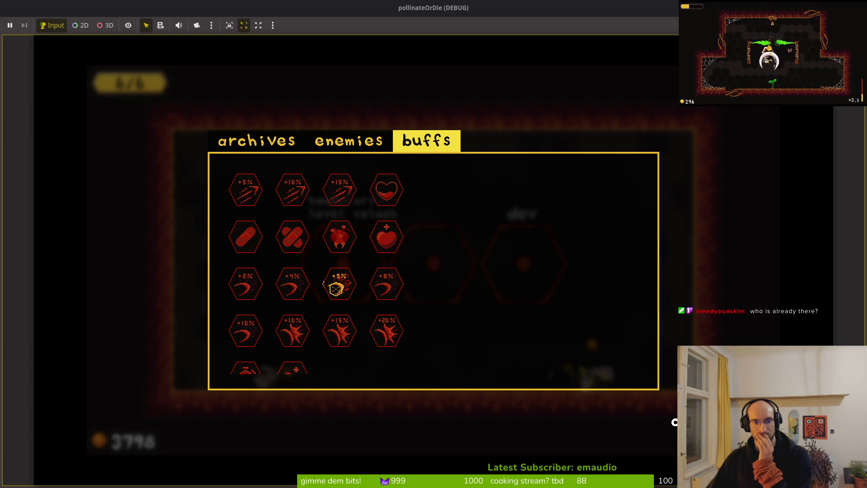
pyautogui.press('Return')
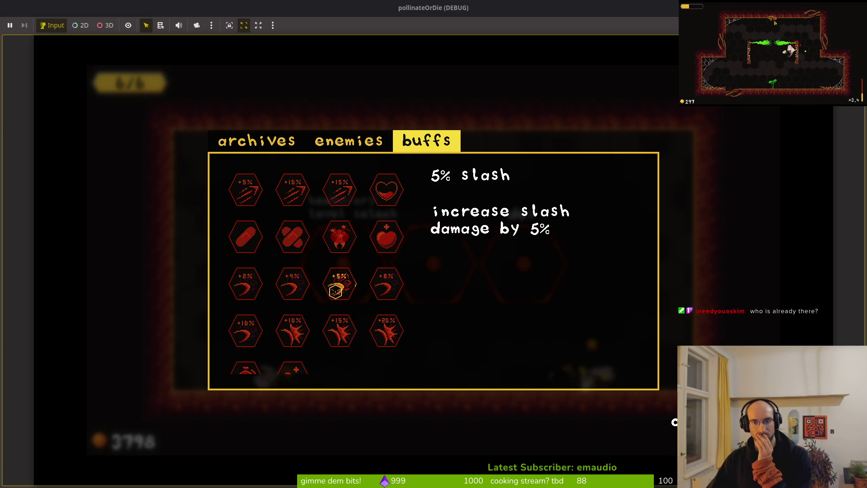
# - Check the slash buffs' focus animation and description, then stop the game with F8
pyautogui.press('Right')
pyautogui.press('Left')
pyautogui.press('Left')
pyautogui.click(345, 284)
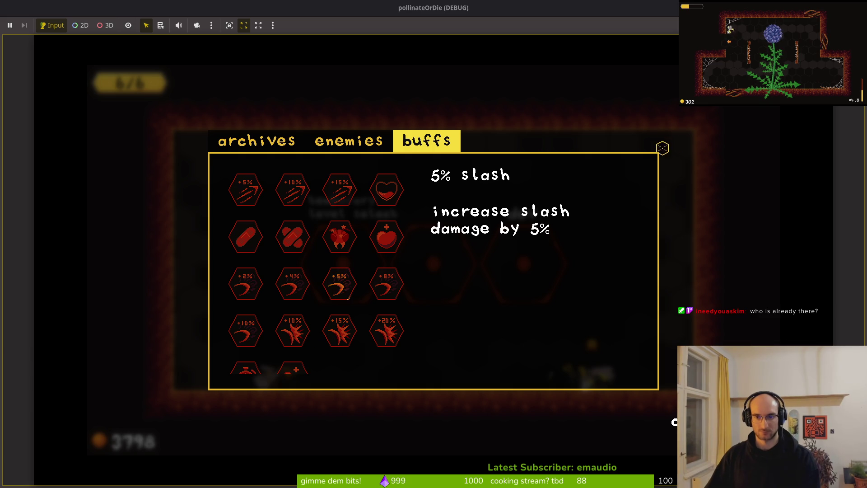
pyautogui.press('F8')
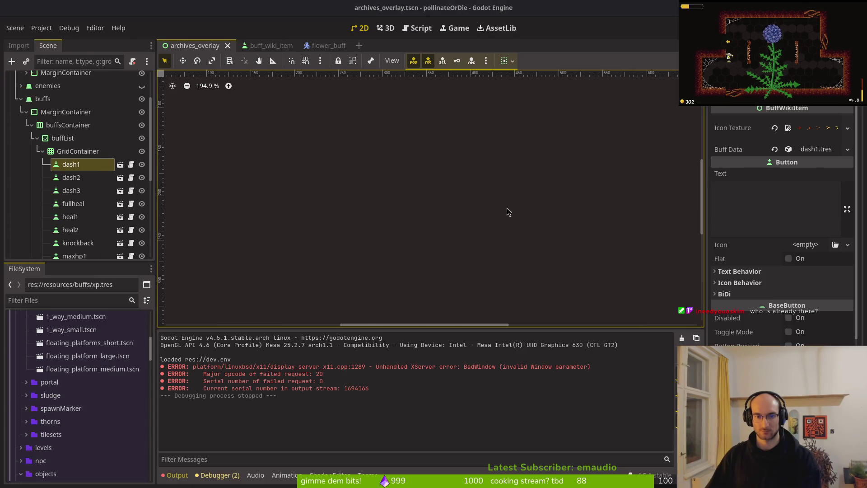
# - In Neovim, find and view flower_buff.gd with the Telescope file finder
pyautogui.hotkey('alt', 'Tab')
pyautogui.press('space')
pyautogui.press('f')
pyautogui.press('f')
pyautogui.write('flowerbuf')
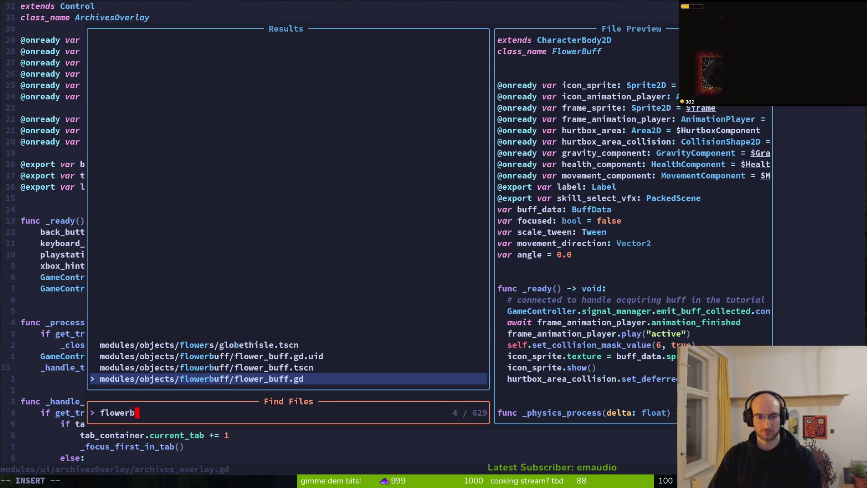
pyautogui.press('Return')
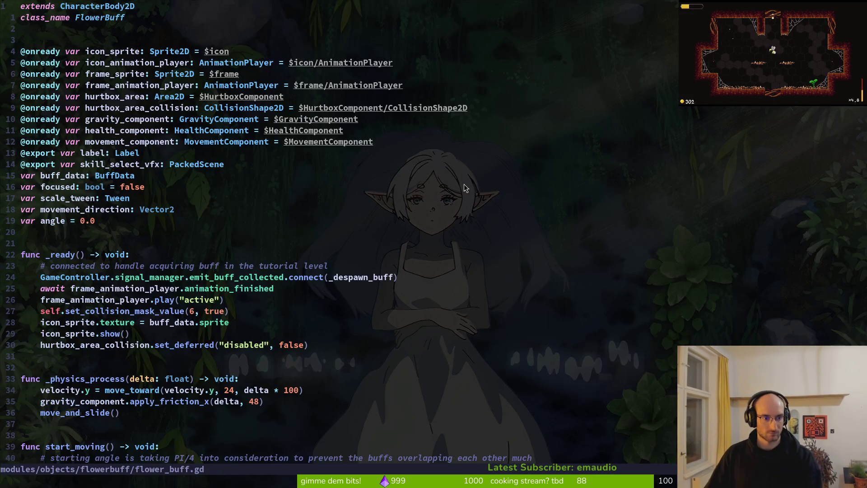
pyautogui.scroll(-12, 85, 303)
pyautogui.scroll(5, 127, 113)
# - Open flower.gd and yank the 12-line _run_overshoot_shrink_animation_tween function
pyautogui.press('space')
pyautogui.press('f')
pyautogui.press('f')
pyautogui.write('flower')
pyautogui.press('Return')
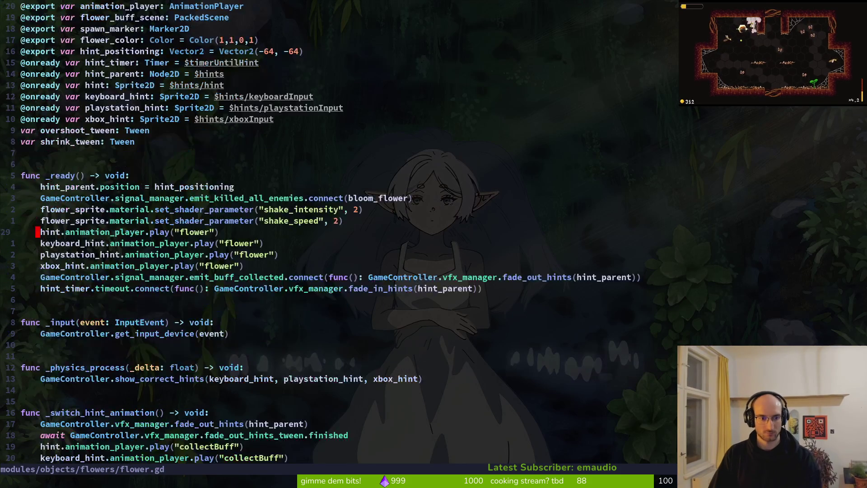
pyautogui.hotkey('ctrl', 'd')
pyautogui.hotkey('ctrl', 'd')
pyautogui.hotkey('ctrl', 'd')
pyautogui.hotkey('ctrl', 'u')
pyautogui.press('k')
pyautogui.press('k')
pyautogui.press('k')
pyautogui.press('V')
pyautogui.press('j')
pyautogui.press('j')
pyautogui.press('j')
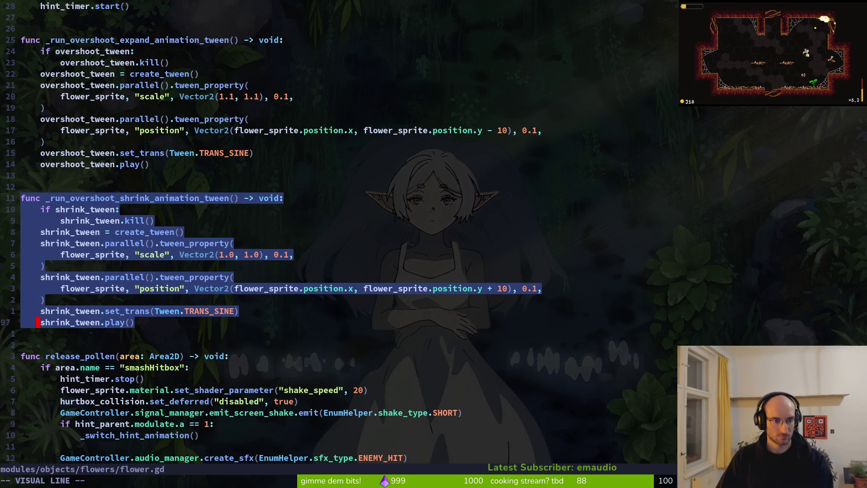
pyautogui.press('y')
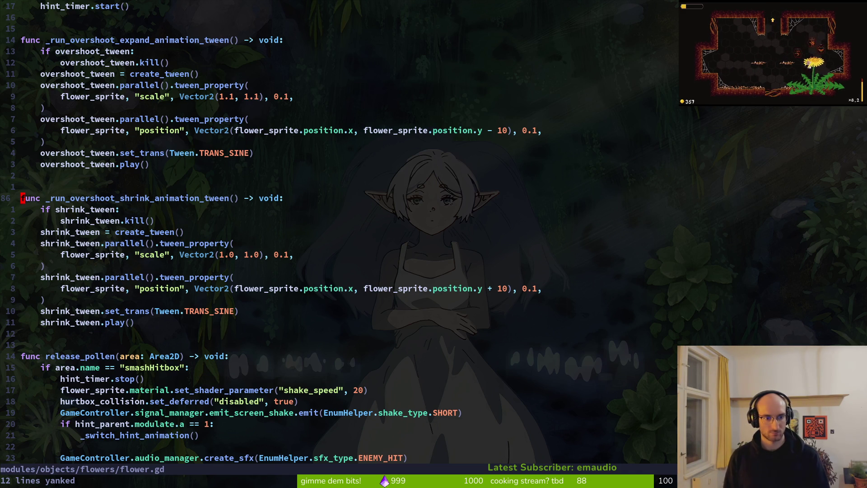
# - Jump back with Ctrl-o to flower.gd's _ready function and start the file finder again
pyautogui.hotkey('ctrl', 'o')
pyautogui.hotkey('ctrl', 'o')
pyautogui.hotkey('ctrl', 'o')
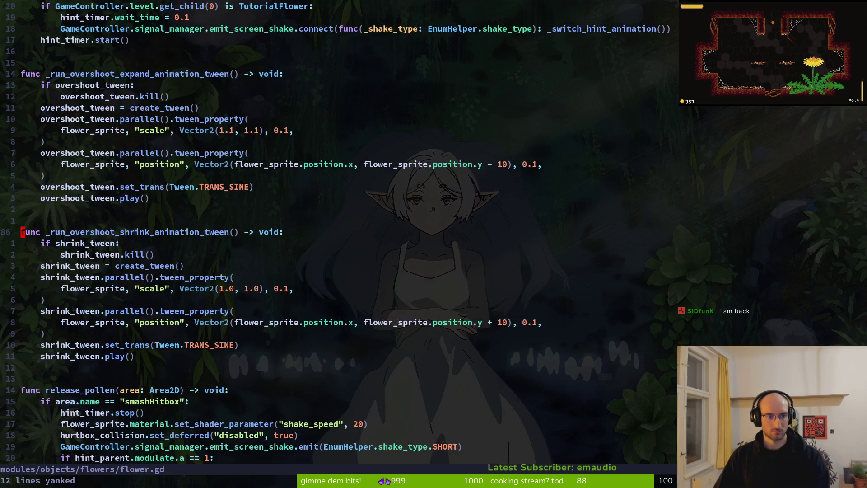
pyautogui.hotkey('ctrl', 'o')
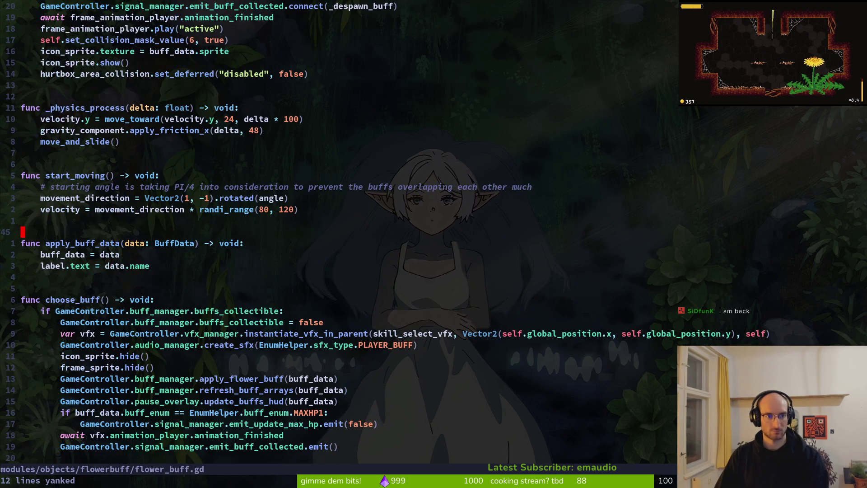
pyautogui.hotkey('ctrl', 'o')
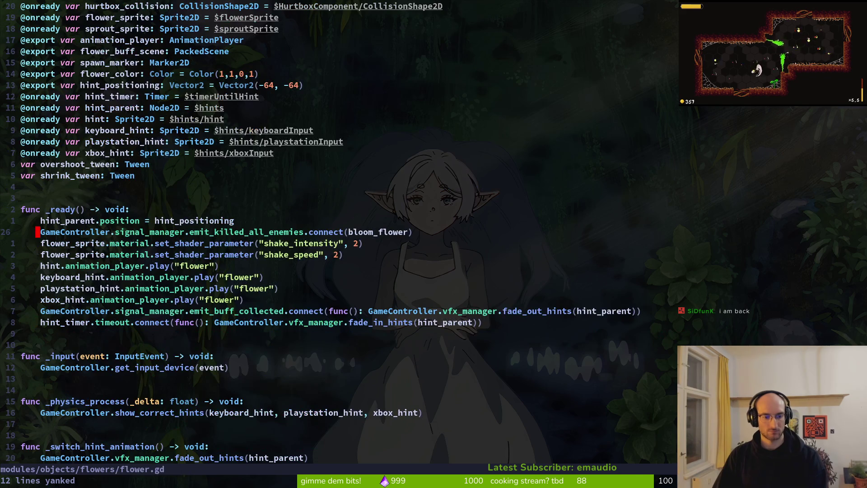
pyautogui.press('space')
# - Open buff_wiki_item.gd, paste the shrink-tween function at the end, and save
pyautogui.press('f')
pyautogui.press('f')
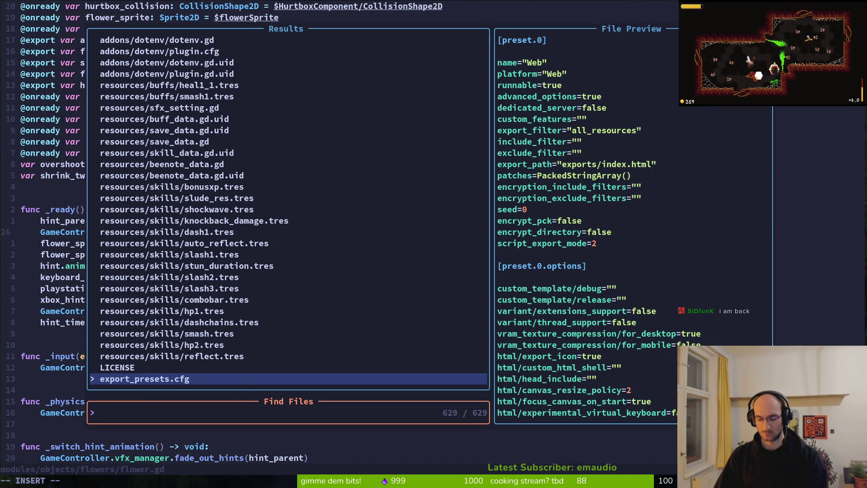
pyautogui.write('wiki')
pyautogui.press('Up')
pyautogui.press('Return')
pyautogui.press('G')
pyautogui.press('p')
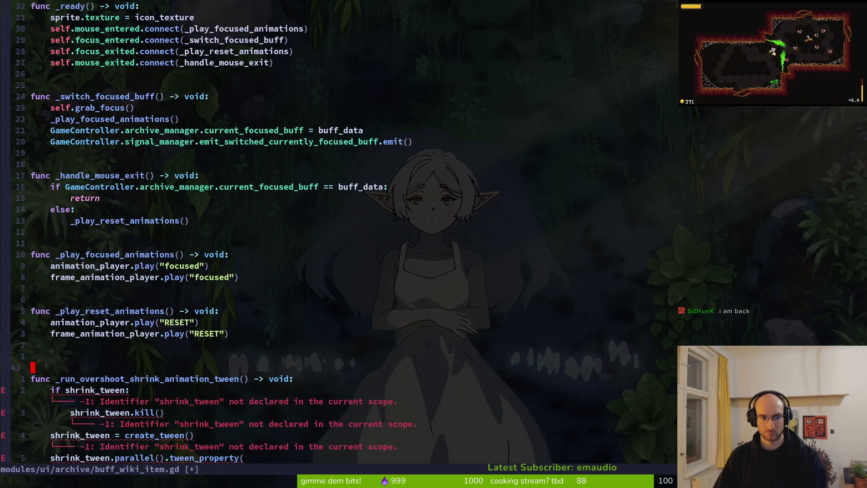
pyautogui.press('j')
pyautogui.press('j')
pyautogui.write(':w')
pyautogui.press('Return')
# - Copy the overshoot_tween and shrink_tween variables from flower.gd below buff_data and save
pyautogui.hotkey('ctrl', '6')
pyautogui.press('k')
pyautogui.press('k')
pyautogui.press('k')
pyautogui.press('k')
pyautogui.press('k')
pyautogui.press('V')
pyautogui.press('j')
pyautogui.press('y')
pyautogui.hotkey('ctrl', '6')
pyautogui.press('k')
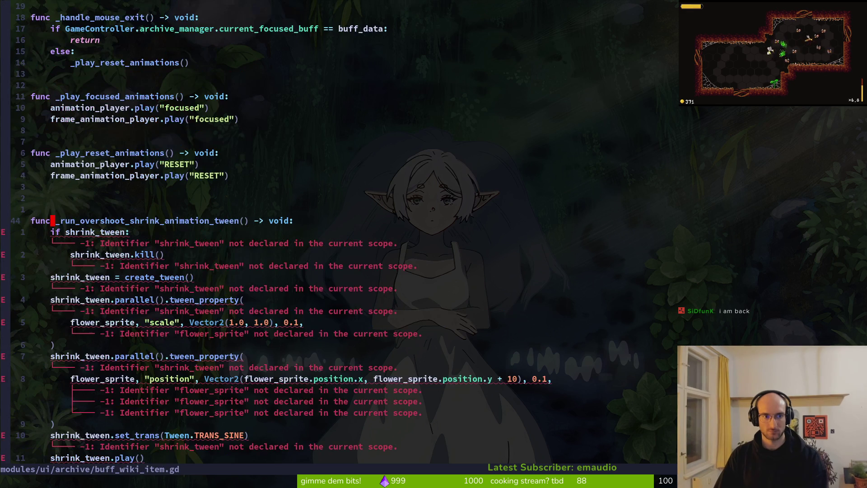
pyautogui.press('g')
pyautogui.press('g')
pyautogui.press('j')
pyautogui.press('j')
pyautogui.press('j')
pyautogui.write('p:write')
pyautogui.press('Return')
# - Replace flower_sprite with sprite on the scale and position tween lines and save
pyautogui.hotkey('ctrl', 'o')
pyautogui.press('j')
pyautogui.press('j')
pyautogui.write('jkcw')
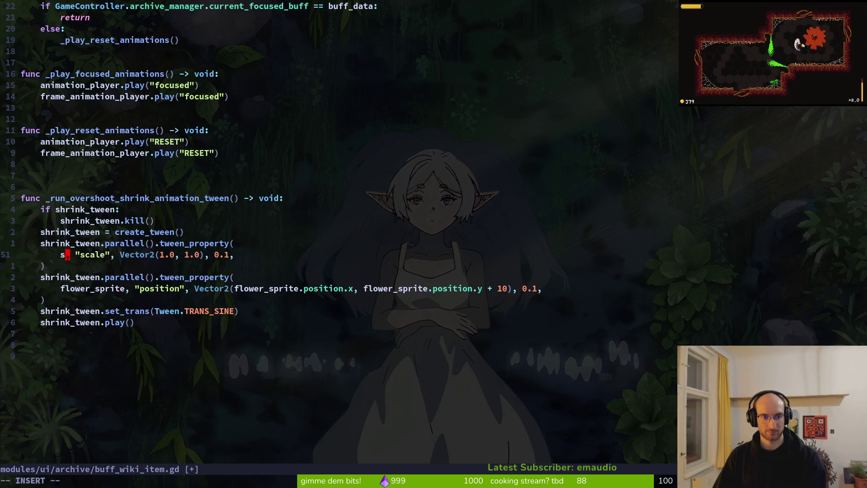
pyautogui.write('sprite')
pyautogui.press('Escape')
pyautogui.press('j')
pyautogui.press('j')
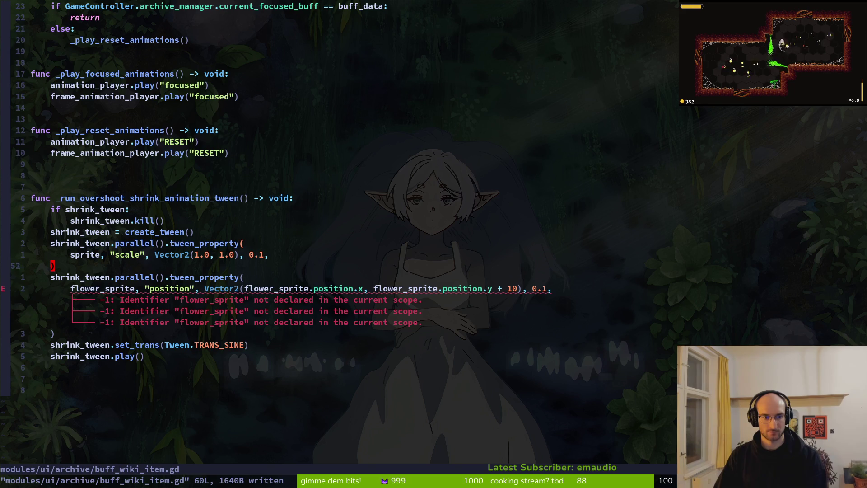
pyautogui.write('cwsprite')
pyautogui.press('Escape')
pyautogui.write(':w')
pyautogui.press('Return')
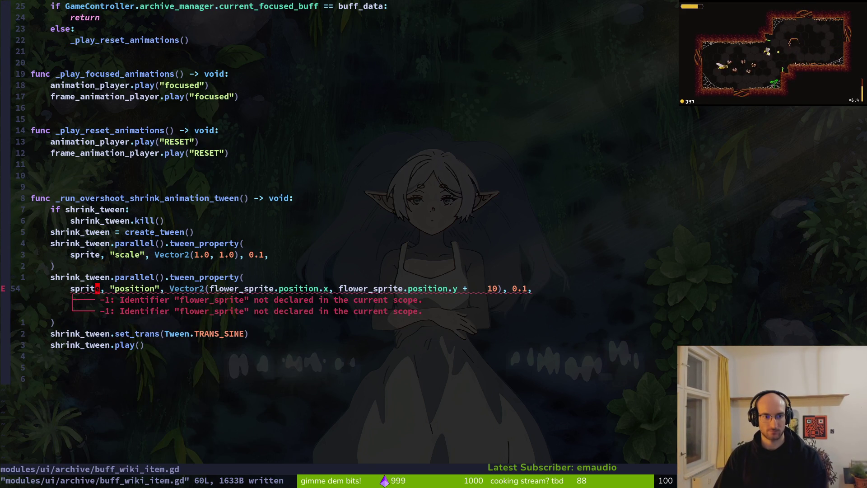
# - Check the sprite variable, remove a stray blank line and save buff_wiki_item.gd
pyautogui.press('4')
pyautogui.press('0')
pyautogui.press('k')
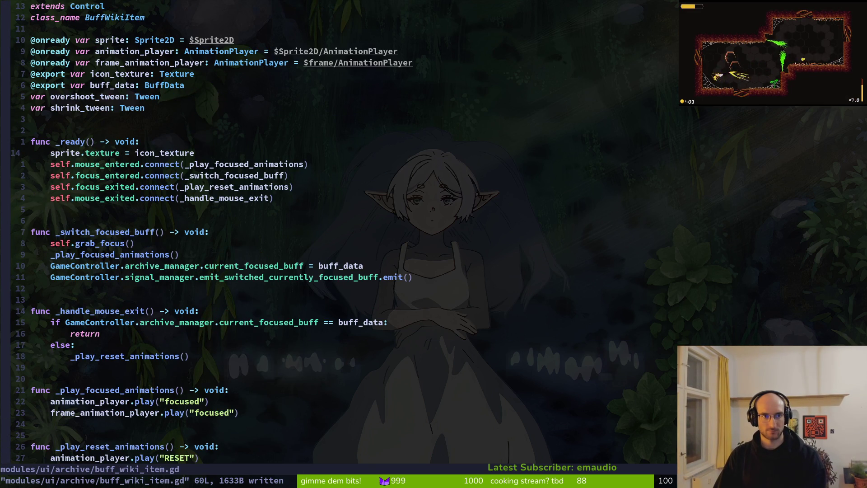
pyautogui.press('4')
pyautogui.press('0')
pyautogui.press('j')
pyautogui.hotkey('ctrl', 's')
pyautogui.press('j')
pyautogui.press('j')
pyautogui.press('j')
# - Call _run_overshoot_shrink_animation_tween() first in _play_focused_animations and save the file
pyautogui.press('o')
pyautogui.press('Escape')
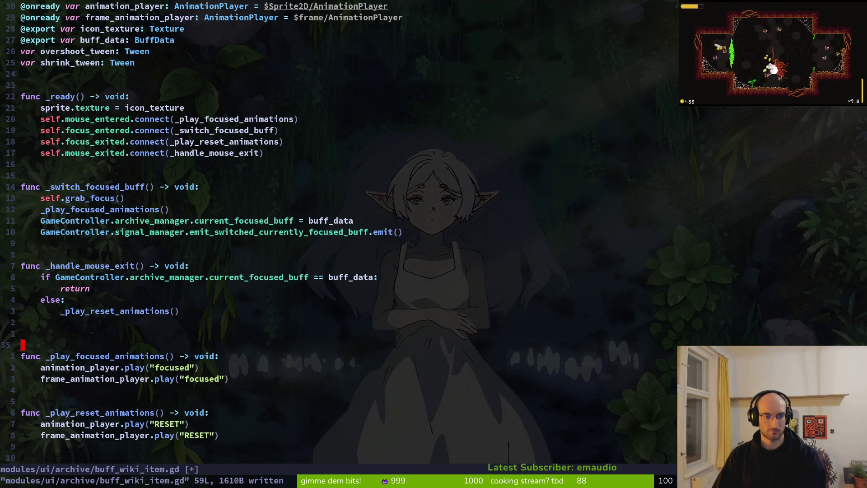
pyautogui.press('d')
pyautogui.press('d')
pyautogui.write('jOpla')
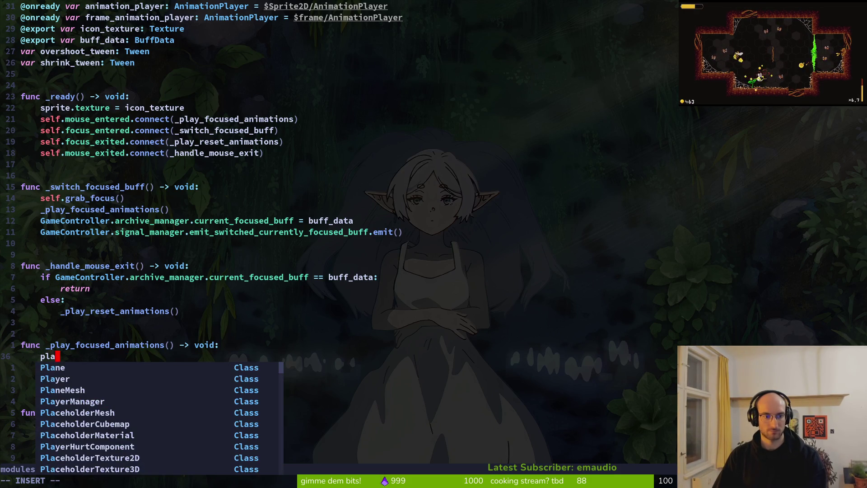
pyautogui.write('over')
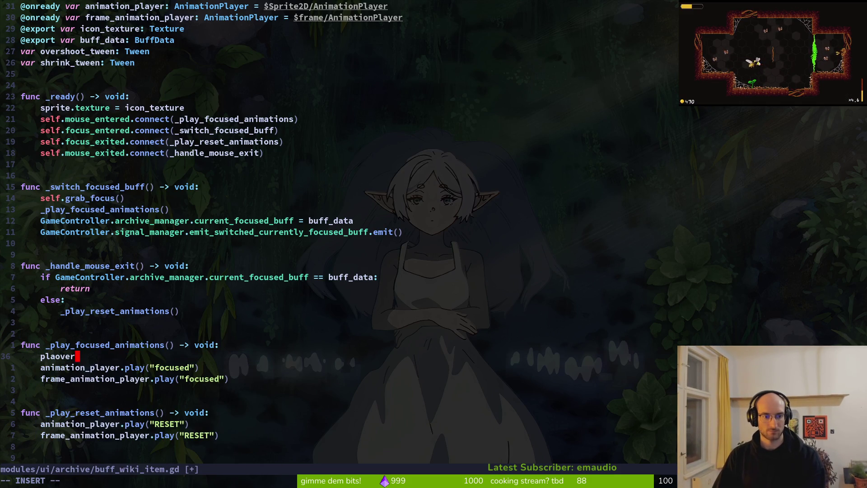
pyautogui.press('BackSpace')
pyautogui.press('BackSpace')
pyautogui.press('BackSpace')
pyautogui.write('run_over')
pyautogui.press('Return')
pyautogui.press('Escape')
pyautogui.write(':w')
pyautogui.press('Return')
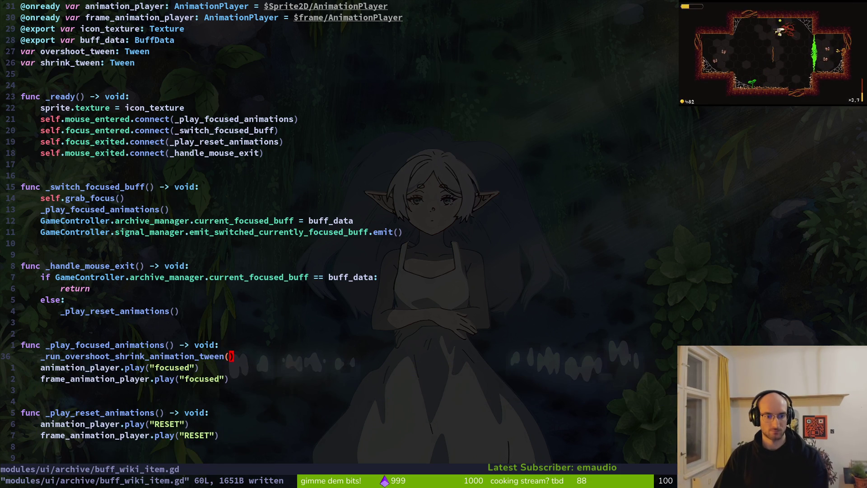
# - Run the game with F5, check the archives buffs grid, stop it with F8 and return to Neovim
pyautogui.hotkey('alt', 'Tab')
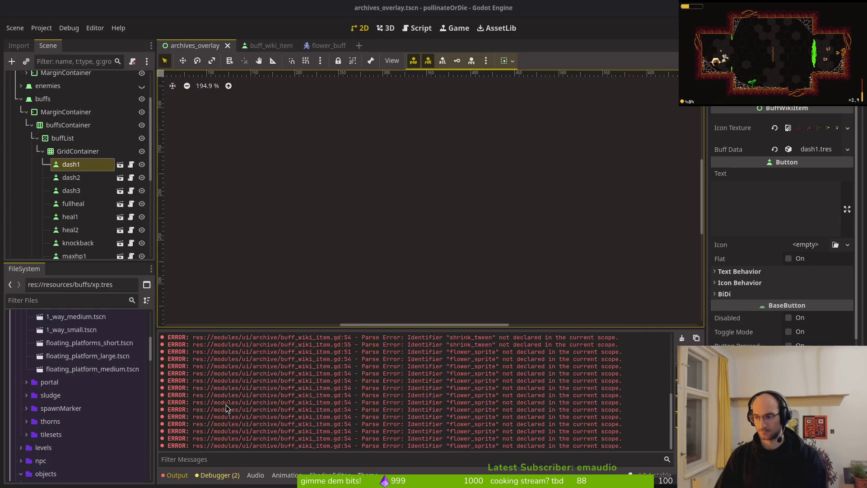
pyautogui.press('F5')
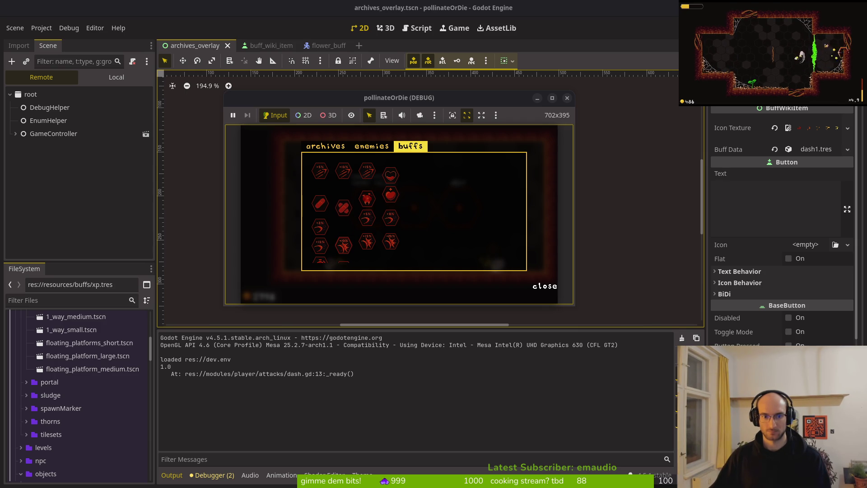
pyautogui.press('Left')
pyautogui.press('F8')
pyautogui.hotkey('alt', 'Tab')
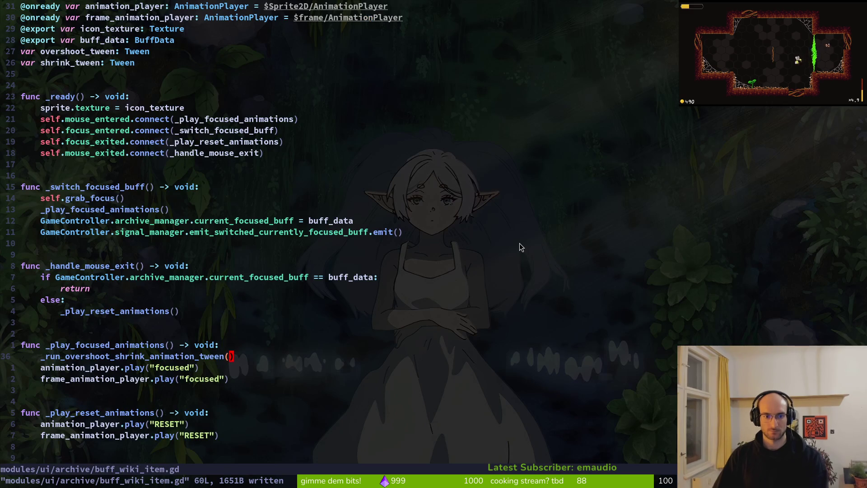
# - Delete the position tween_property block from the shrink tween and save
pyautogui.press('g')
pyautogui.press('d')
pyautogui.press('k')
pyautogui.press('k')
pyautogui.press('k')
pyautogui.click(231, 164)
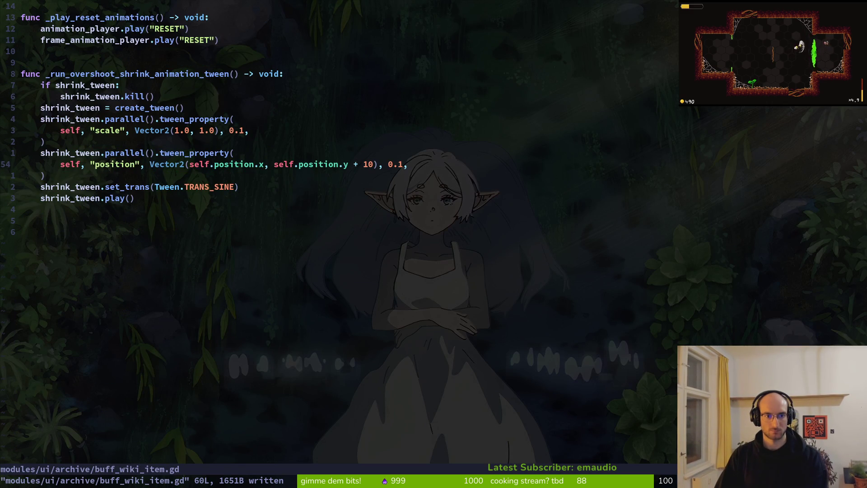
pyautogui.press('k')
pyautogui.press('V')
pyautogui.press('j')
pyautogui.press('j')
pyautogui.press('d')
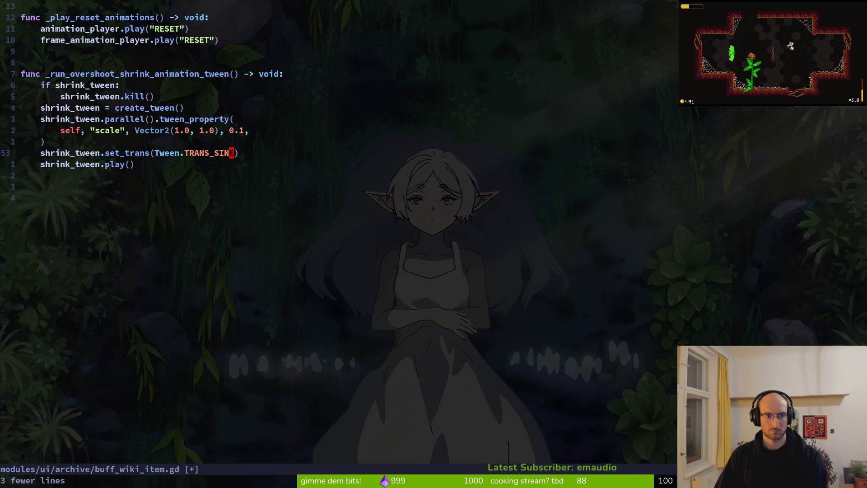
pyautogui.hotkey('ctrl', 's')
# - Yank the _run_overshoot_expand_animation_tween function from flower.gd, leaving flower.gd unchanged
pyautogui.hotkey('ctrl', 'o')
pyautogui.hotkey('ctrl', 'o')
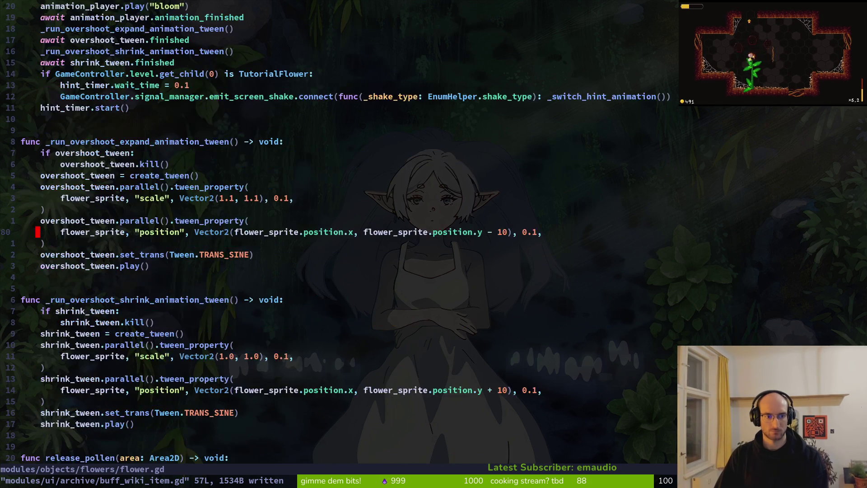
pyautogui.hotkey('ctrl', 'u')
pyautogui.press('k')
pyautogui.press('k')
pyautogui.press('k')
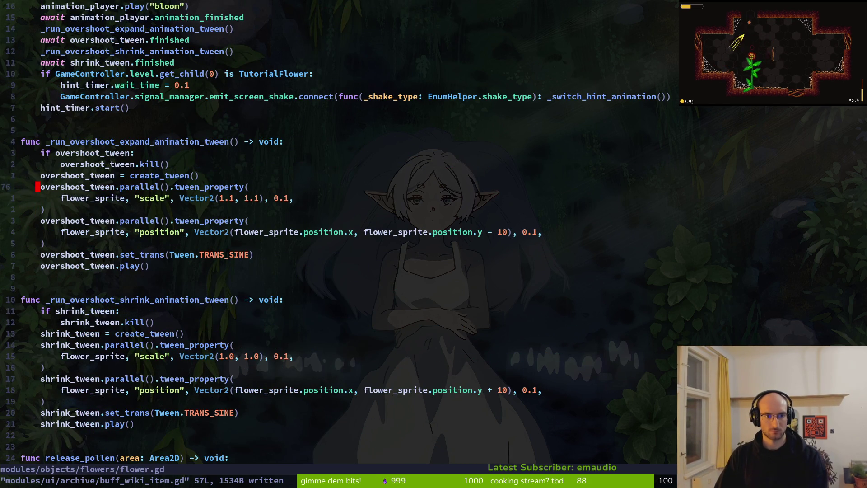
pyautogui.press('V')
pyautogui.press('j')
pyautogui.press('j')
pyautogui.press('j')
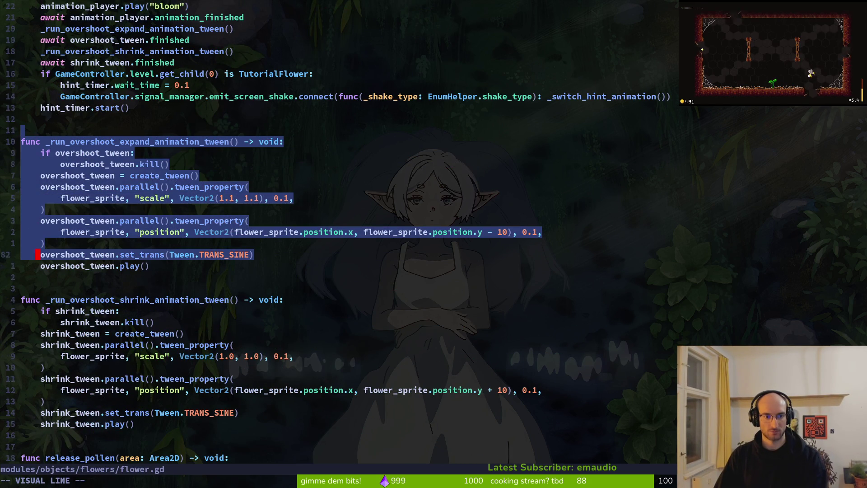
pyautogui.press('d')
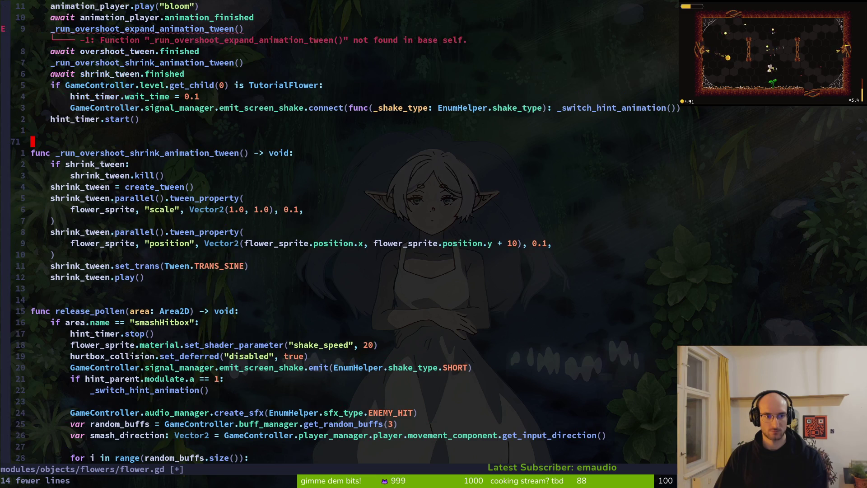
pyautogui.press('u')
pyautogui.hotkey('ctrl', '6')
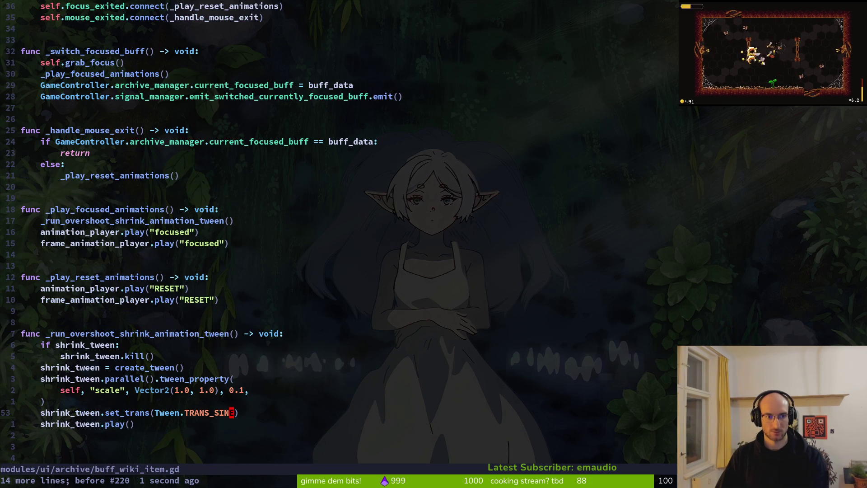
# - Paste the expand tween above the shrink tween, delete its position block, and save
pyautogui.press('k')
pyautogui.press('k')
pyautogui.press('k')
pyautogui.press('k')
pyautogui.press('P')
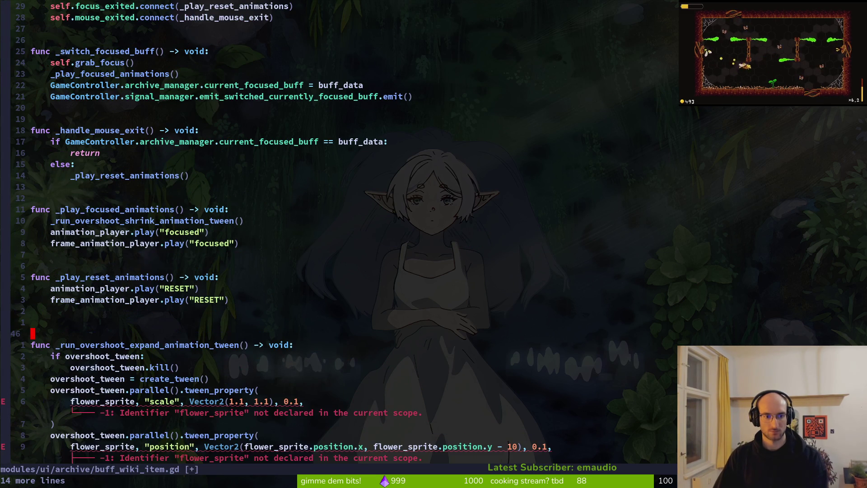
pyautogui.press('k')
pyautogui.press('j')
pyautogui.press('j')
pyautogui.press('j')
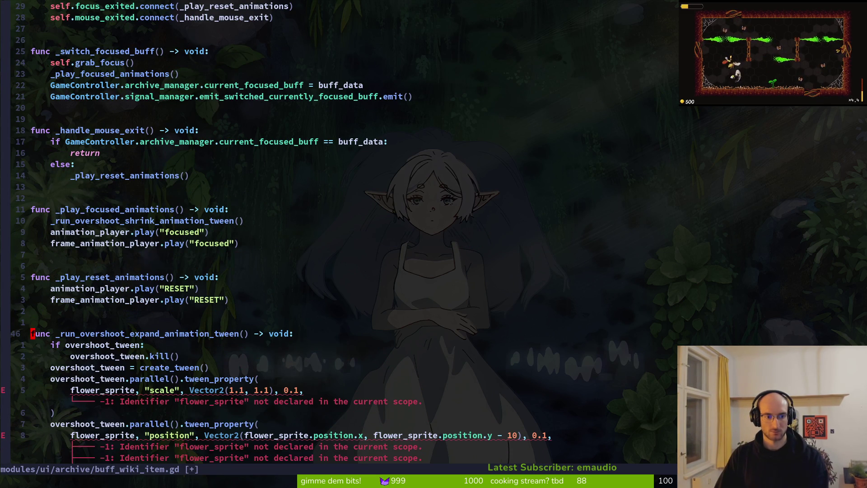
pyautogui.press('k')
pyautogui.press('k')
pyautogui.press('k')
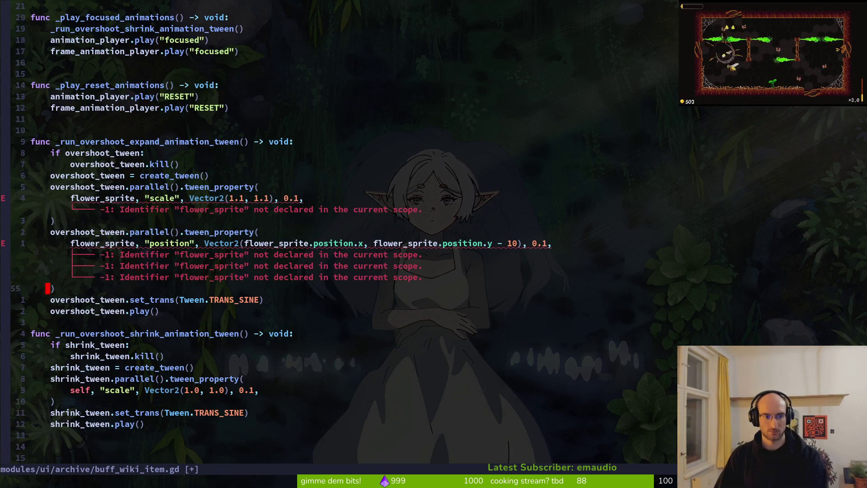
pyautogui.press('V')
pyautogui.press('j')
pyautogui.press('j')
pyautogui.press('j')
pyautogui.write('k')
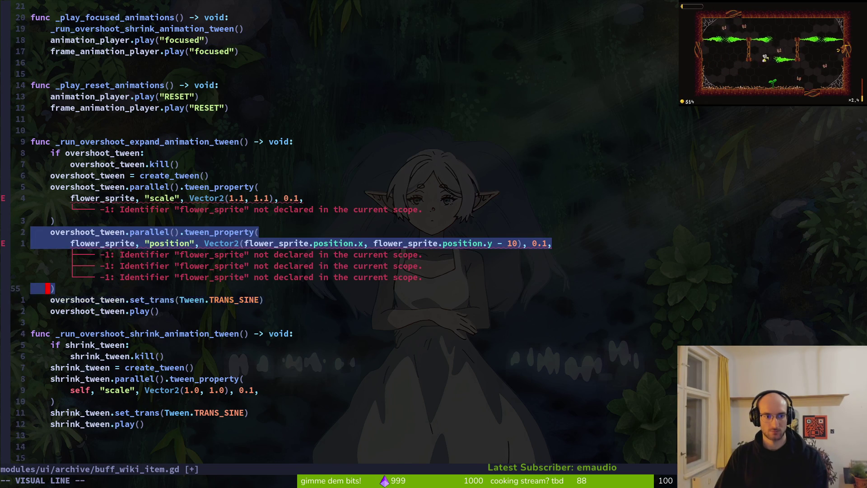
pyautogui.write('d:w')
pyautogui.press('Return')
# - Change flower_sprite to self in the expand tween and save buff_wiki_item.gd
pyautogui.press('k')
pyautogui.press('k')
pyautogui.write('w')
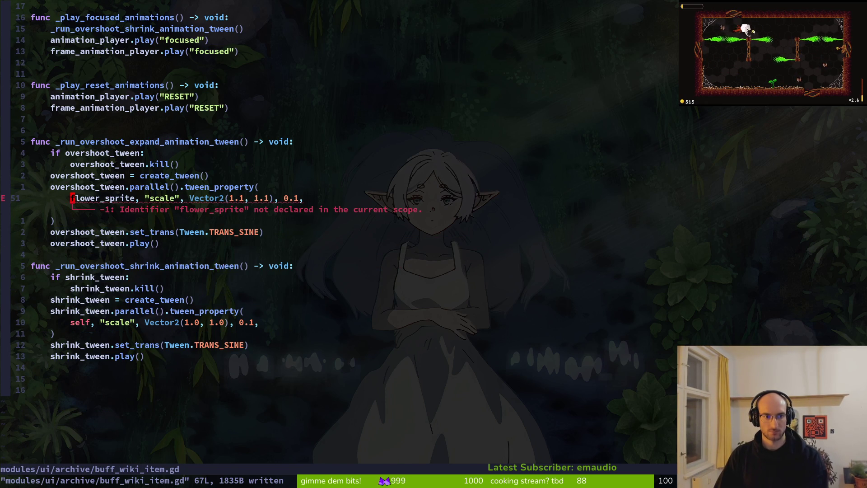
pyautogui.write('cwself')
pyautogui.press('Escape')
pyautogui.write(':w')
pyautogui.press('Return')
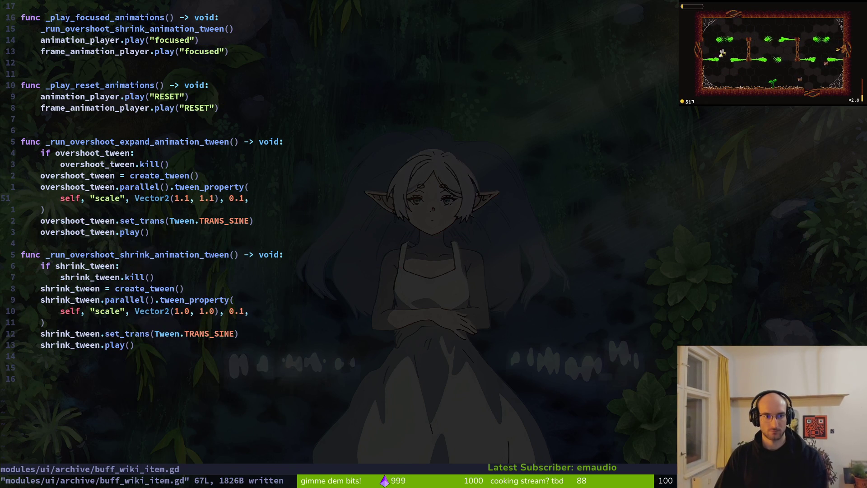
pyautogui.press('k')
pyautogui.press('k')
pyautogui.press('k')
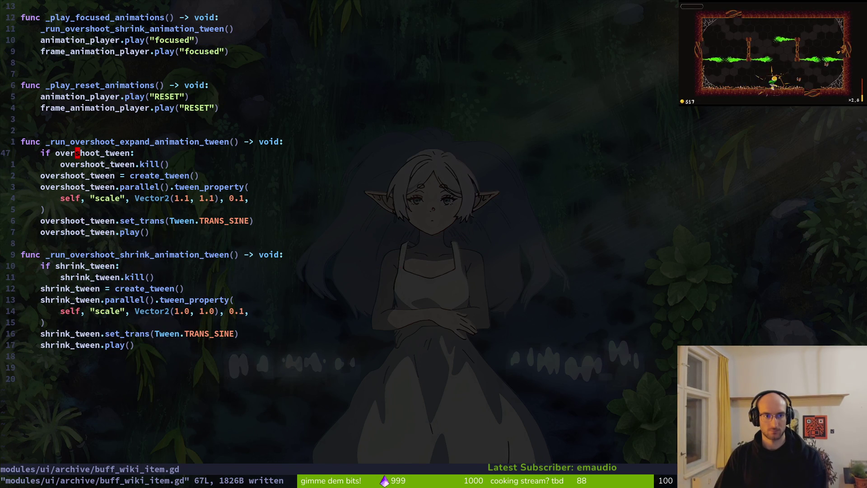
# - Copy the three tween call lines from bloom_flower in flower.gd
pyautogui.press('j')
pyautogui.press('c')
pyautogui.press('c')
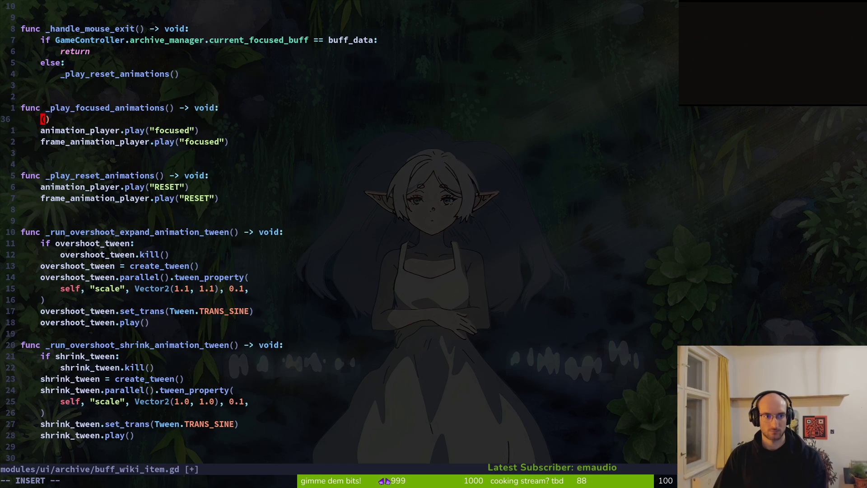
pyautogui.press('Escape')
pyautogui.hotkey('ctrl', 'o')
pyautogui.press('k')
pyautogui.press('k')
pyautogui.press('k')
pyautogui.press('V')
pyautogui.press('j')
pyautogui.press('j')
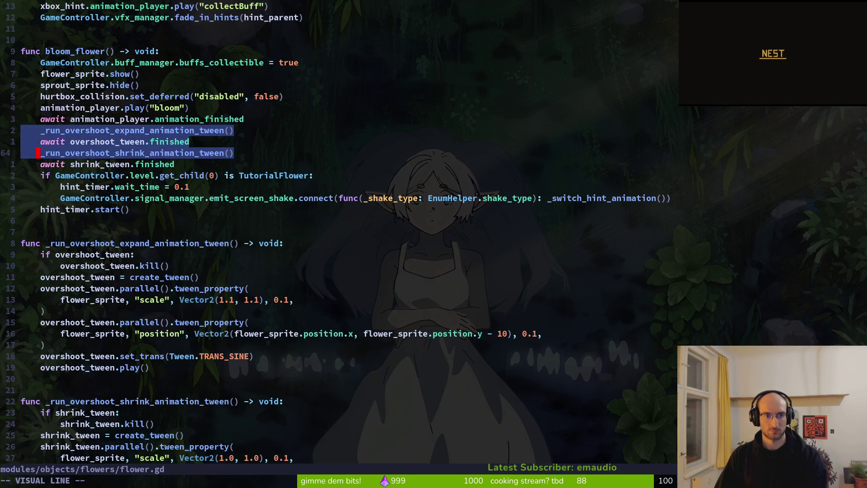
pyautogui.press('y')
# - Paste the tween calls into _play_focused_animations in buff_wiki_item.gd and save
pyautogui.hotkey('ctrl', 'i')
pyautogui.press('p')
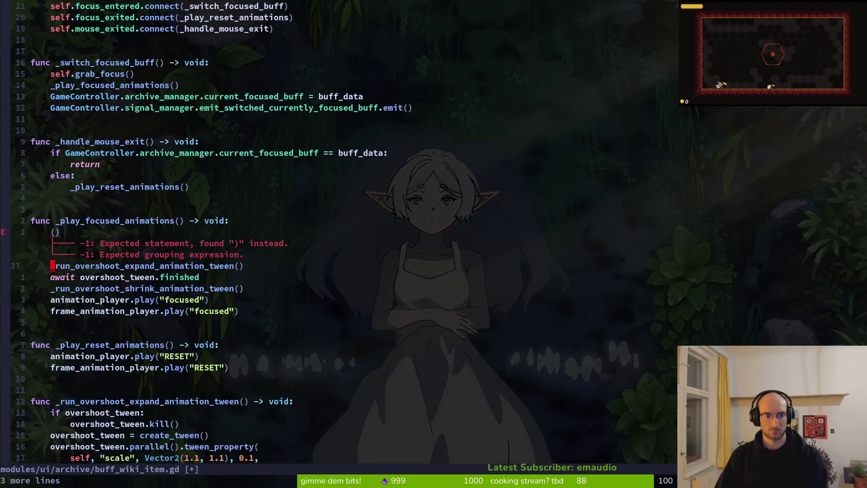
pyautogui.press('k')
pyautogui.press('k')
pyautogui.press('d')
pyautogui.press('d')
pyautogui.write(':w')
pyautogui.press('Return')
# - Undo the mistaken deletion, re-paste the calls, delete the leftover () line, save, and launch the game
pyautogui.press('u')
pyautogui.press('u')
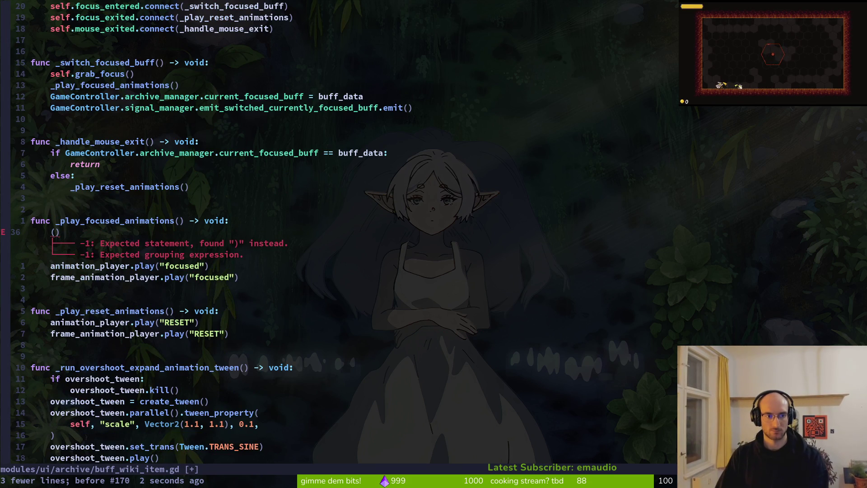
pyautogui.press('p')
pyautogui.press('k')
pyautogui.press('d')
pyautogui.press('d')
pyautogui.write(':w')
pyautogui.press('Return')
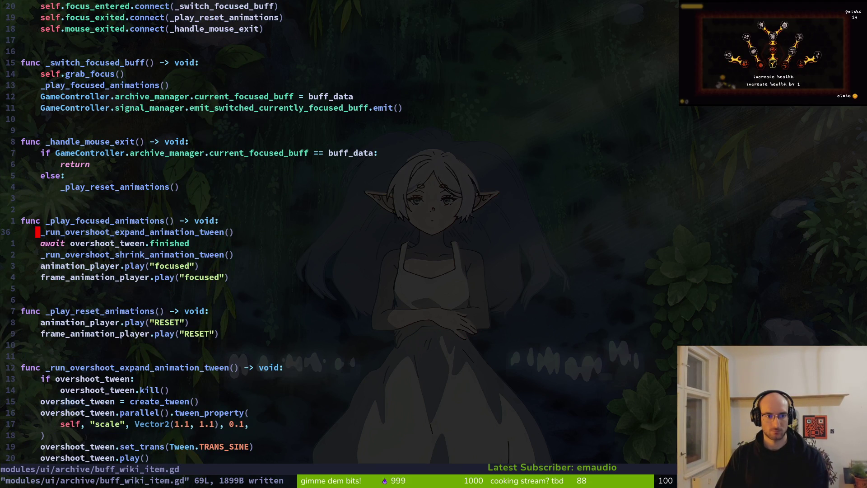
pyautogui.hotkey('alt', 'Tab')
pyautogui.press('F5')
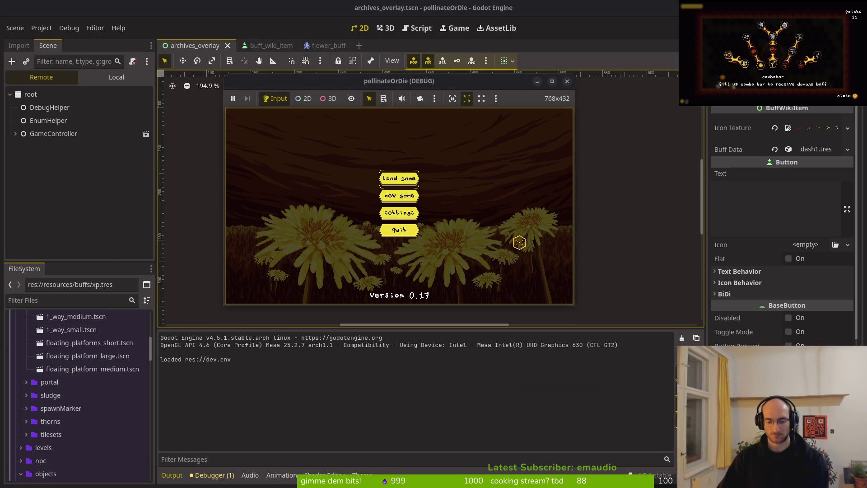
# - Load the saved game, open the archives, and arrow from +1 max hp through heal to the knockback buff
pyautogui.press('Return')
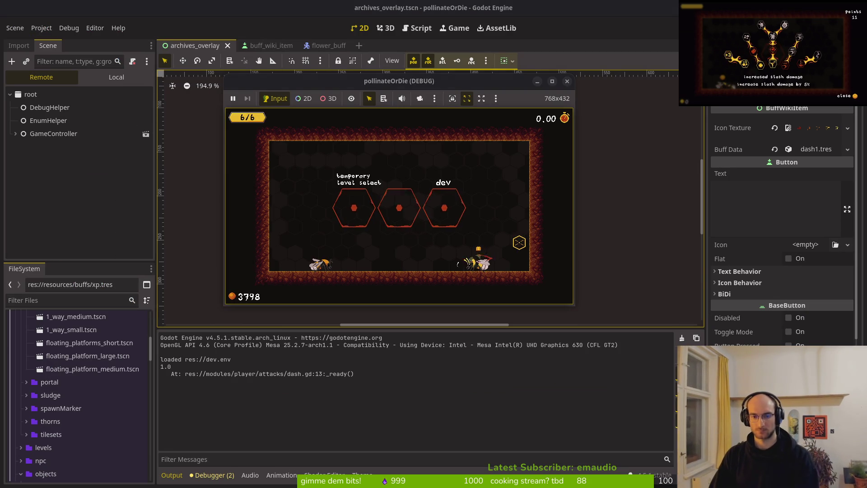
pyautogui.press('Tab')
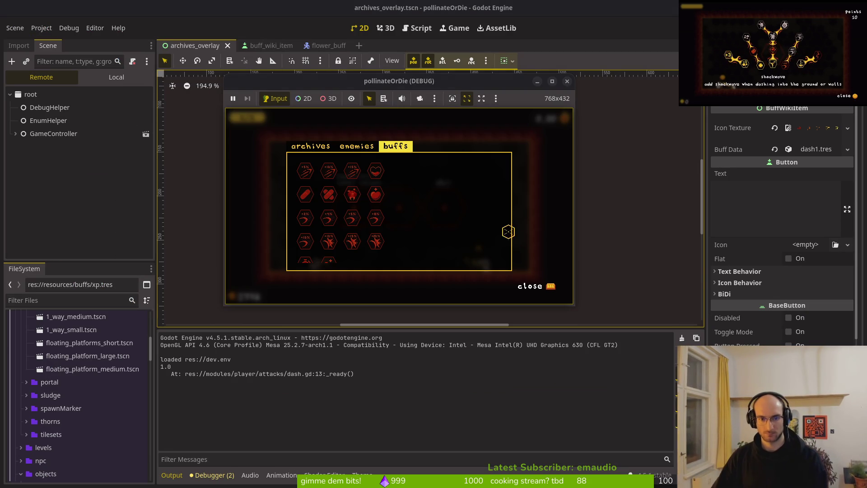
pyautogui.click(375, 195)
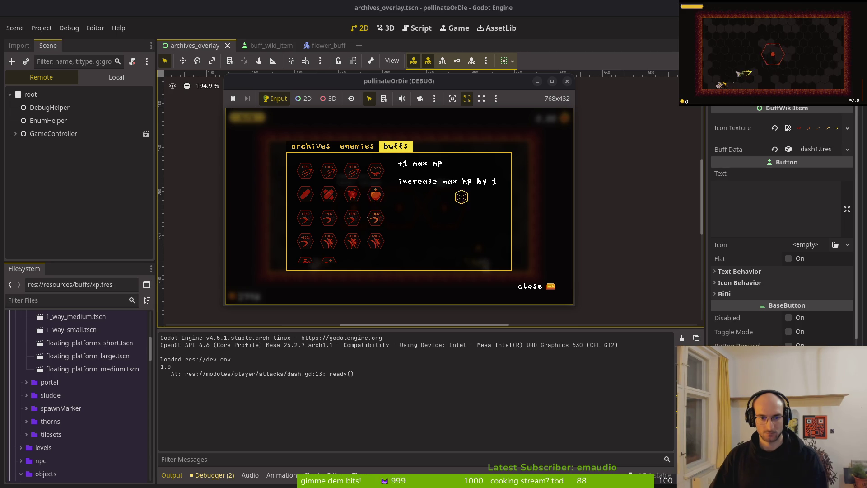
pyautogui.press('Right')
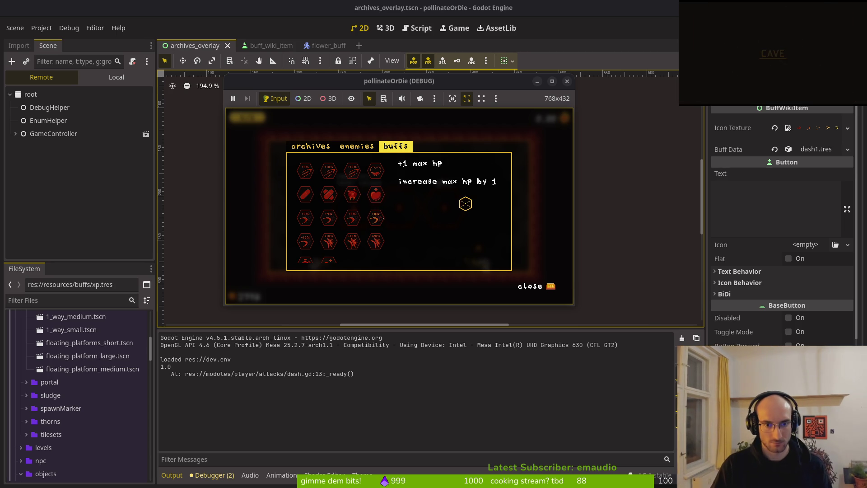
pyautogui.press('Down')
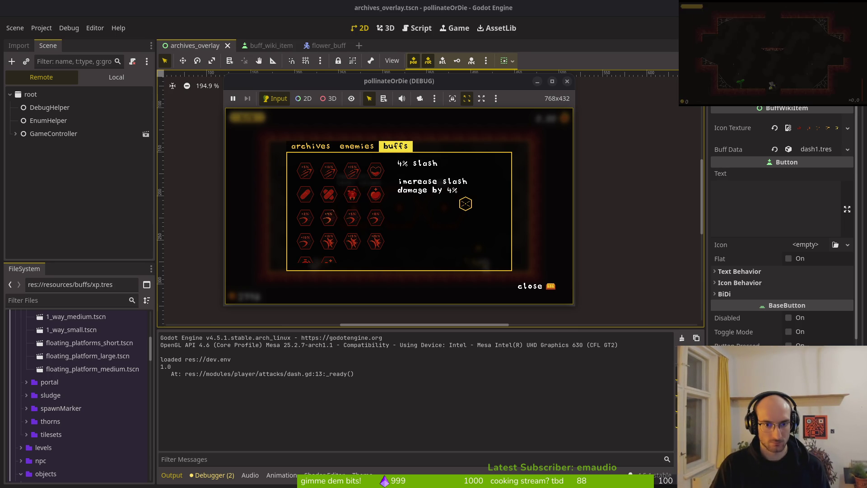
pyautogui.press('Left')
pyautogui.press('Up')
pyautogui.press('Right')
pyautogui.press('Down')
pyautogui.press('Down')
pyautogui.press('Up')
pyautogui.press('Right')
pyautogui.press('Left')
# - Close the game and copy the three position tween lines from flower.gd
pyautogui.click(567, 82)
pyautogui.hotkey('alt', 'Tab')
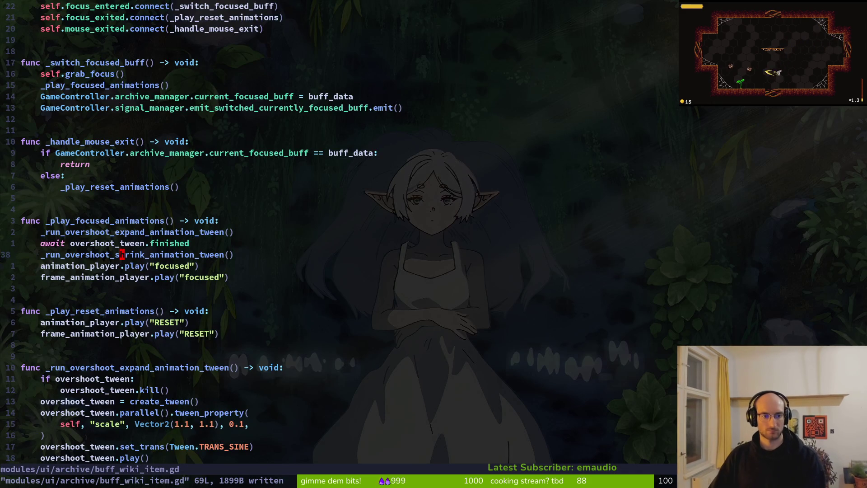
pyautogui.hotkey('ctrl', '6')
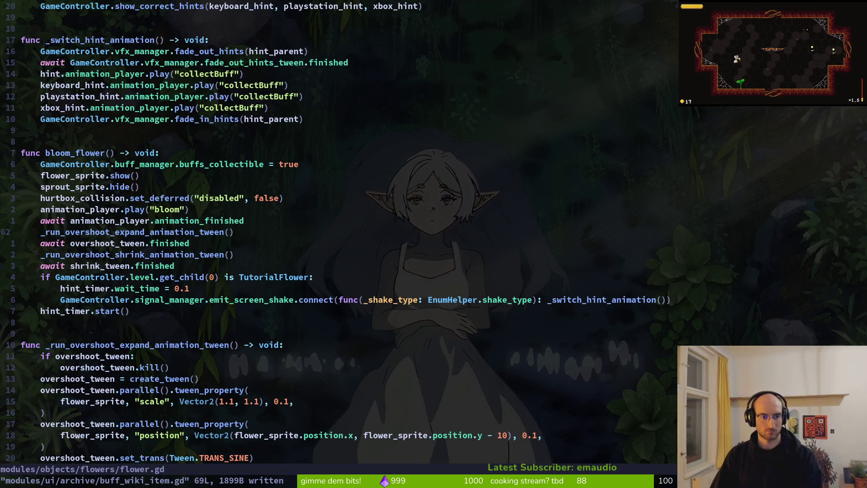
pyautogui.hotkey('ctrl', 'd')
pyautogui.press('j')
pyautogui.press('j')
pyautogui.press('j')
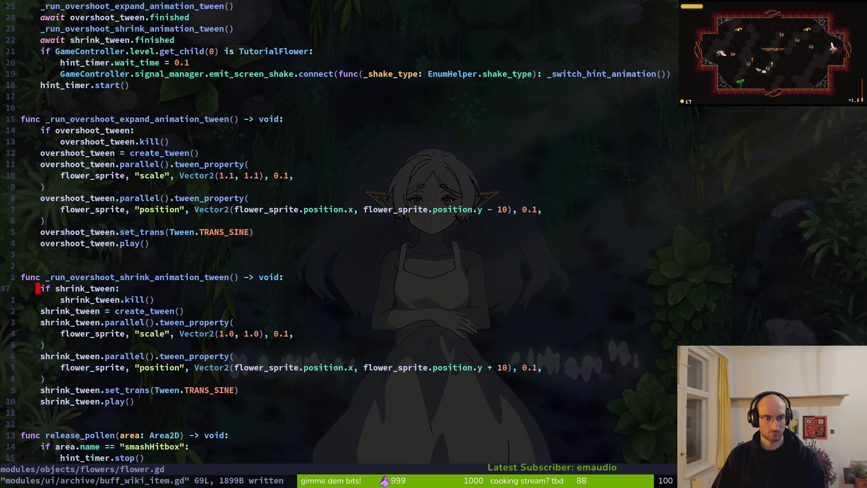
pyautogui.press('j')
pyautogui.hotkey('shift', 'v')
pyautogui.press('j')
pyautogui.press('j')
pyautogui.press('y')
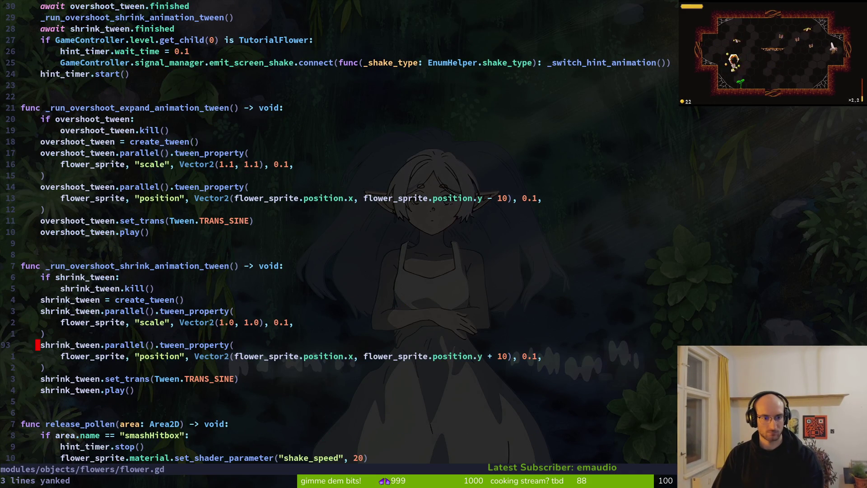
# - Try pasting the position tween lines into buff_wiki_item.gd's tweens, undoing the misplaced pastes
pyautogui.hotkey('ctrl', '6')
pyautogui.press('j')
pyautogui.press('j')
pyautogui.press('j')
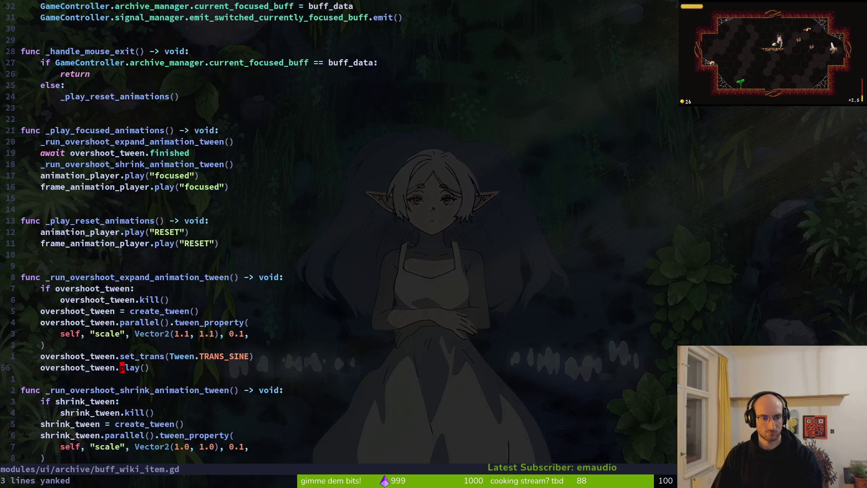
pyautogui.press('p')
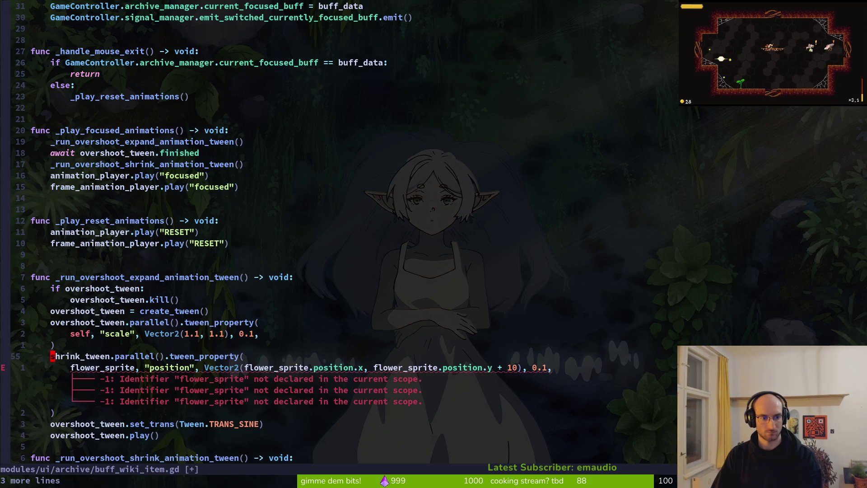
pyautogui.press('c')
pyautogui.press('w')
pyautogui.press('Escape')
pyautogui.press('u')
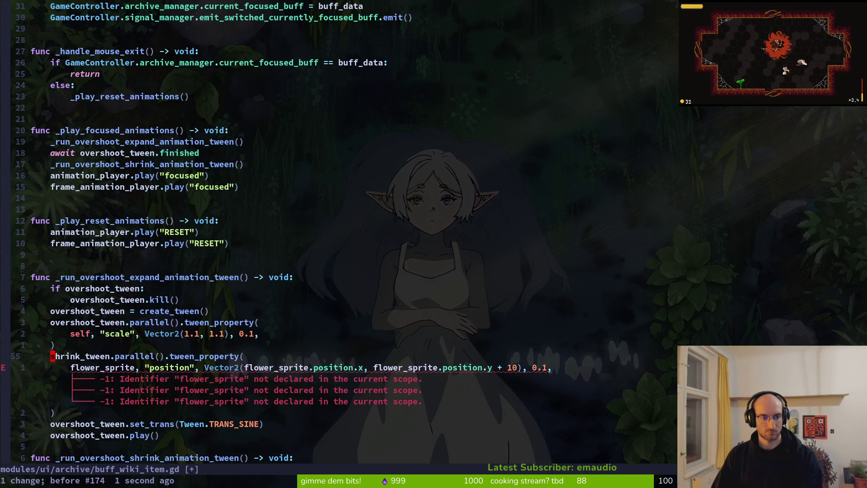
pyautogui.press('u')
pyautogui.press('j')
pyautogui.press('j')
pyautogui.press('j')
pyautogui.press('j')
pyautogui.press('j')
pyautogui.press('j')
pyautogui.press('k')
pyautogui.press('k')
pyautogui.press('k')
pyautogui.press('p')
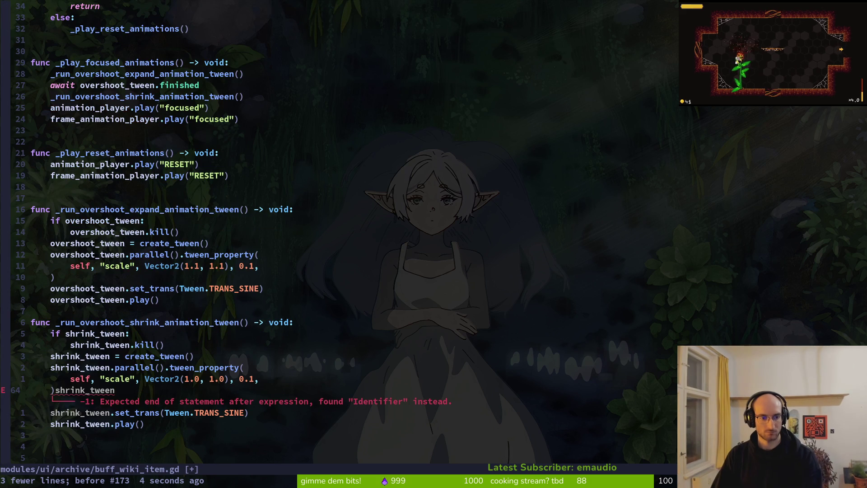
pyautogui.press('u')
# - Paste the position tween lines into the shrink tween, change flower_sprite to self, and save
pyautogui.press('o')
pyautogui.hotkey('ctrl', 'shift', 'v')
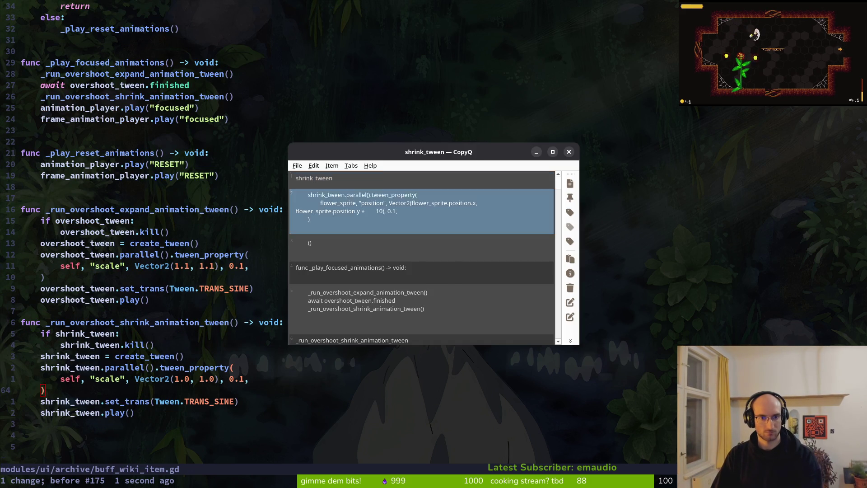
pyautogui.press('Escape')
pyautogui.press('Escape')
pyautogui.press('p')
pyautogui.write('j')
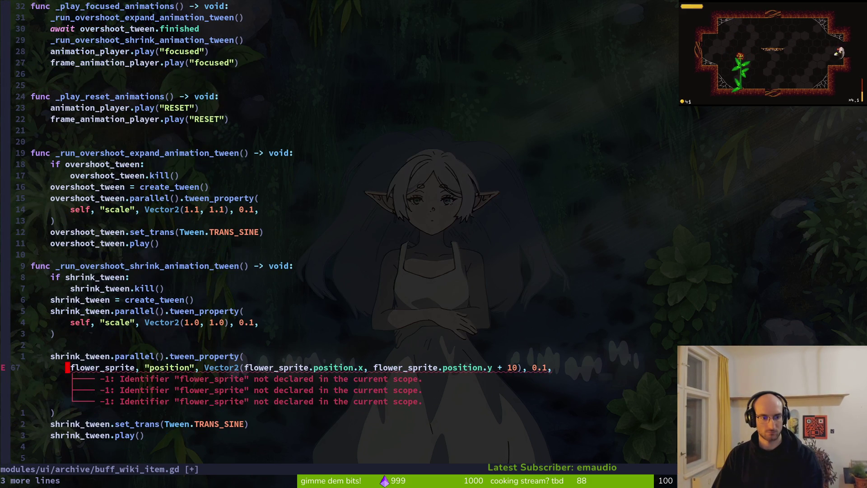
pyautogui.write('cwself')
pyautogui.press('Escape')
pyautogui.write(':w')
pyautogui.press('Return')
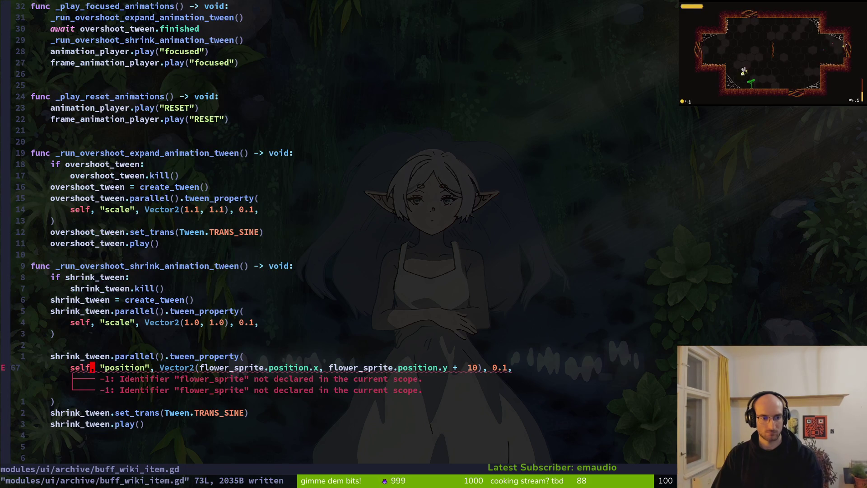
# - Replace the remaining flower_sprite reference in the shrink tween with self and save
pyautogui.write('cwself')
pyautogui.press('Escape')
pyautogui.write(':w')
pyautogui.press('Return')
pyautogui.press('f')
pyautogui.press('x')
pyautogui.press('w')
pyautogui.press('w')
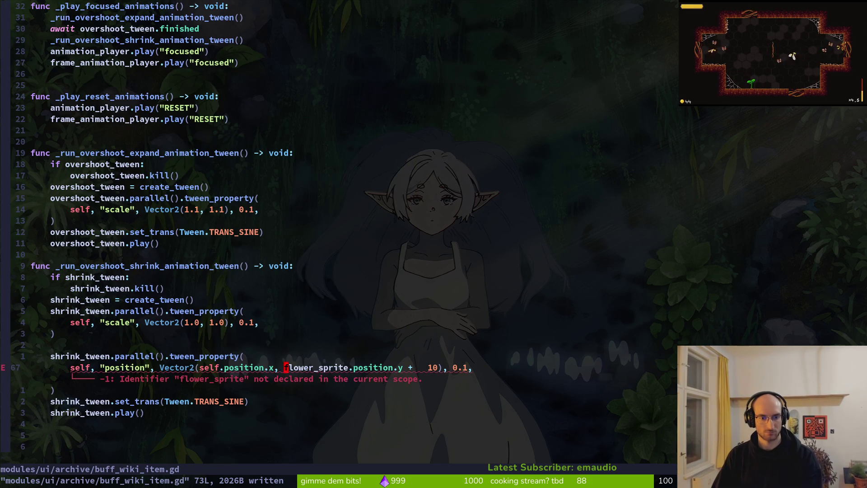
pyautogui.write('cwself')
pyautogui.press('Escape')
pyautogui.write(':w')
pyautogui.press('Return')
# - Remove the extra spaces before 10 in the position.y offset and save
pyautogui.press('w')
pyautogui.press('w')
pyautogui.press('w')
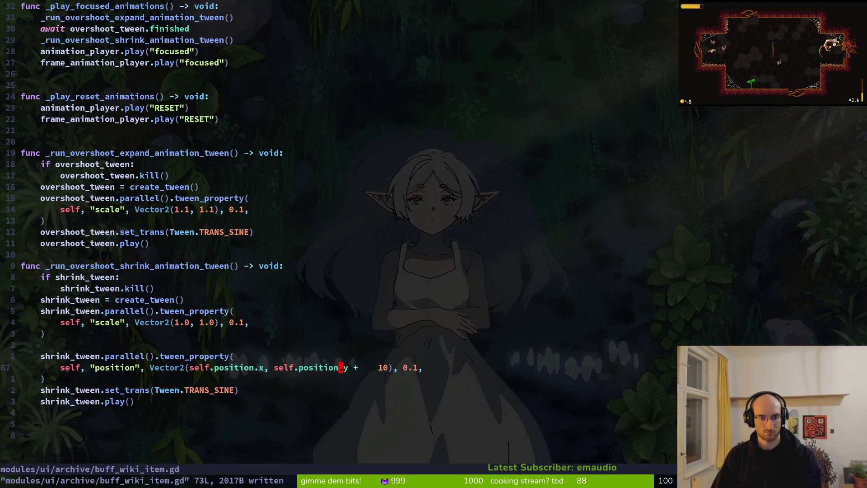
pyautogui.press('i')
pyautogui.press('BackSpace')
pyautogui.press('BackSpace')
pyautogui.press('BackSpace')
pyautogui.press('Escape')
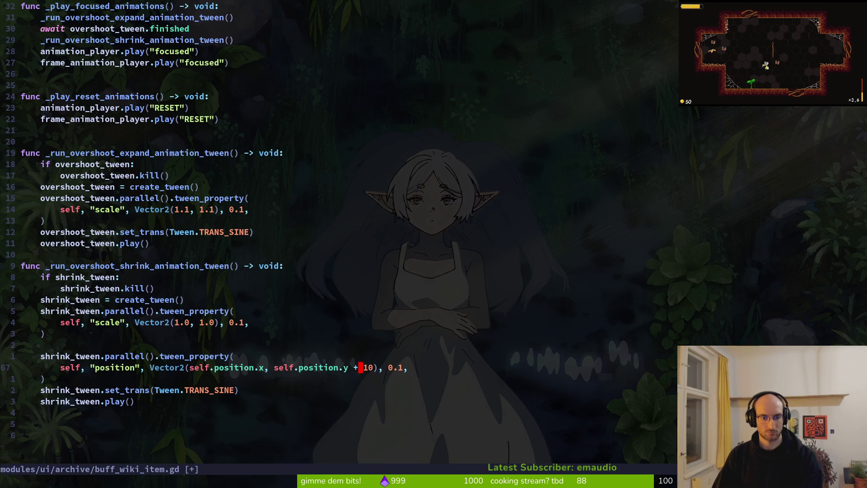
pyautogui.write(':w')
pyautogui.press('Return')
# - Copy the expand position tween lines from flower.gd
pyautogui.hotkey('ctrl', '6')
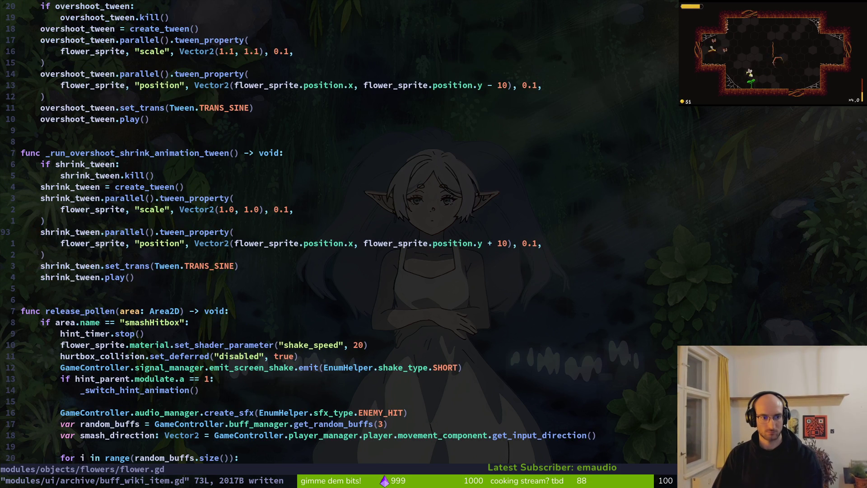
pyautogui.hotkey('ctrl', 'u')
pyautogui.press('k')
pyautogui.press('j')
pyautogui.press('j')
pyautogui.press('j')
pyautogui.press('j')
pyautogui.hotkey('shift', 'v')
pyautogui.press('j')
pyautogui.press('j')
pyautogui.press('y')
# - Paste the expand position tween lines below the expand tween's closing parenthesis
pyautogui.hotkey('ctrl', '6')
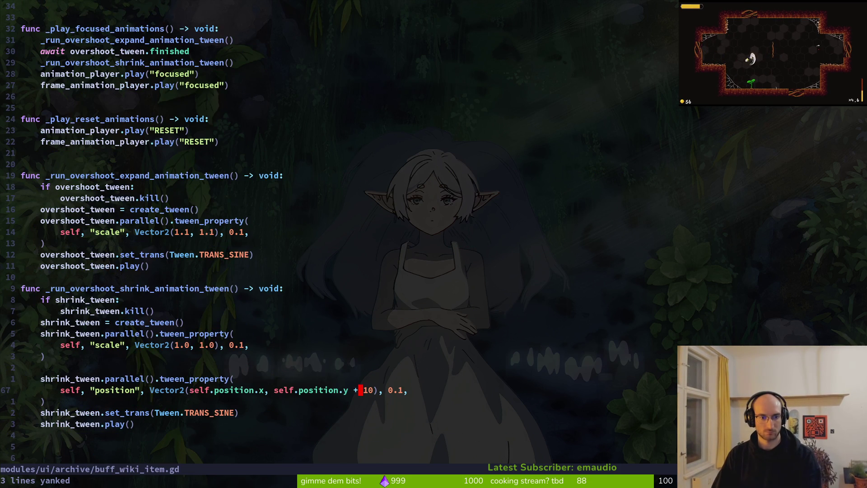
pyautogui.press('1')
pyautogui.press('1')
pyautogui.press('k')
pyautogui.press('k')
pyautogui.press('p')
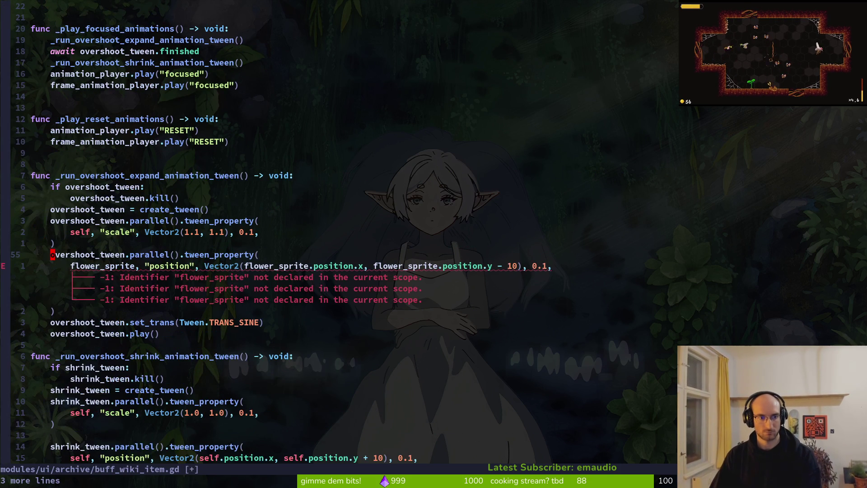
pyautogui.press('j')
pyautogui.press('v')
pyautogui.press('Escape')
# - Substitute flower_sprite with self across buff_wiki_item.gd using :%s and save
pyautogui.write(':%s')
pyautogui.hotkey('ctrl', 'r')
pyautogui.hotkey('ctrl', 'w')
pyautogui.write('/')
pyautogui.write('self')
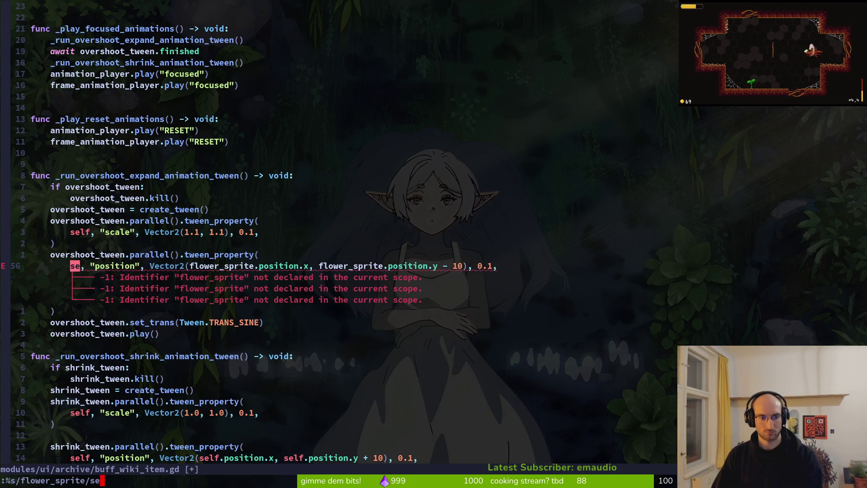
pyautogui.press('Return')
pyautogui.write(':w')
pyautogui.press('Return')
# - Correct the remaining mistyped word on the line to self and save
pyautogui.press('w')
pyautogui.press('w')
pyautogui.press('w')
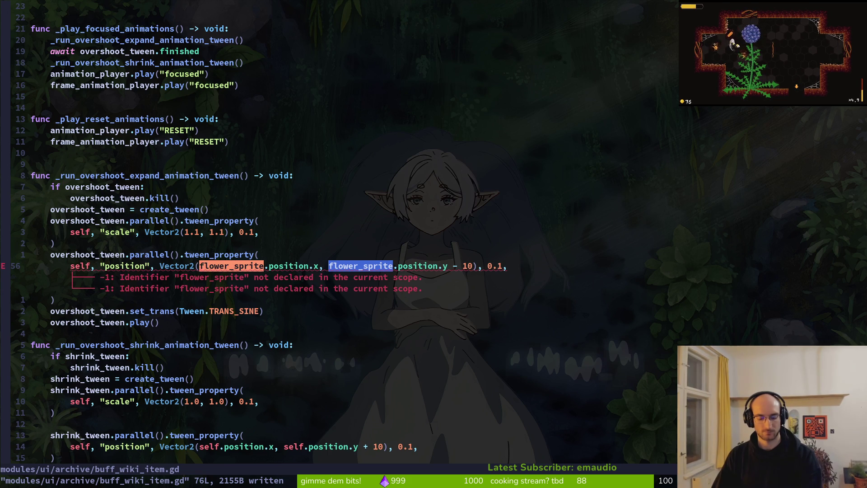
pyautogui.write('cwelf')
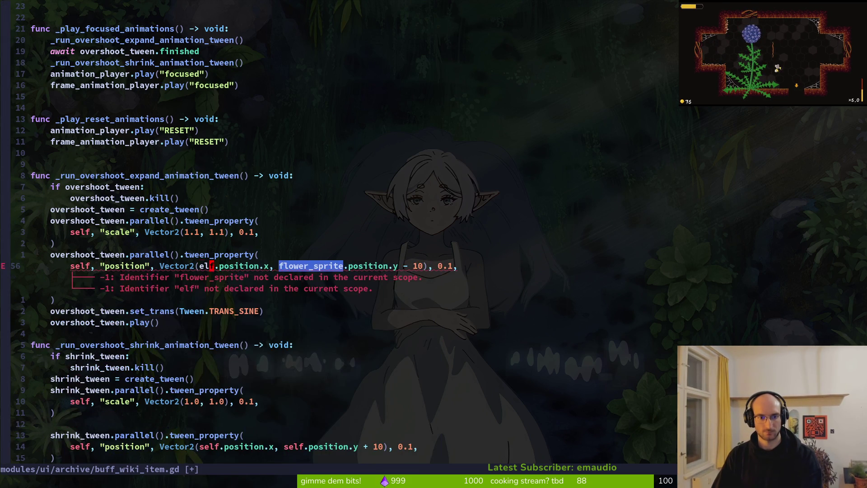
pyautogui.write('ciwself')
pyautogui.press('Escape')
pyautogui.write(':w')
pyautogui.press('Return')
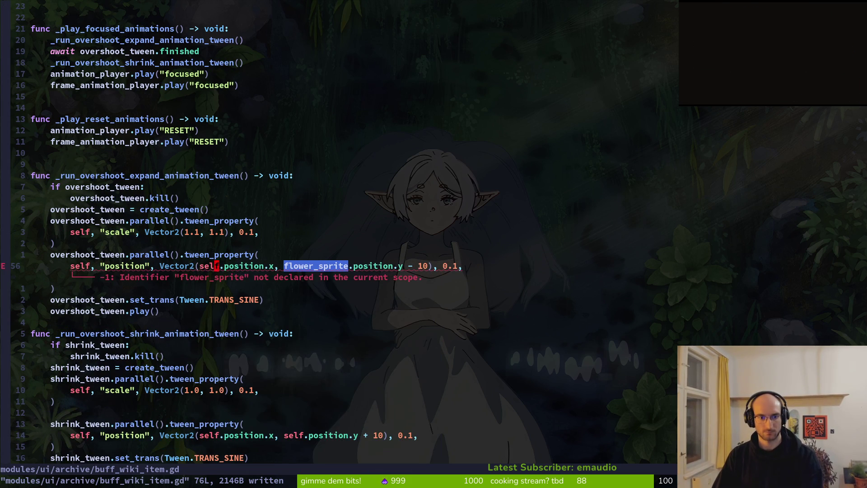
pyautogui.write('cwself')
pyautogui.press('Escape')
pyautogui.write(':w')
pyautogui.press('Return')
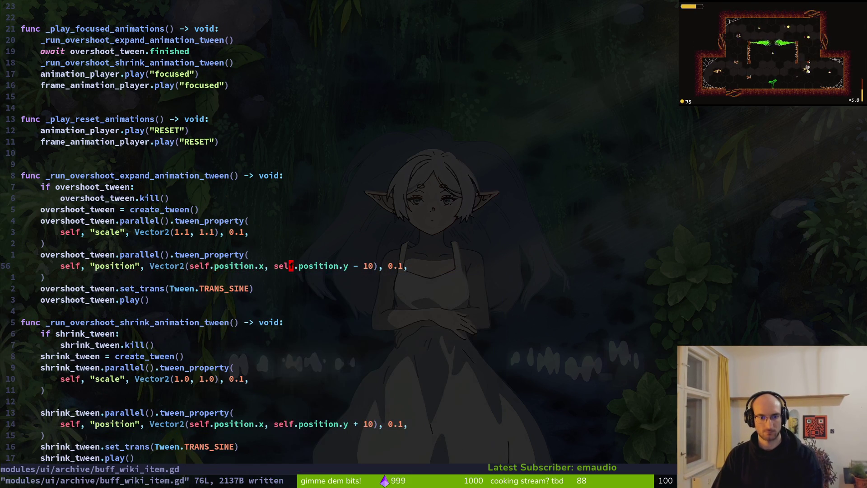
# - Add a blank line below the play call, save, and launch the game in Godot
pyautogui.press('j')
pyautogui.press('j')
pyautogui.press('$')
pyautogui.press('o')
pyautogui.press('Escape')
pyautogui.write(':w')
pyautogui.press('Return')
pyautogui.hotkey('alt', 'Tab')
pyautogui.press('F5')
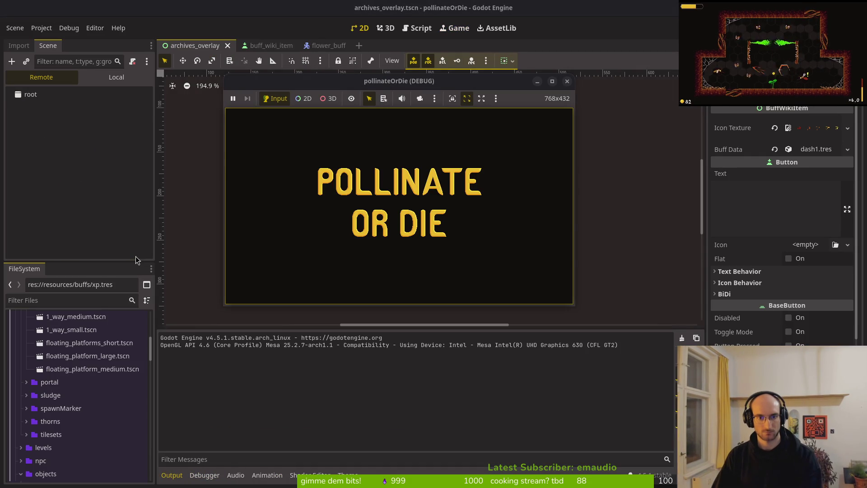
# - Open the archives from the level hub, arrow through the slash and max hp buffs, then stop the game
pyautogui.press('Return')
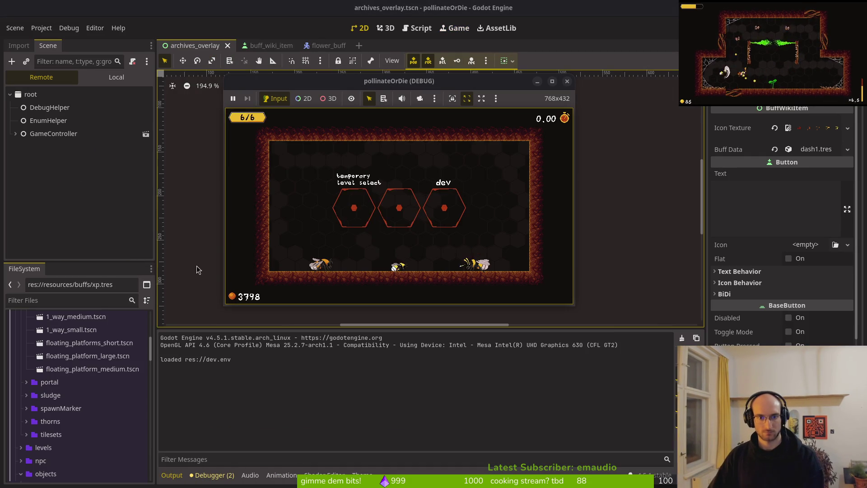
pyautogui.press('e')
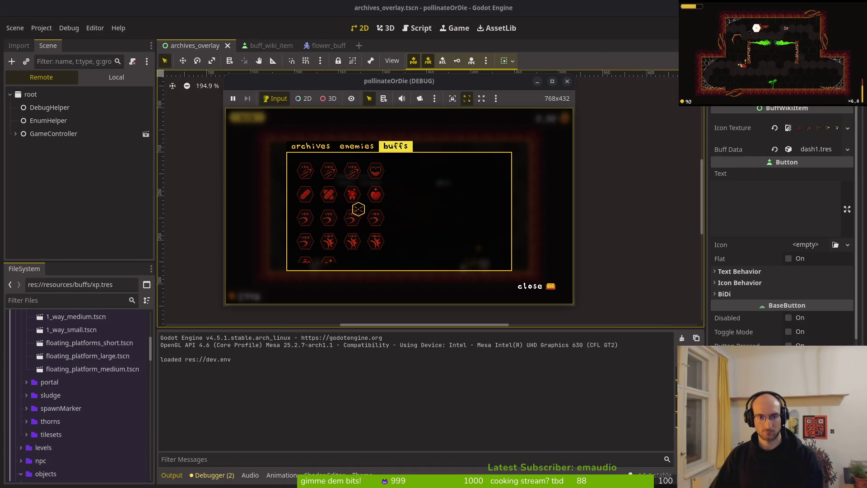
pyautogui.press('Left')
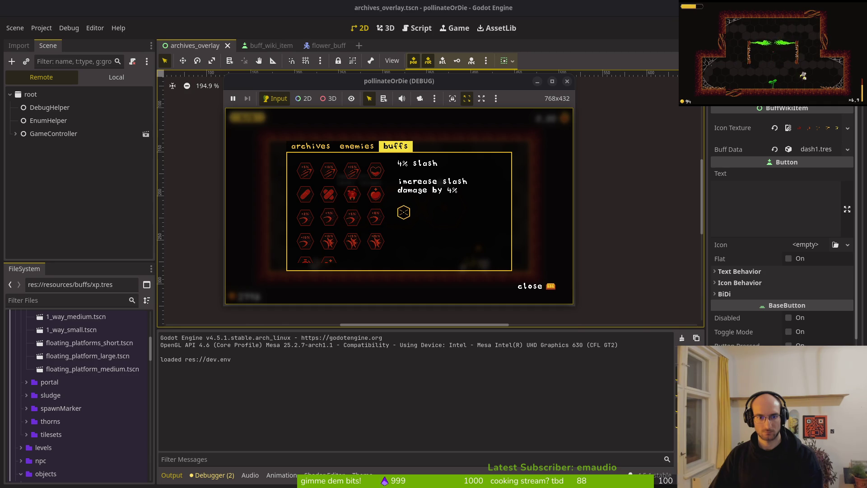
pyautogui.press('Right')
pyautogui.press('Right')
pyautogui.press('Up')
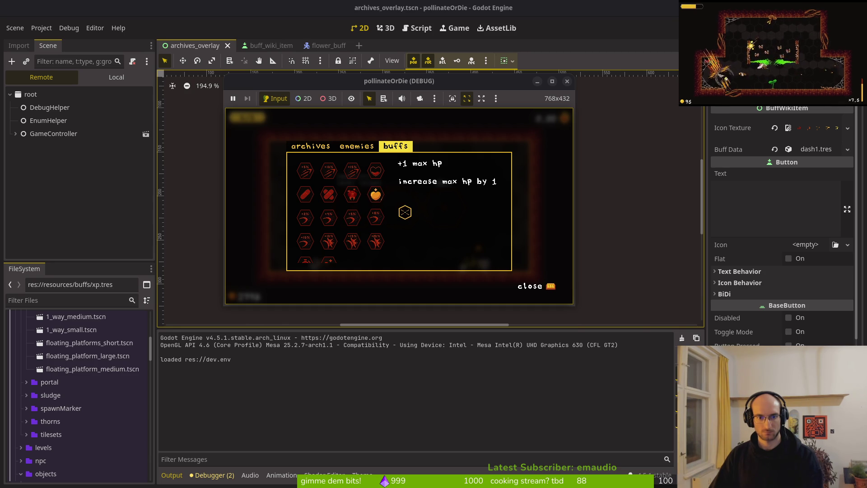
pyautogui.press('Left')
pyautogui.press('Right')
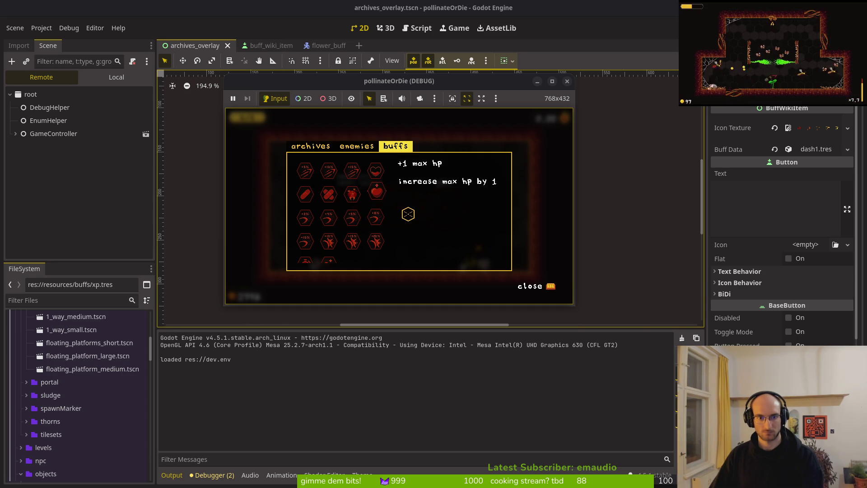
pyautogui.press('Left')
pyautogui.press('F8')
pyautogui.hotkey('alt', 'Tab')
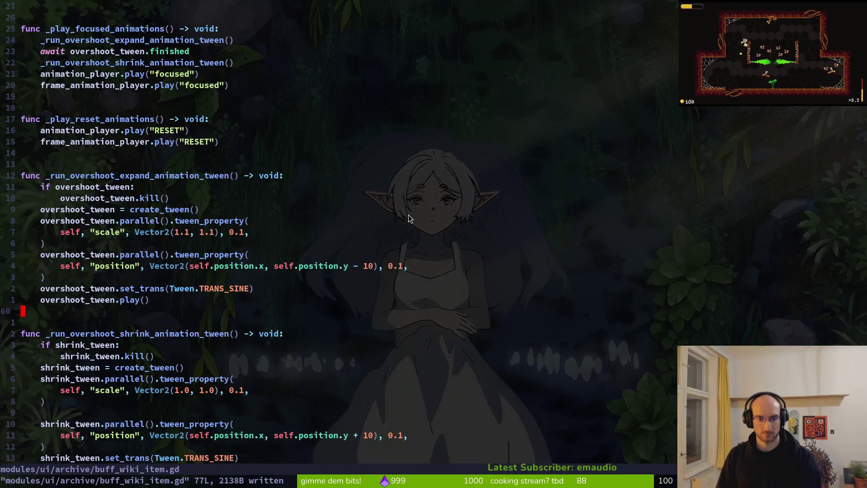
# - Change the expand tween's upward position offset from 10 to 3 and save the script
pyautogui.click(367, 266)
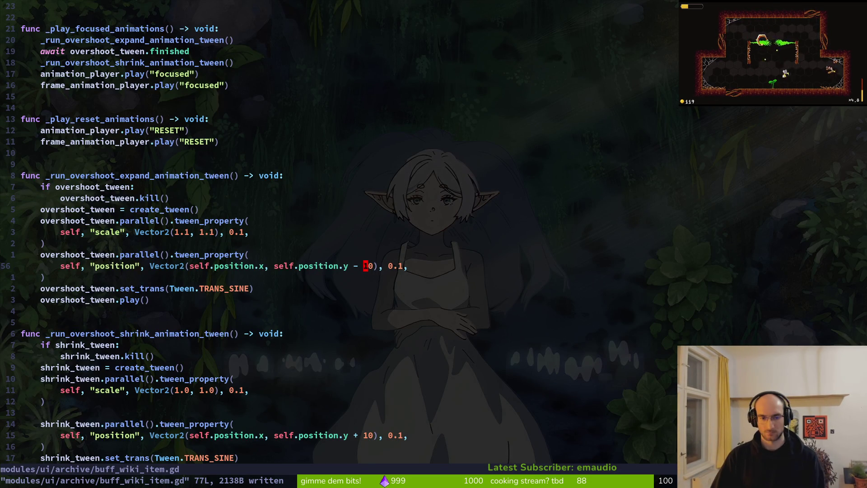
pyautogui.press('d')
pyautogui.press('w')
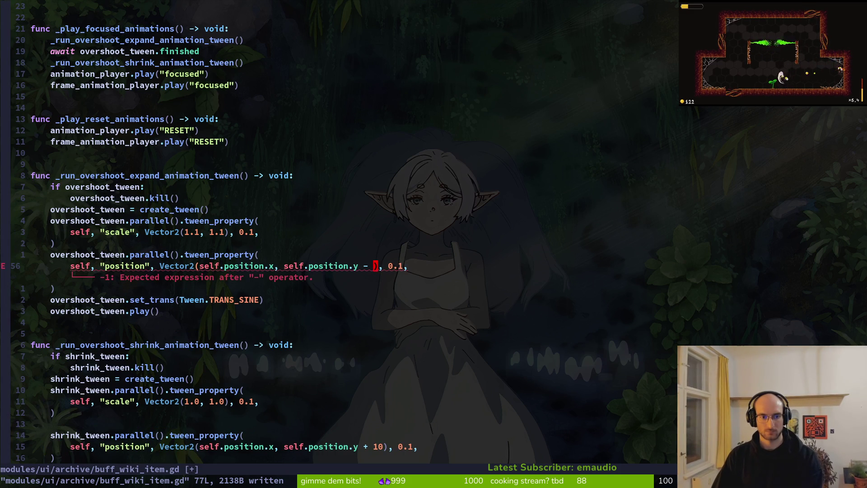
pyautogui.write('i')
pyautogui.write('3')
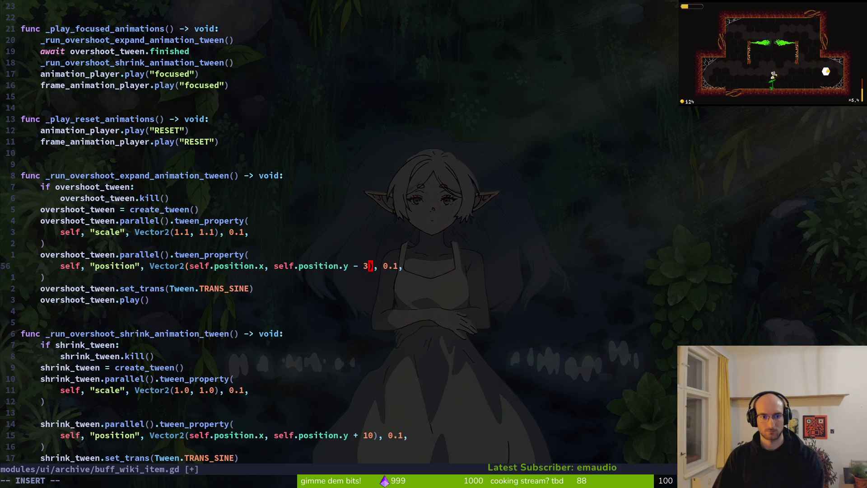
pyautogui.press('Escape')
pyautogui.write(':write')
pyautogui.press('Return')
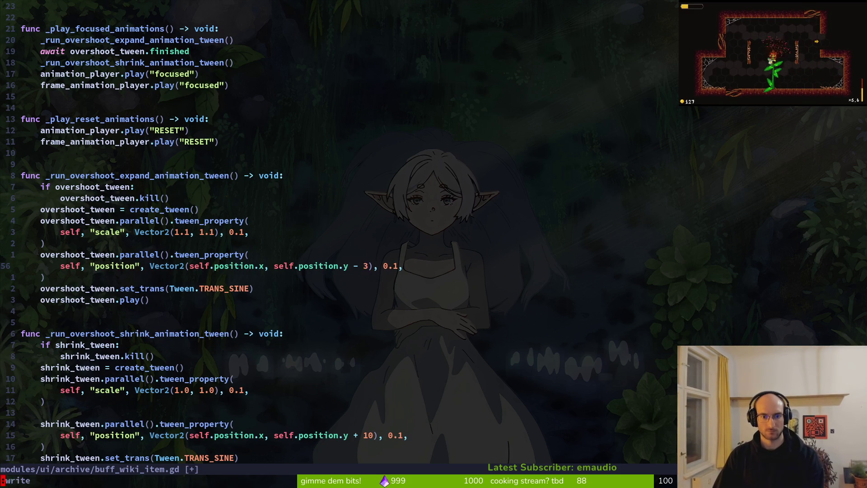
# - Change the shrink tween's position offset from 10 to 3, save, and run the game
pyautogui.press('1')
pyautogui.press('5')
pyautogui.press('j')
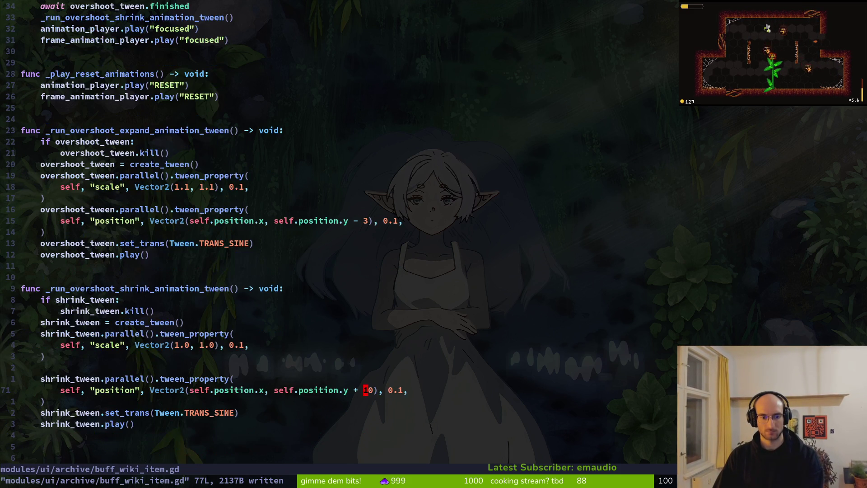
pyautogui.press('x')
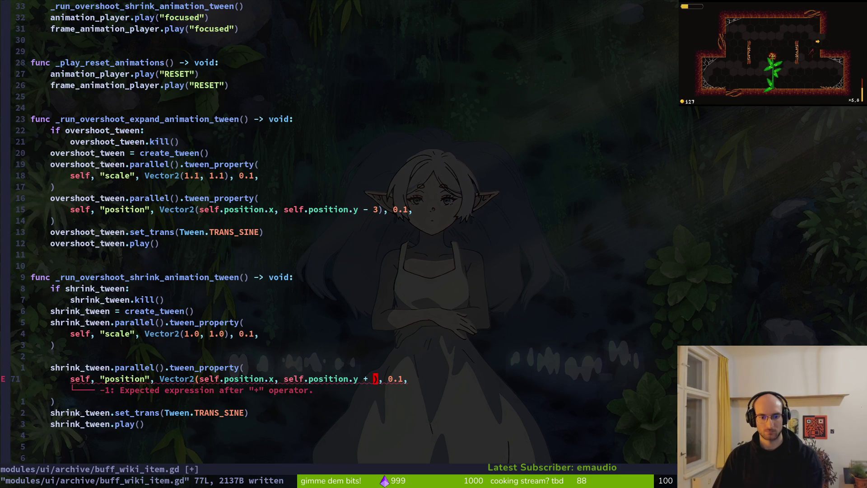
pyautogui.write('ct03)')
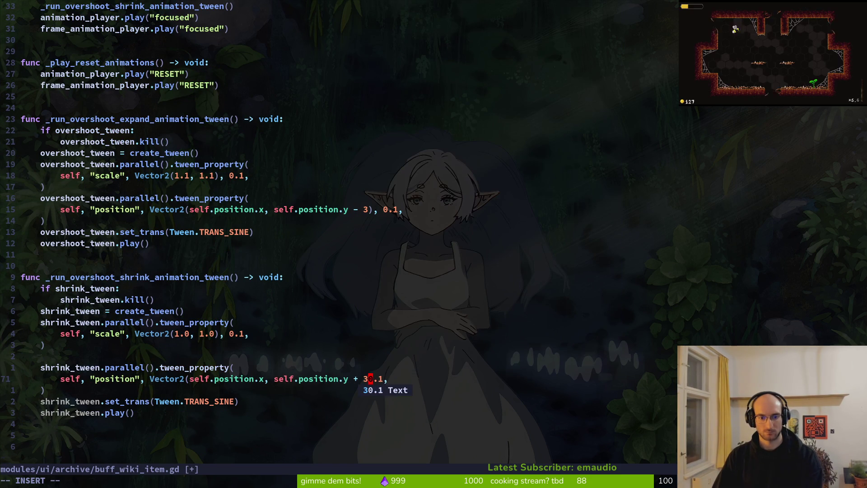
pyautogui.press('Escape')
pyautogui.write(':w')
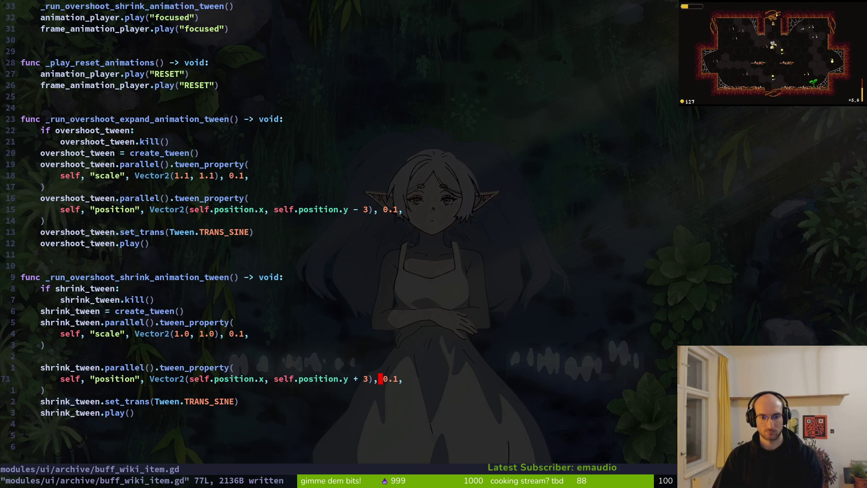
pyautogui.press('Return')
pyautogui.hotkey('alt', 'Tab')
pyautogui.press('F5')
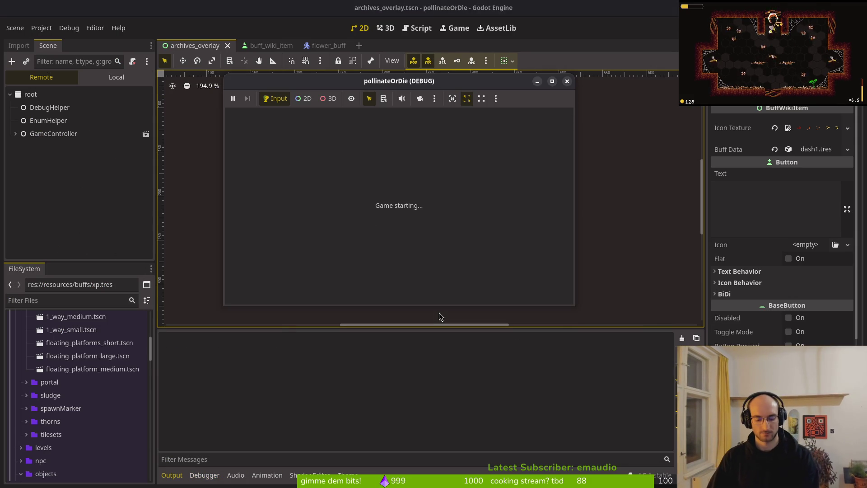
# - Load the game, open the archives, and flip from the enemies tab back to buffs
pyautogui.press('Return')
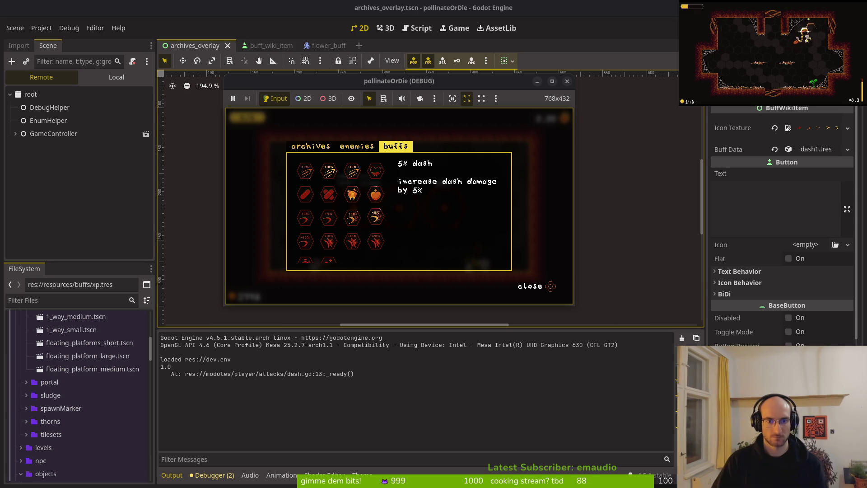
pyautogui.press('q')
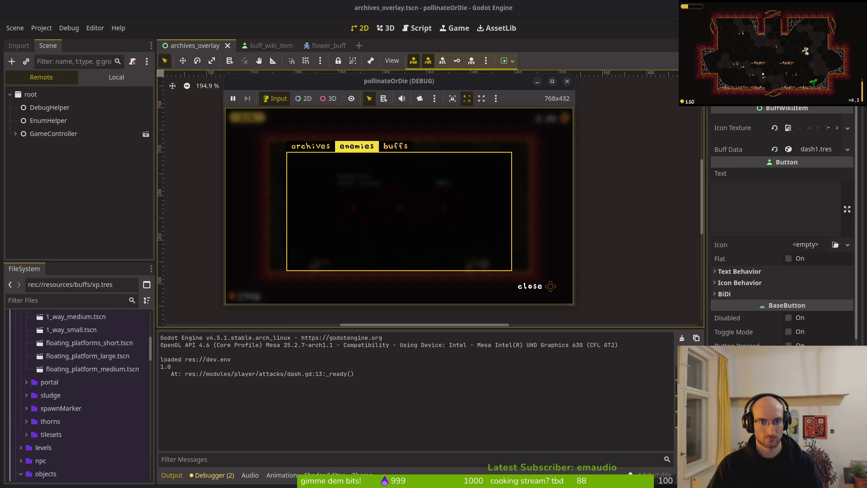
pyautogui.press('e')
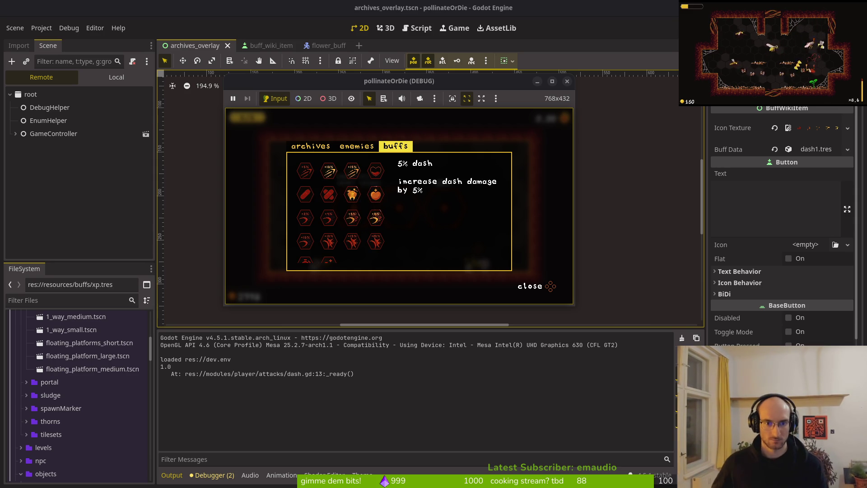
# - Browse the buff grid from the 4% slash buff to medium heal, then stop the game
pyautogui.press('Down')
pyautogui.press('Down')
pyautogui.press('Right')
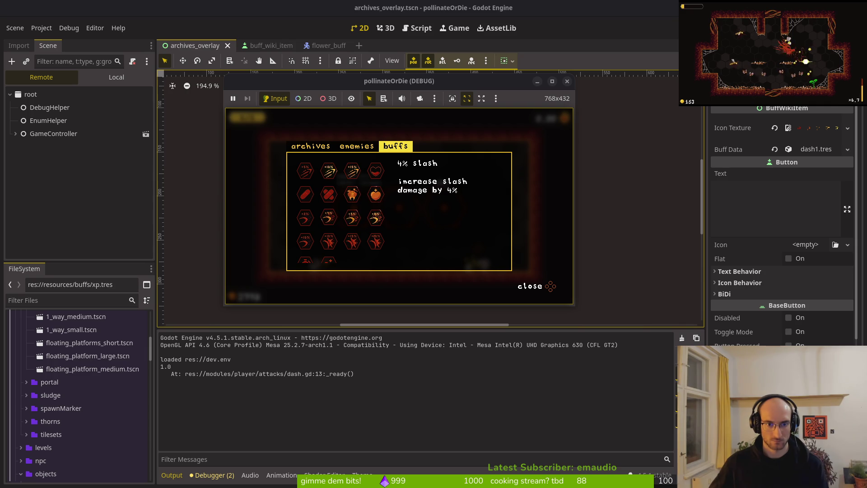
pyautogui.press('Up')
pyautogui.press('Right')
pyautogui.press('Right')
pyautogui.press('Up')
pyautogui.press('Left')
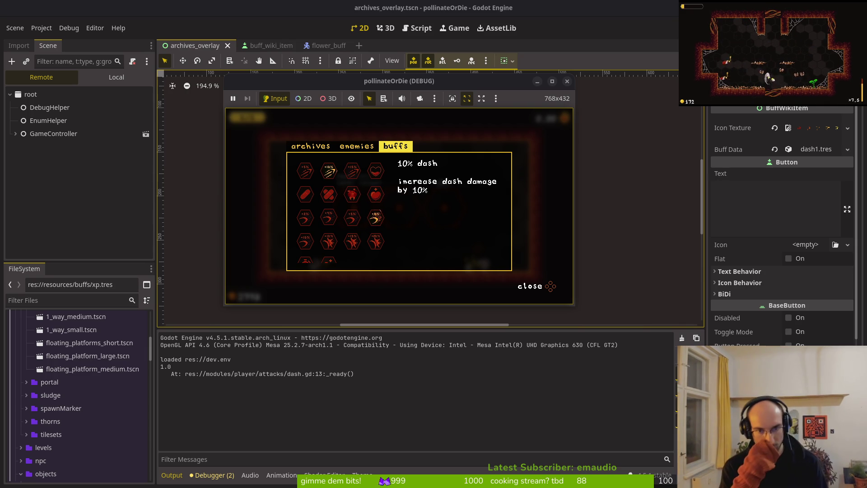
pyautogui.press('Left')
pyautogui.press('Down')
pyautogui.press('Down')
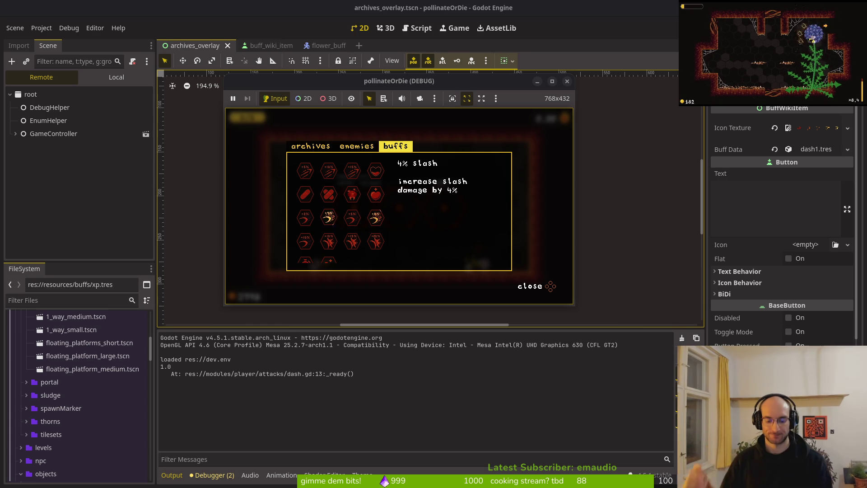
pyautogui.press('F8')
pyautogui.hotkey('alt', 'Tab')
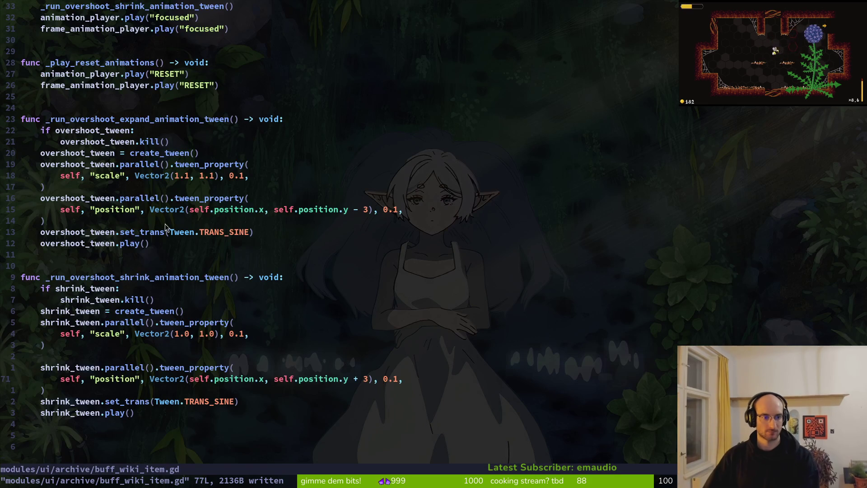
# - Append 'and buff_data != null' to the _handle_mouse_exit condition
pyautogui.scroll(4, 153, 204)
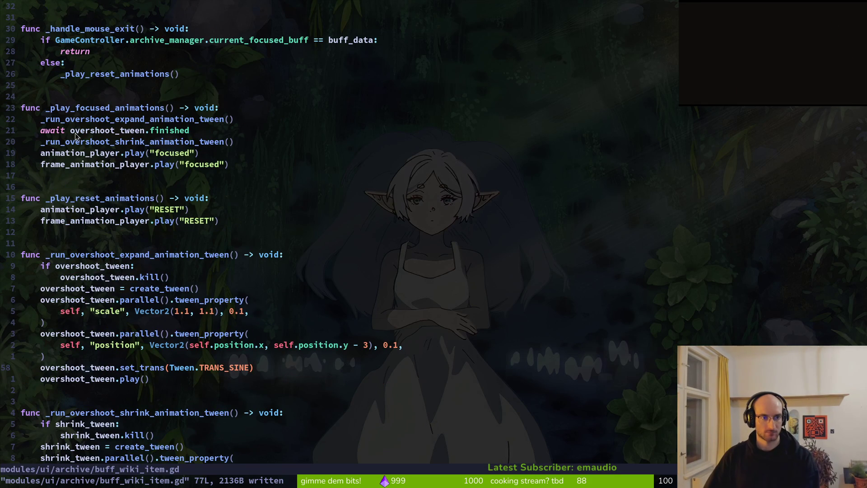
pyautogui.scroll(5, 101, 147)
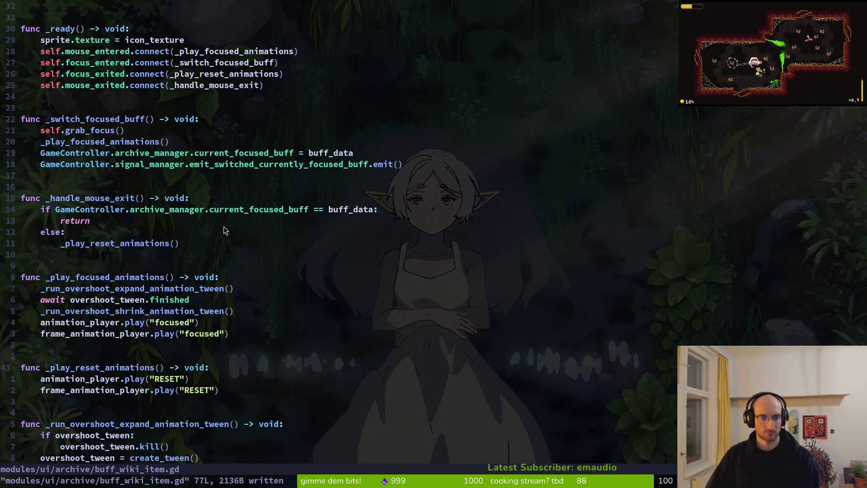
pyautogui.hotkey('alt', 'Tab')
pyautogui.hotkey('alt', 'Tab')
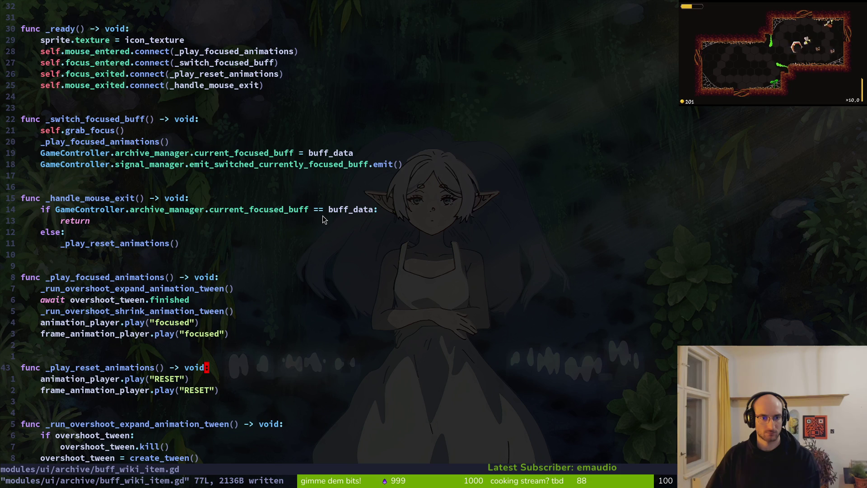
pyautogui.click(377, 212)
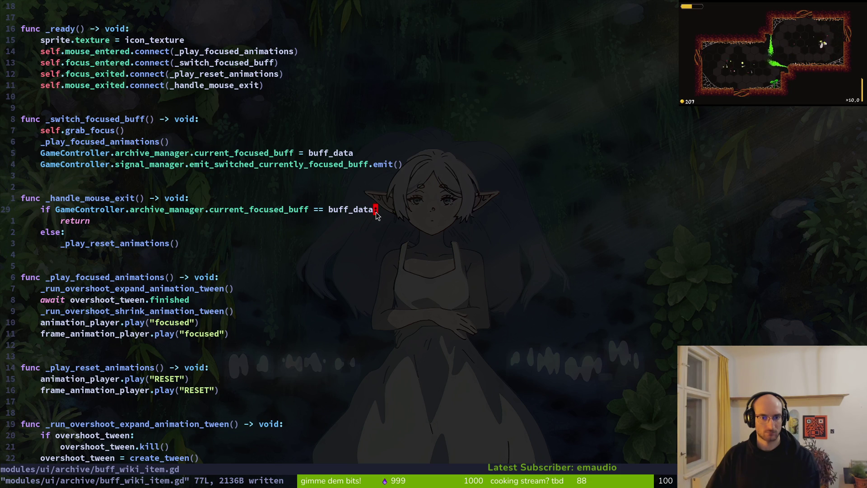
pyautogui.write('i and')
pyautogui.press('BackSpace')
pyautogui.press('BackSpace')
pyautogui.press('BackSpace')
pyautogui.press('Escape')
pyautogui.write('a and b')
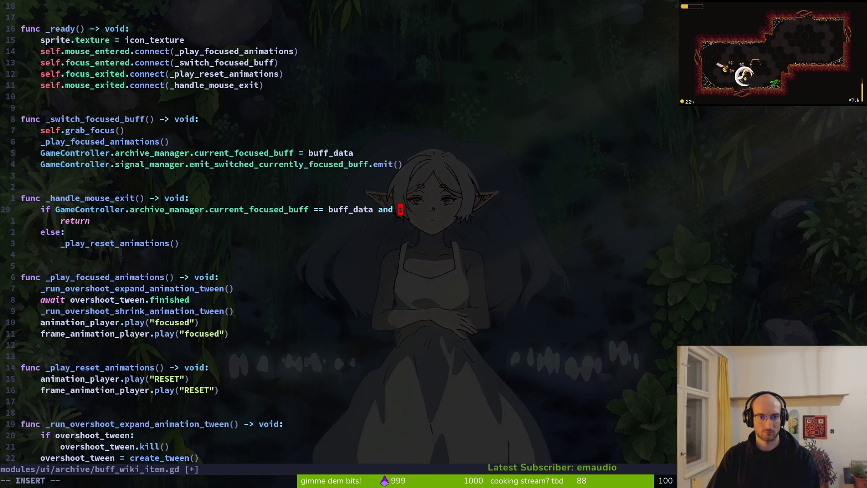
pyautogui.write('uf')
pyautogui.press('Return')
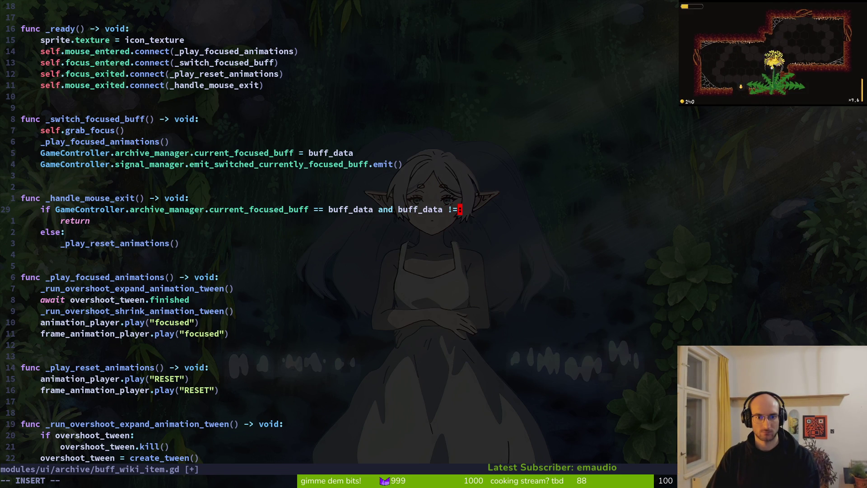
pyautogui.write(' nu')
pyautogui.press('Return')
pyautogui.press('Escape')
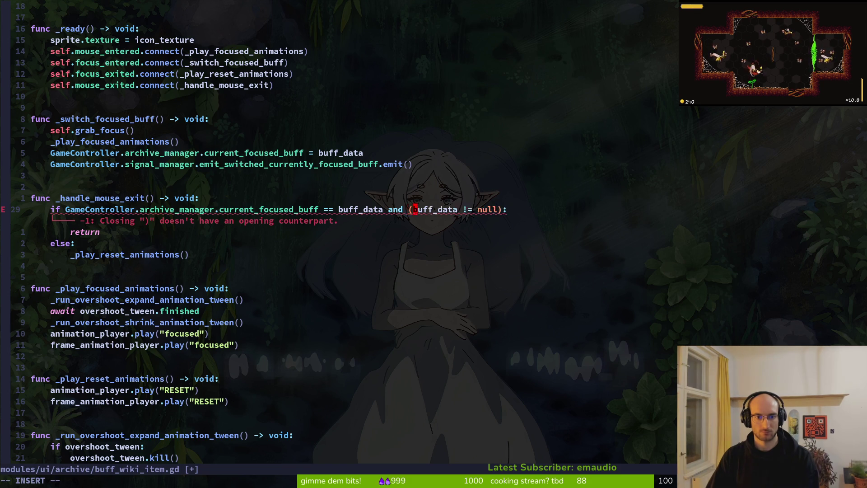
# - Wrap both comparisons of the mouse-exit condition in parentheses, save, and run the game
pyautogui.write('(')
pyautogui.press('Escape')
pyautogui.press('b')
pyautogui.press('b')
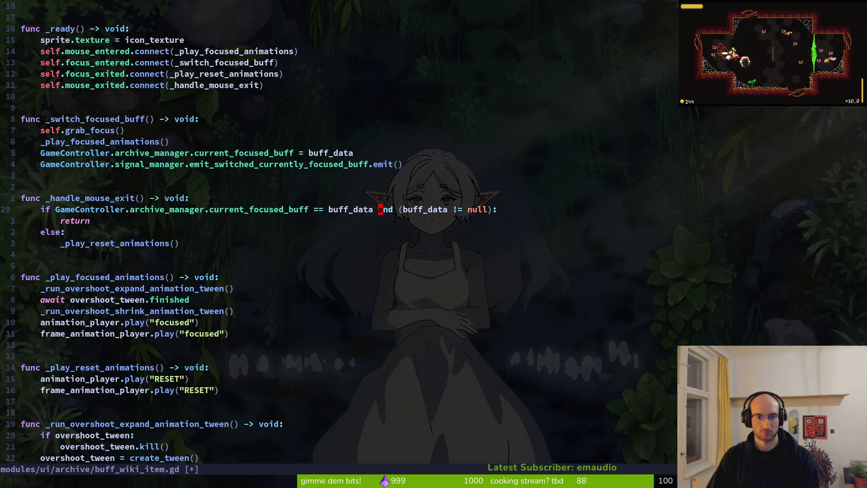
pyautogui.write(')')
pyautogui.press('Escape')
pyautogui.press('b')
pyautogui.press('b')
pyautogui.press('b')
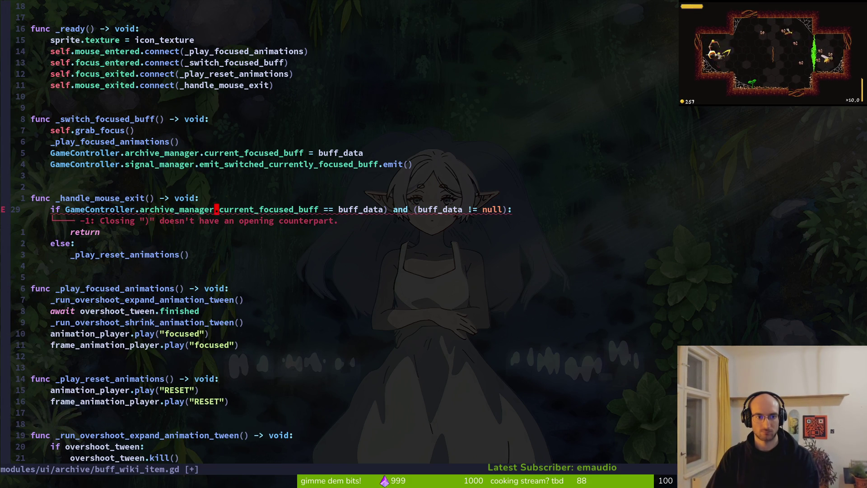
pyautogui.write('(')
pyautogui.press('Escape')
pyautogui.write(':w')
pyautogui.press('Return')
pyautogui.hotkey('alt', 'Tab')
pyautogui.press('F5')
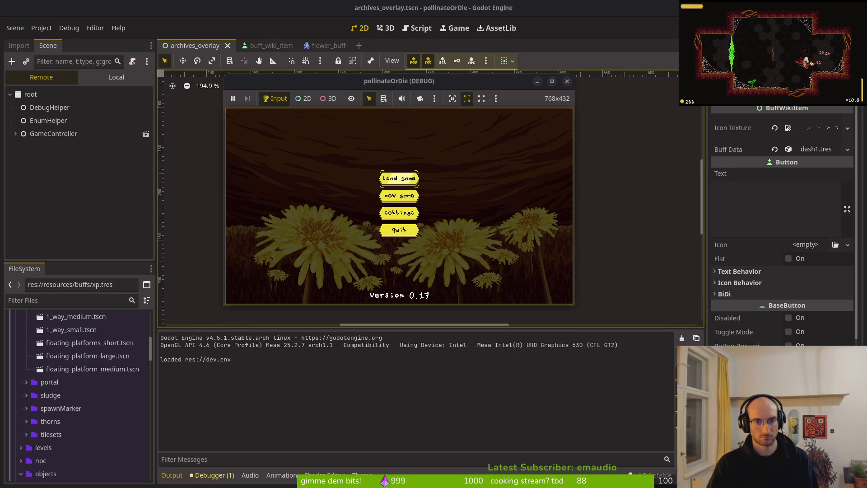
# - Load the game, walk the bee right to the archive NPC, and open the buffs archive
pyautogui.press('Return')
pyautogui.press('Right')
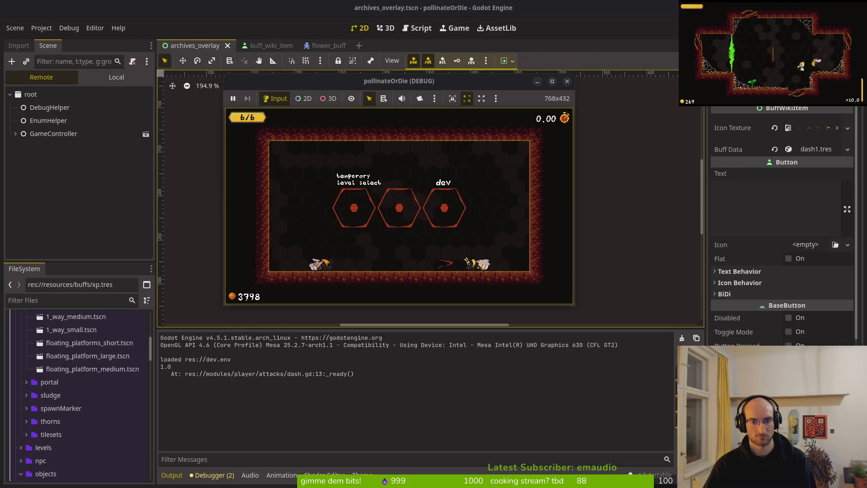
pyautogui.press('e')
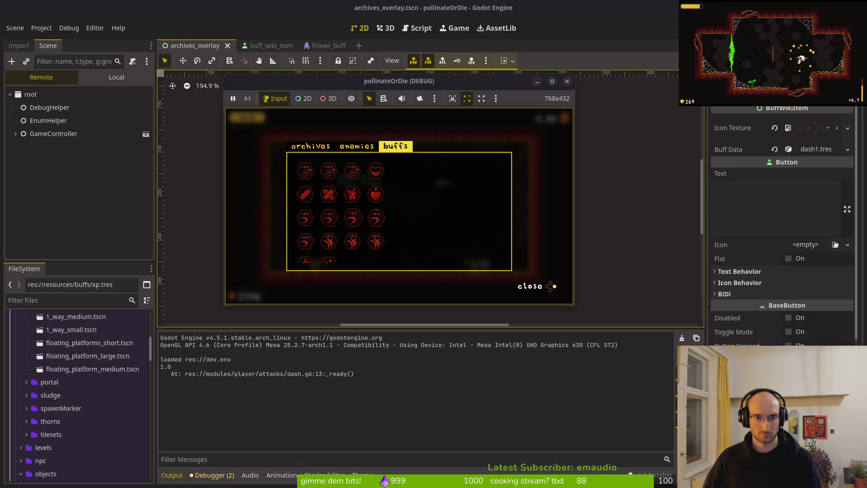
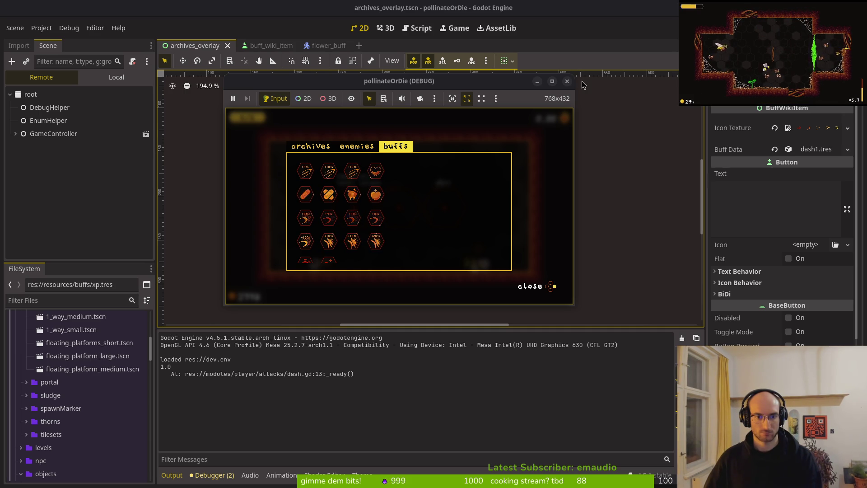
# - Close the game and revert _handle_mouse_exit's parenthesised null check to the plain buff_data comparison, saved
pyautogui.click(567, 81)
pyautogui.hotkey('alt', 'Tab')
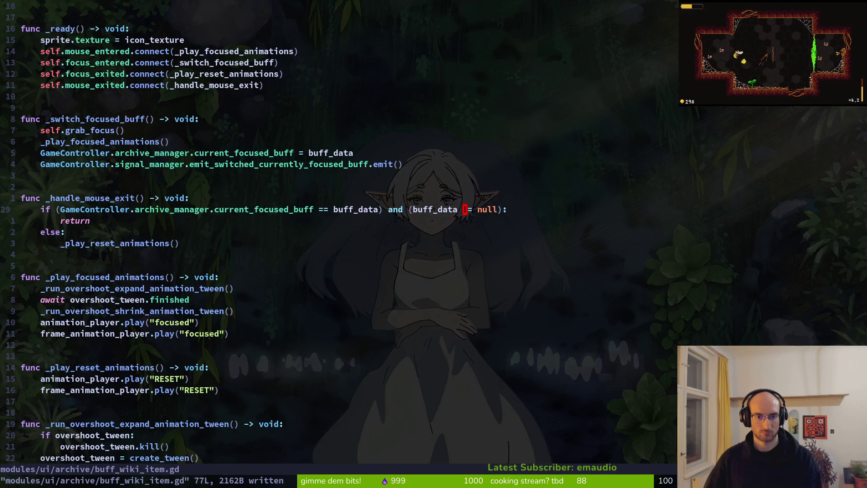
pyautogui.press('u')
pyautogui.press('u')
pyautogui.press('u')
pyautogui.write('u:w')
pyautogui.press('Return')
# - Add a print_debug(buff_data) line above the if check and duplicate it
pyautogui.press('j')
pyautogui.press('j')
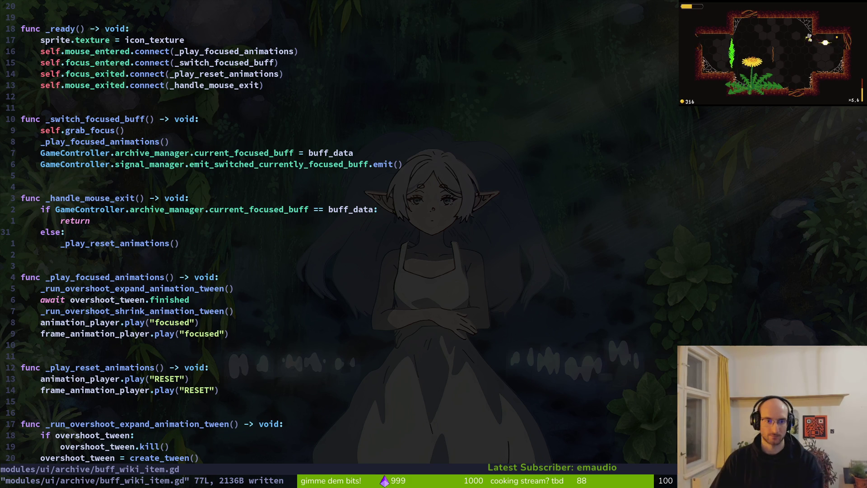
pyautogui.press('k')
pyautogui.press('k')
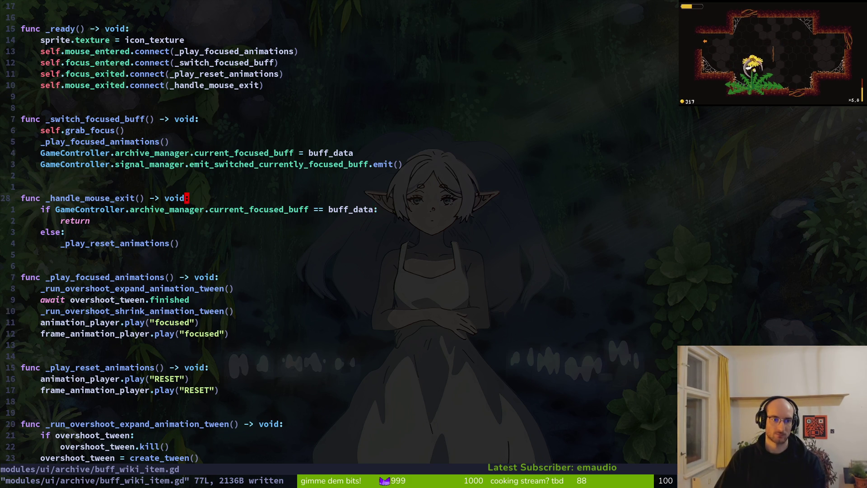
pyautogui.write('Oprde')
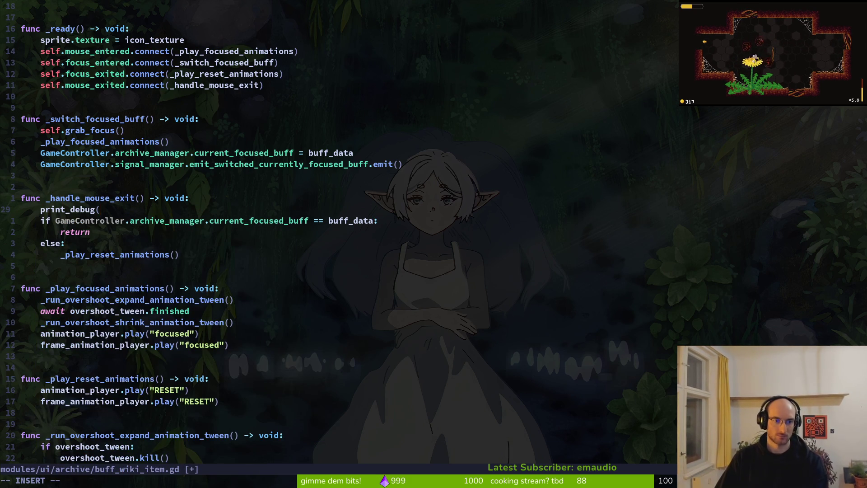
pyautogui.write('ff_data')
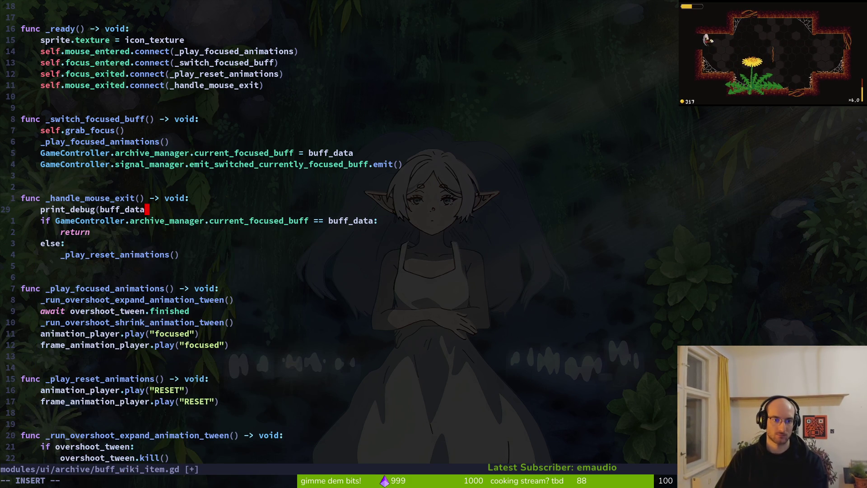
pyautogui.press('y')
pyautogui.press('y')
pyautogui.press('p')
# - Make the copy print_debug(GameController.archive_manager.current_focused_buff), save, and run the game with F5
pyautogui.press('c')
pyautogui.press('i')
pyautogui.press('(')
pyautogui.write('GameController.rchive_manager.c')
pyautogui.press('Return')
pyautogui.press('Escape')
pyautogui.write(':w')
pyautogui.press('Return')
pyautogui.hotkey('alt', 'Tab')
pyautogui.press('F5')
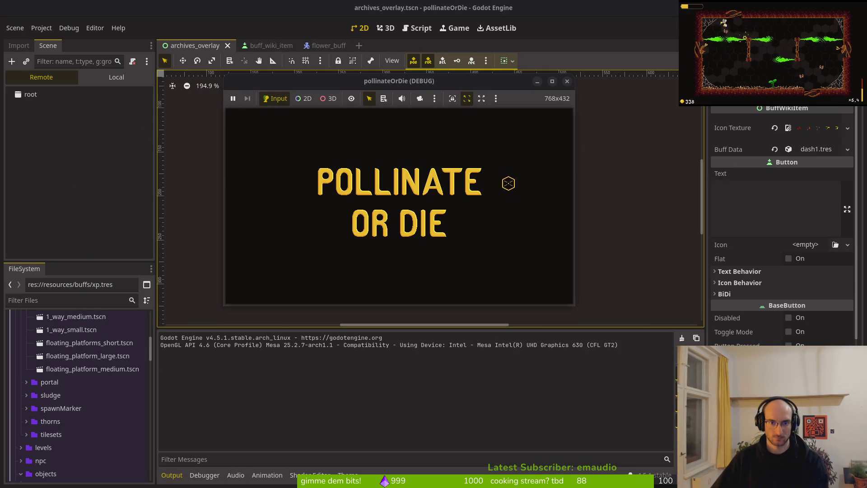
# - Test-run the game into the buffs archive overlay, then close it and return to the script
pyautogui.press('Return')
pyautogui.press('d')
pyautogui.press('e')
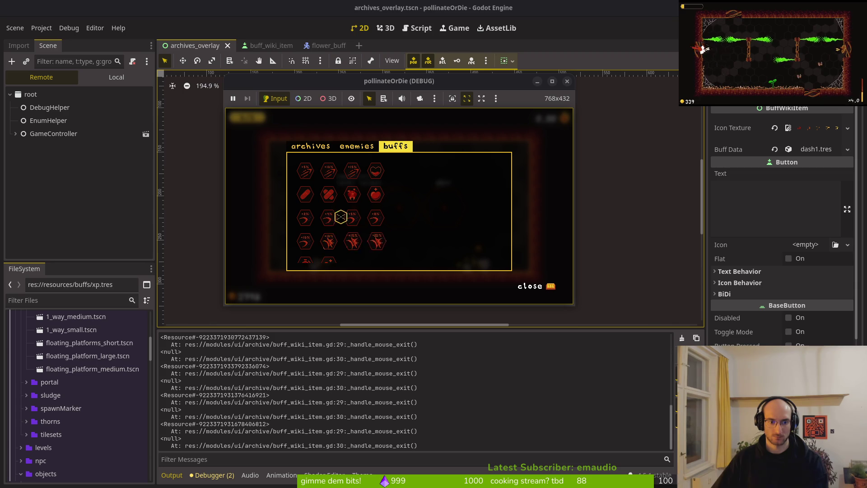
pyautogui.click(567, 81)
pyautogui.hotkey('alt', 'Tab')
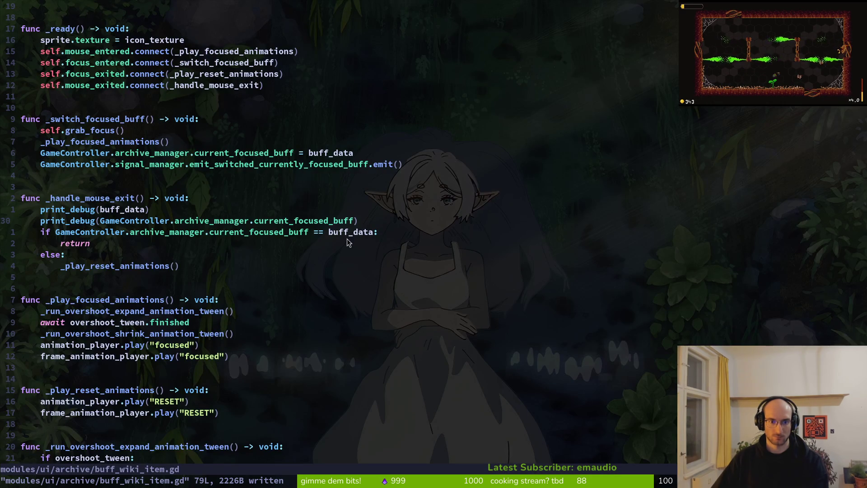
pyautogui.hotkey('alt', 'Tab')
pyautogui.hotkey('alt', 'Tab')
# - Append 'and GameController.archive_manager.current_focused_buff != null' to the if check on line 31
pyautogui.click(231, 235)
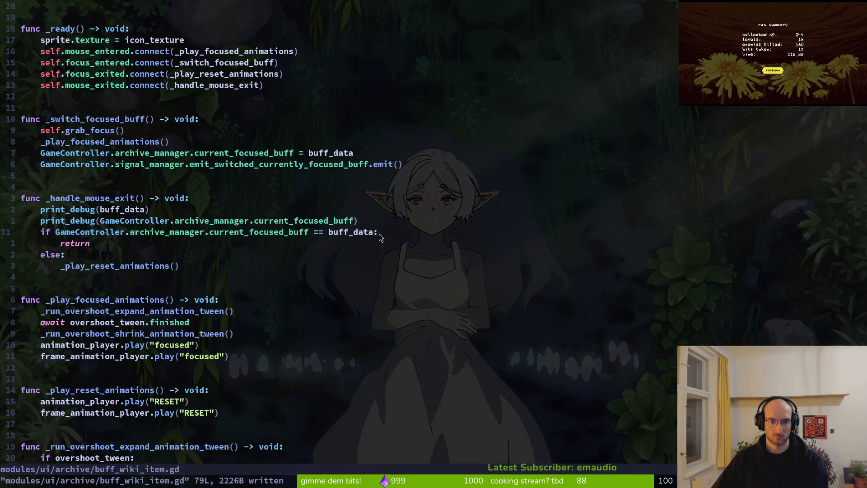
pyautogui.write('i and ')
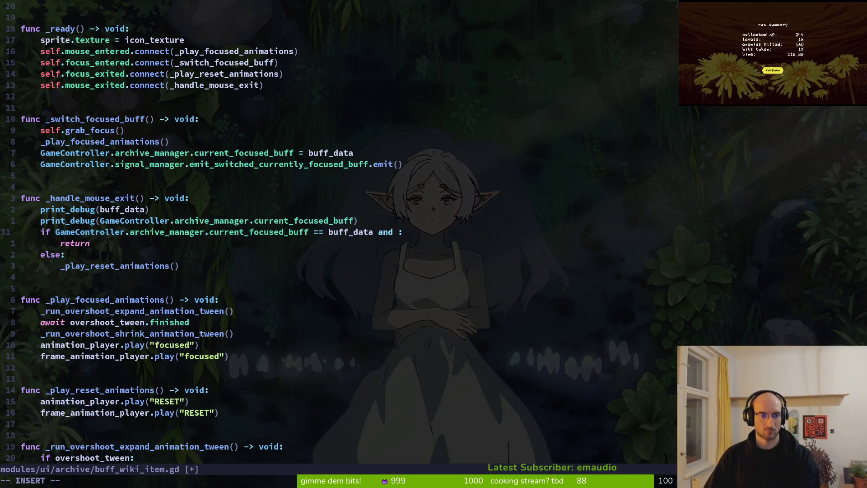
pyautogui.write('meController')
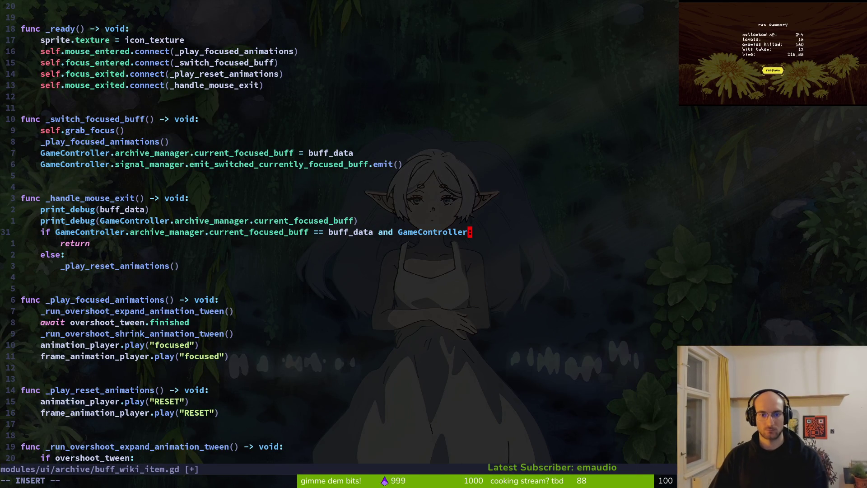
pyautogui.write('null')
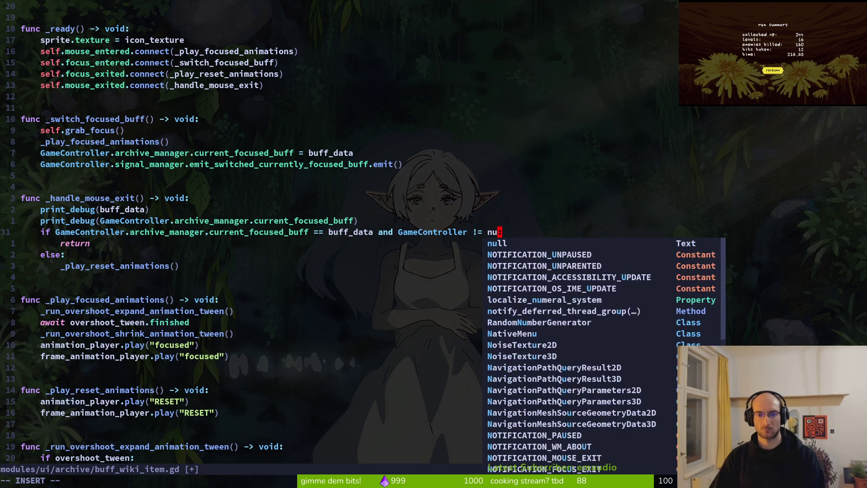
pyautogui.press('Escape')
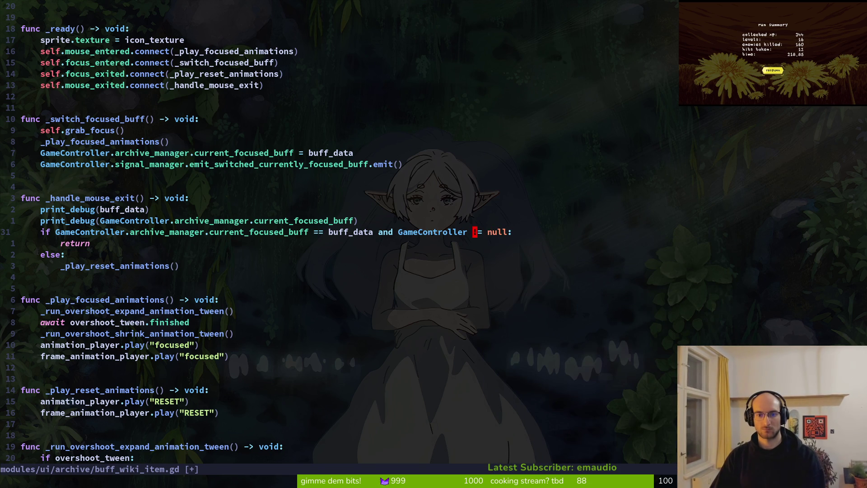
pyautogui.press('w')
pyautogui.press('i')
pyautogui.press('BackSpace')
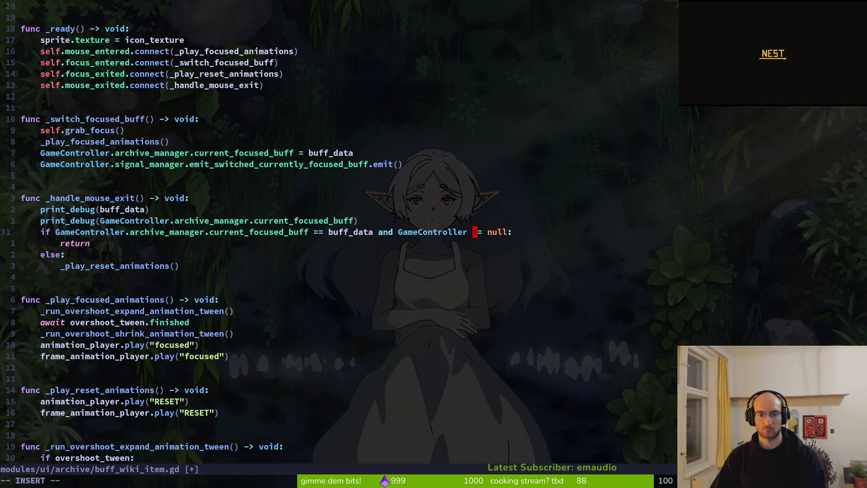
pyautogui.write('ameController.archive_manager.current_focused_buff')
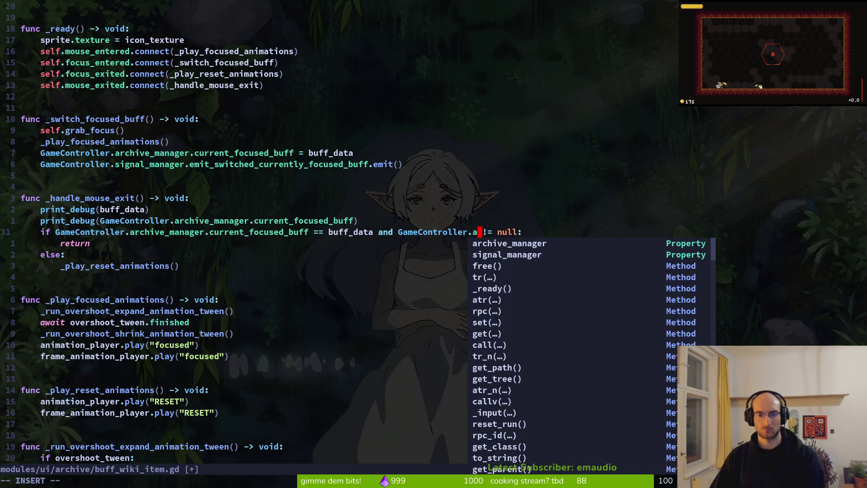
pyautogui.press('Tab')
pyautogui.write(':write')
pyautogui.press('Return')
# - Delete both print_debug lines, save, and relaunch the game from Godot
pyautogui.press('k')
pyautogui.press('k')
pyautogui.press('d')
pyautogui.press('d')
pyautogui.press('d')
pyautogui.press('d')
pyautogui.hotkey('alt', 'Tab')
pyautogui.press('F5')
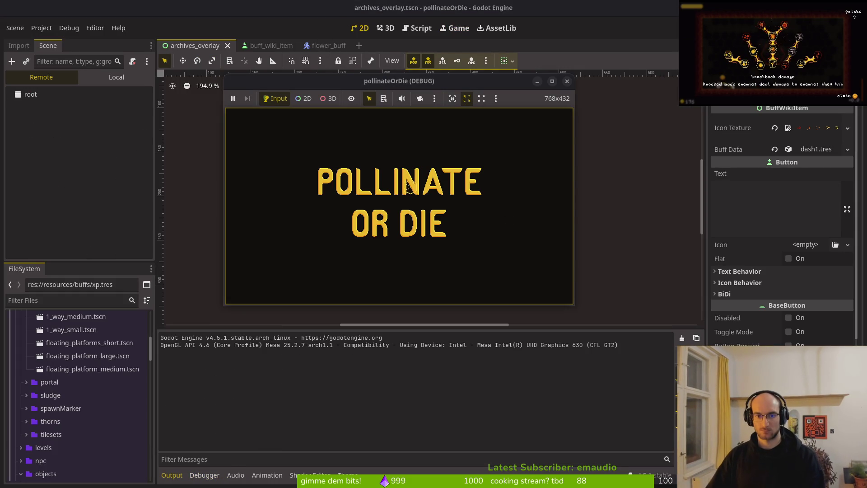
# - Start the game from the title menu and maximise its window
pyautogui.click(413, 183)
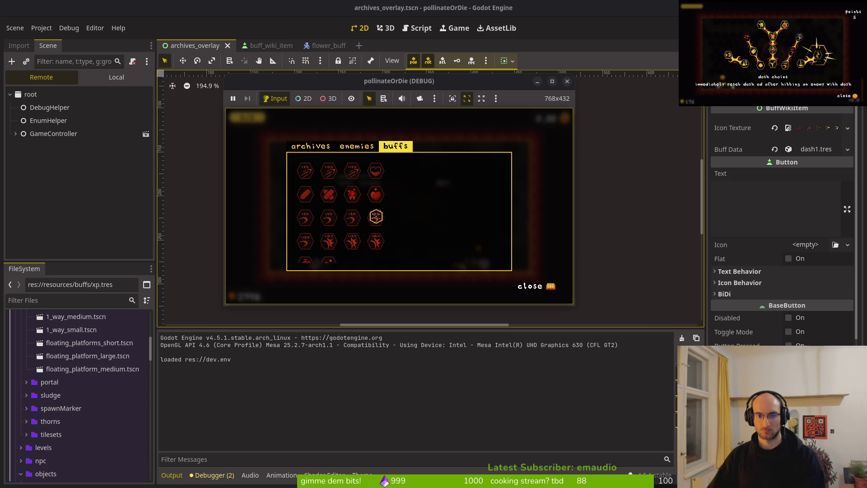
pyautogui.doubleClick(447, 81)
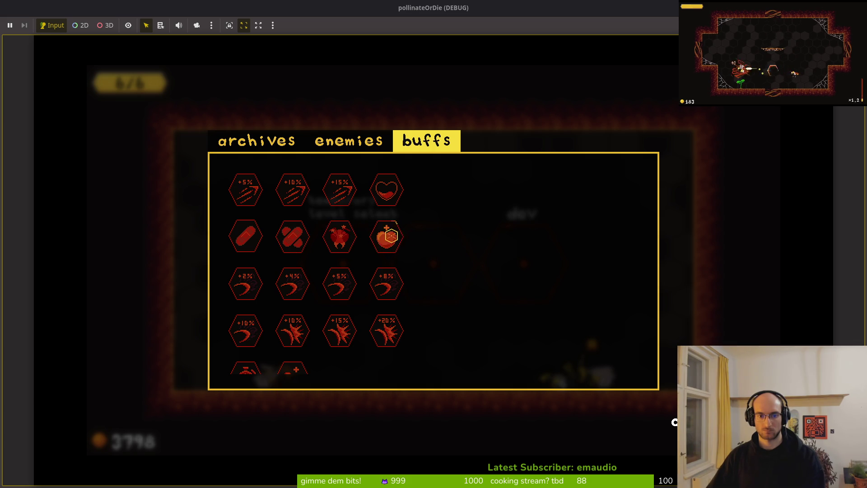
pyautogui.hotkey('alt', 'Tab')
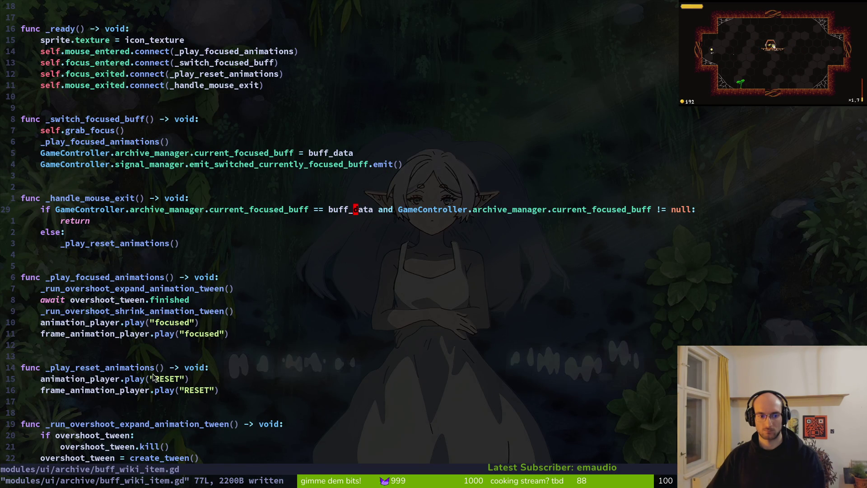
pyautogui.hotkey('alt', 'Tab')
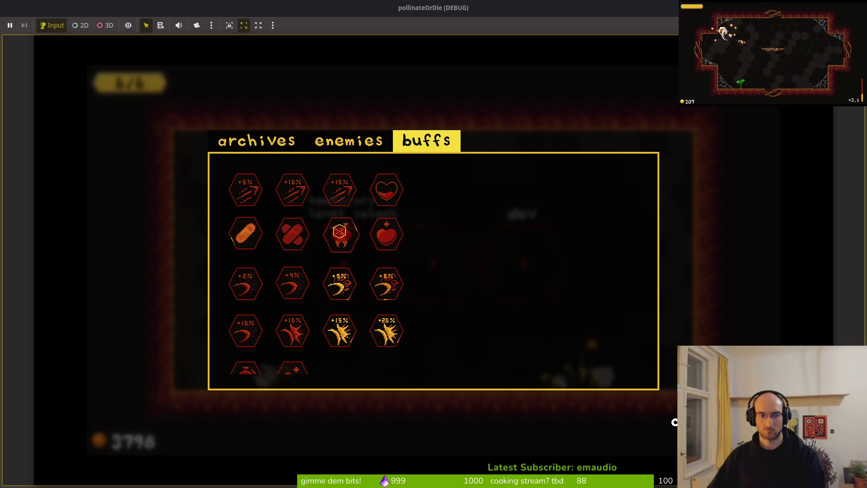
# - Check the buffs archive details for the +8% slash, heal, knockback and 15%/20% smash buffs
pyautogui.click(394, 290)
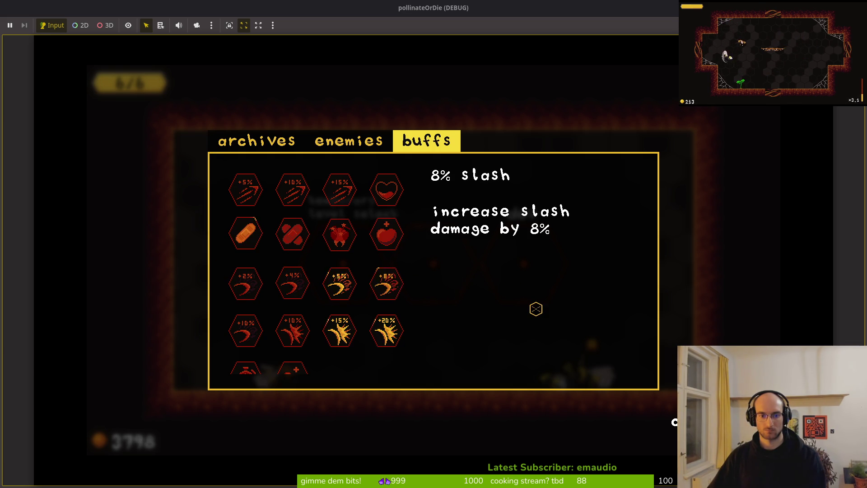
pyautogui.press('Left')
pyautogui.press('Left')
pyautogui.press('Left')
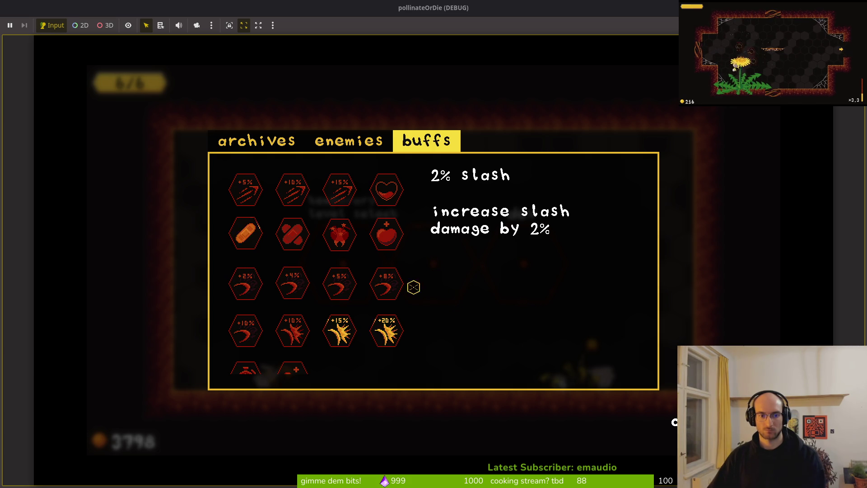
pyautogui.press('q')
pyautogui.press('e')
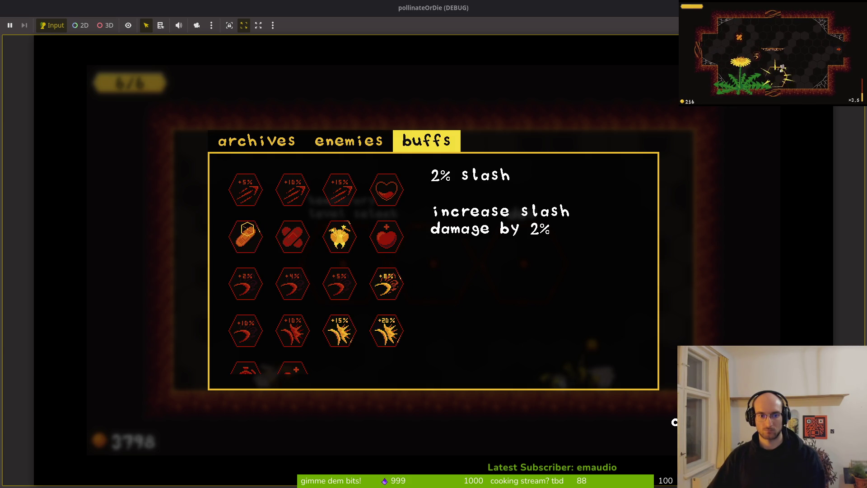
pyautogui.click(247, 230)
pyautogui.click(301, 259)
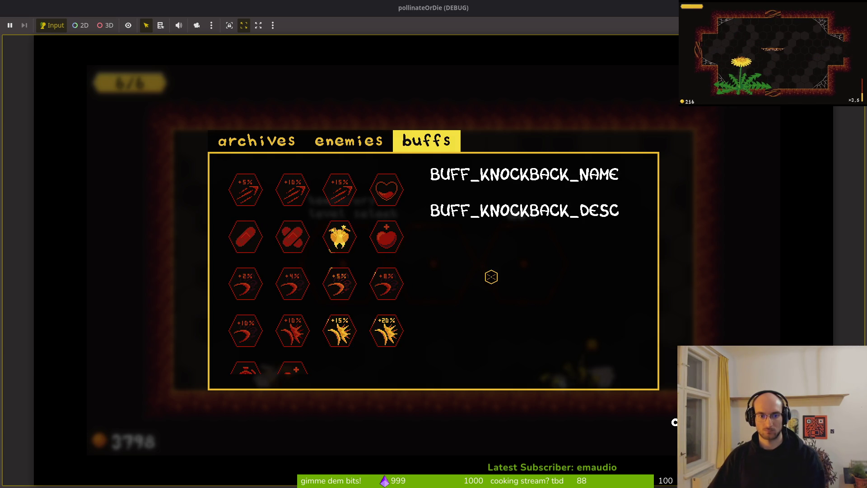
pyautogui.press('Down')
pyautogui.press('Down')
pyautogui.press('Right')
pyautogui.press('Up')
pyautogui.press('Left')
# - Toggle between the 4% and 5% slash buff descriptions, then close the game
pyautogui.press('Left')
pyautogui.press('Right')
pyautogui.press('Left')
pyautogui.press('Right')
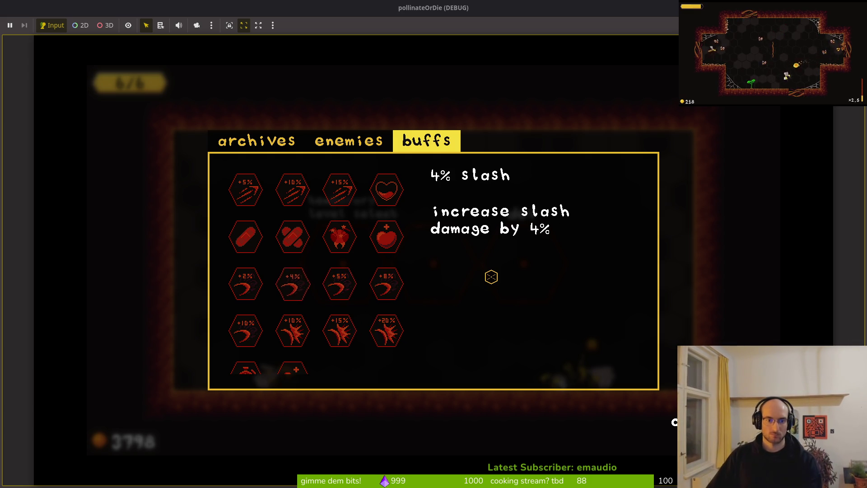
pyautogui.press('Left')
pyautogui.press('Right')
pyautogui.press('Left')
pyautogui.press('Right')
pyautogui.press('Left')
pyautogui.press('Right')
pyautogui.press('Left')
pyautogui.press('Right')
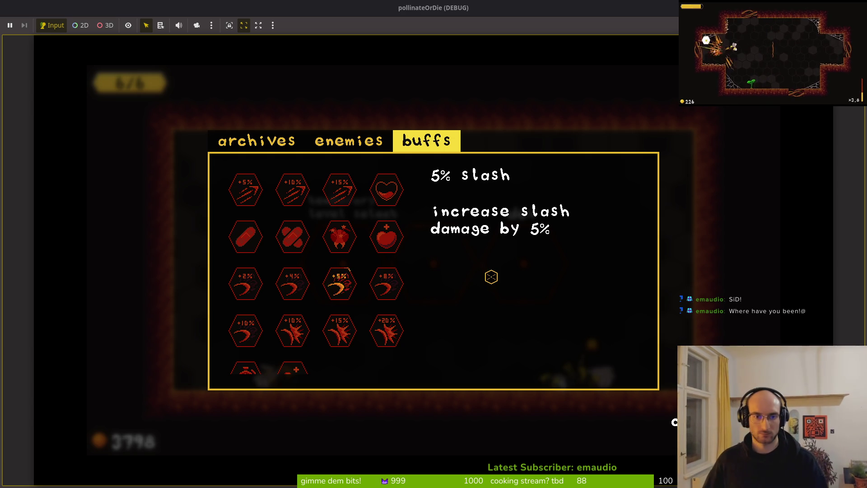
pyautogui.hotkey('alt', 'F4')
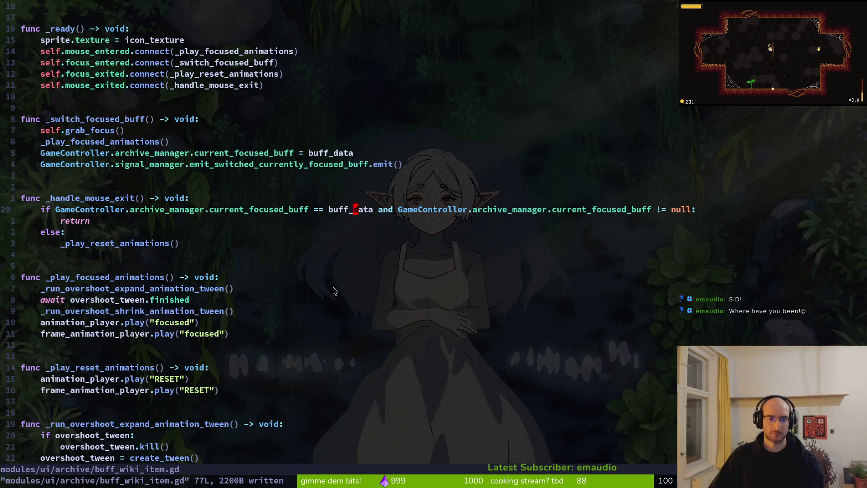
# - Add an overshoot_tween.kill() line inside _play_reset_animations
pyautogui.scroll(-5, 251, 332)
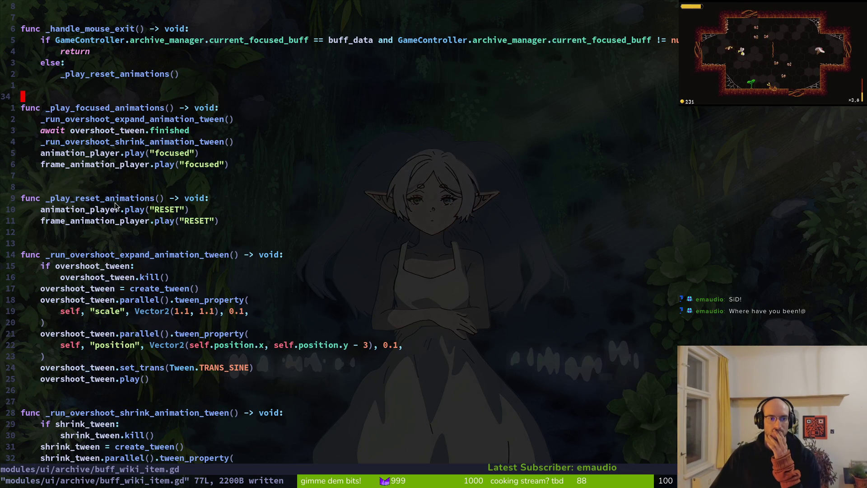
pyautogui.scroll(4, 123, 267)
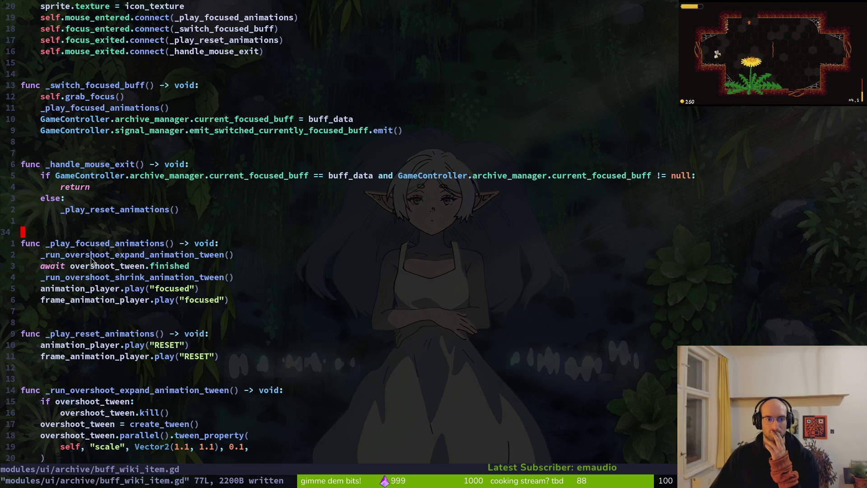
pyautogui.moveTo(44, 255)
pyautogui.mouseDown()
pyautogui.moveTo(130, 257)
pyautogui.moveTo(247, 279)
pyautogui.mouseUp()
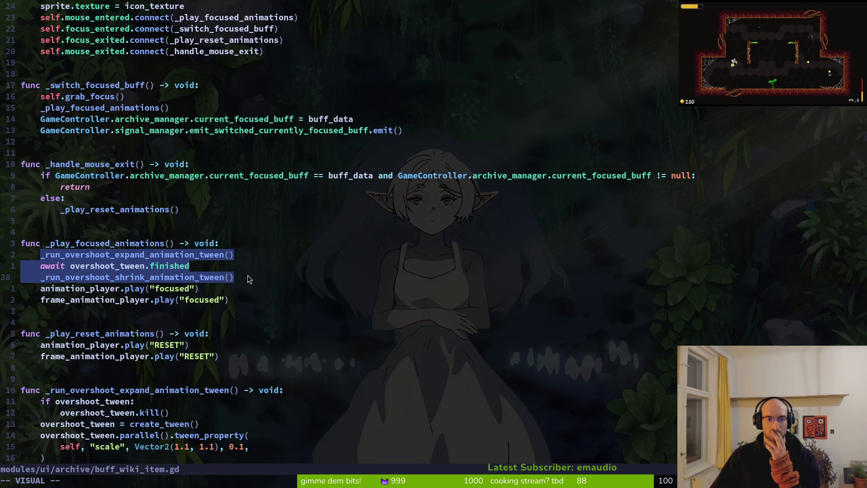
pyautogui.click(142, 335)
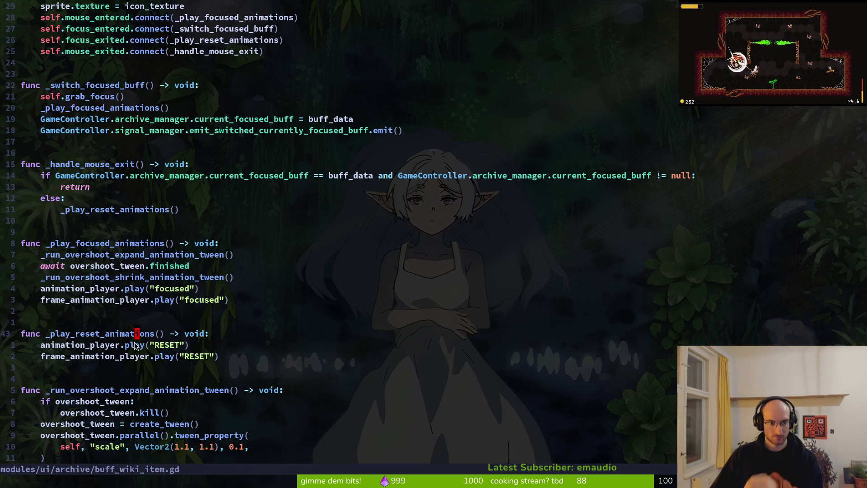
pyautogui.press('o')
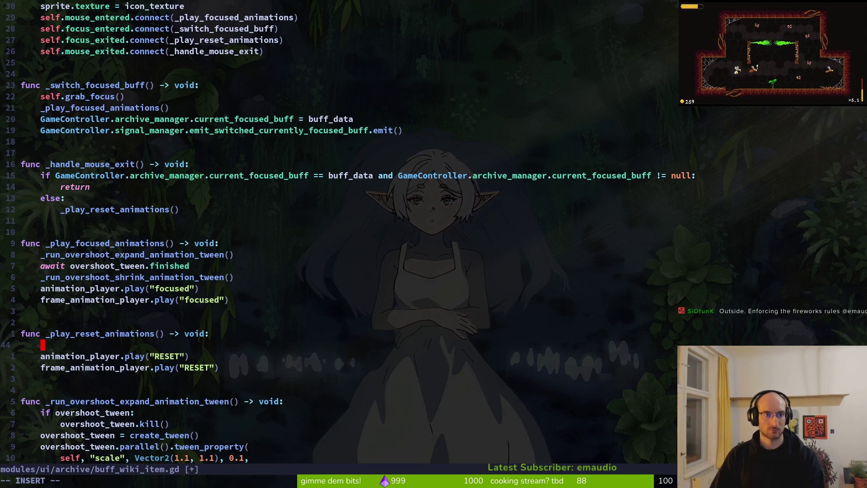
pyautogui.write('twee')
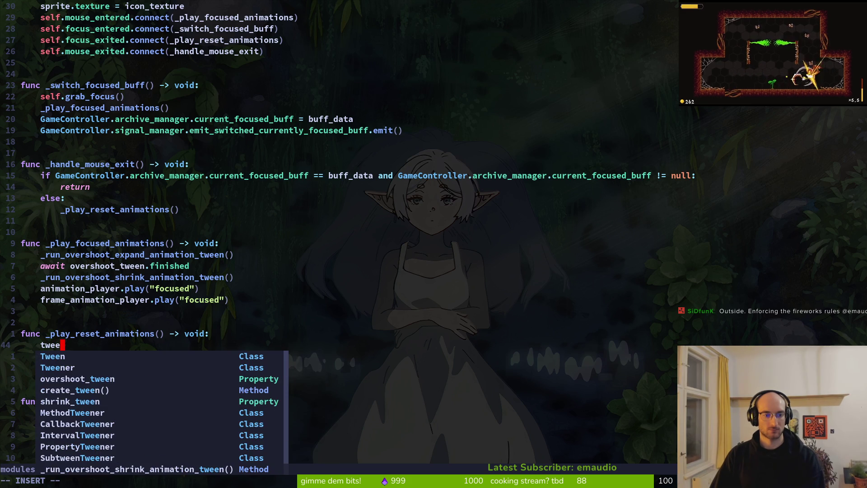
pyautogui.press('Tab')
pyautogui.press('Tab')
pyautogui.press('Return')
pyautogui.write('.st')
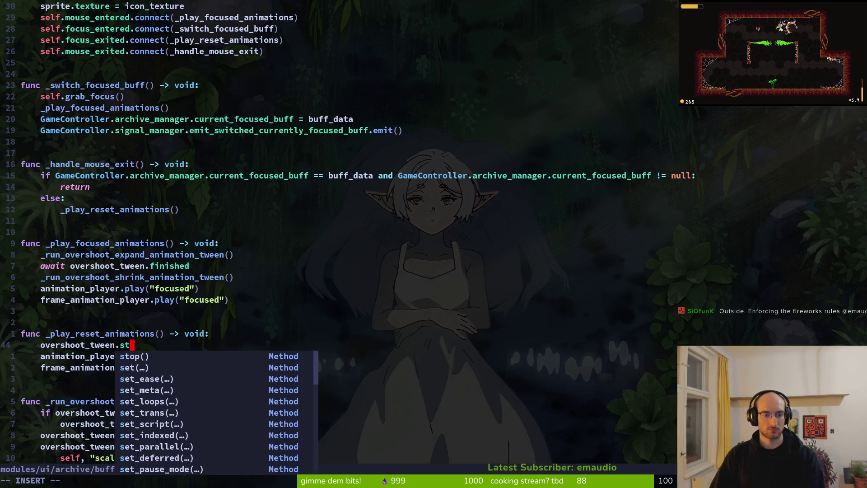
pyautogui.press('BackSpace')
pyautogui.press('BackSpace')
pyautogui.write('kill')
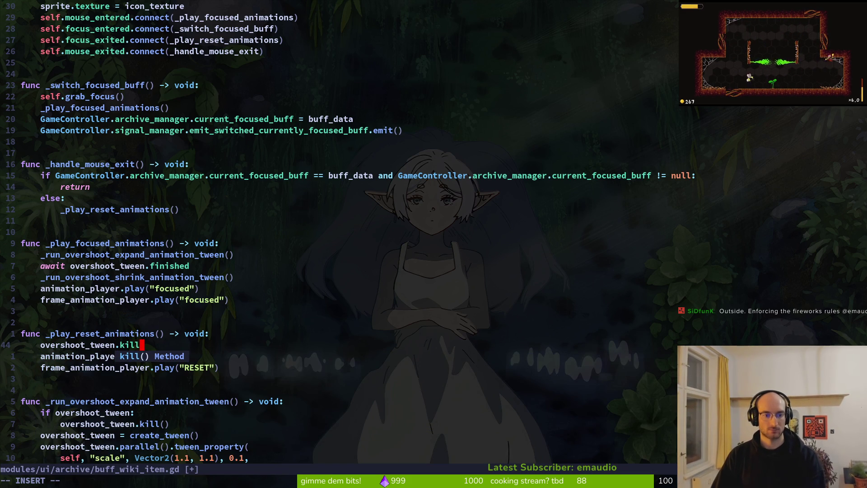
pyautogui.press('Return')
pyautogui.press('Escape')
# - Duplicate the kill line as shrink_tween.kill() and save the script
pyautogui.press('y')
pyautogui.press('y')
pyautogui.press('p')
pyautogui.press('c')
pyautogui.press('w')
pyautogui.press('Escape')
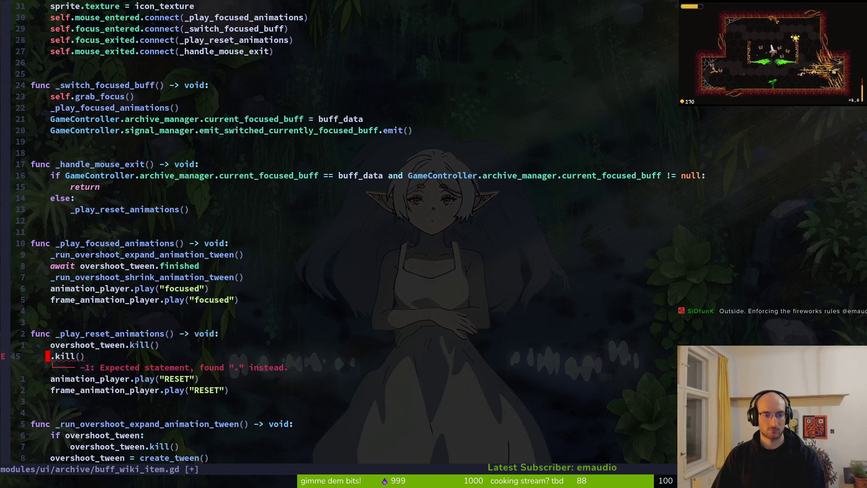
pyautogui.write(':w')
pyautogui.press('Return')
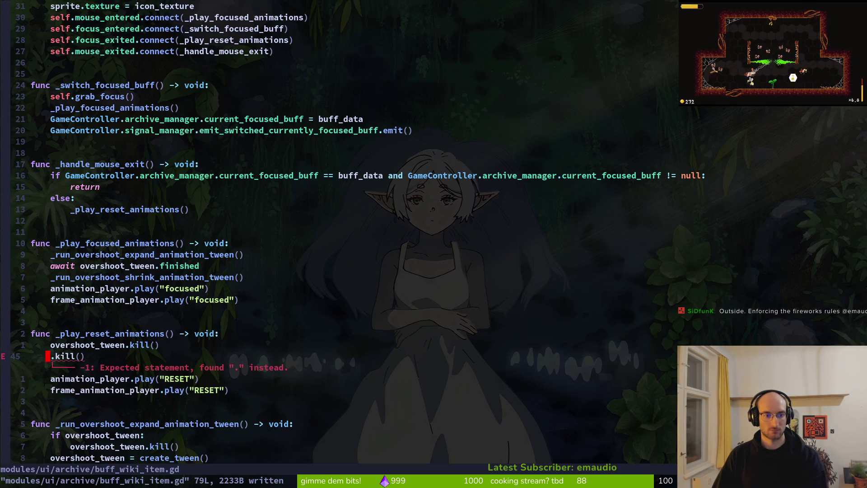
pyautogui.hotkey('ctrl', 'd')
pyautogui.hotkey('ctrl', 'u')
pyautogui.write('a')
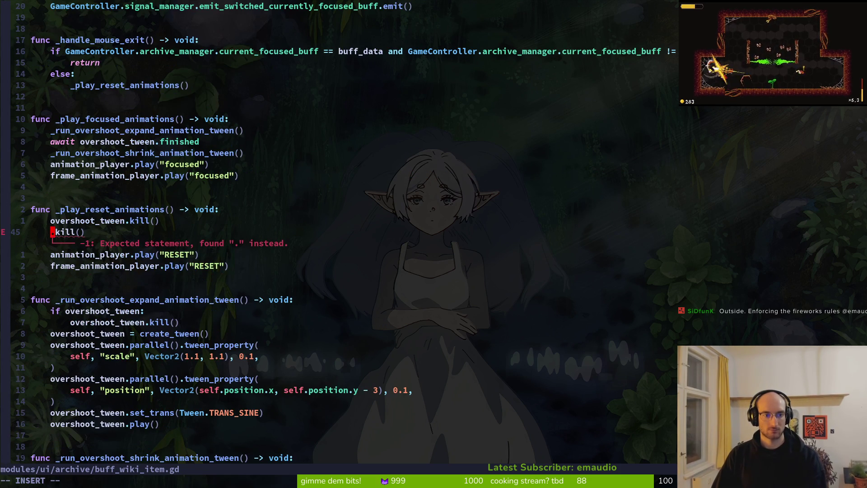
pyautogui.write('sh1.t')
pyautogui.write('r')
pyautogui.press('Return')
pyautogui.press('Escape')
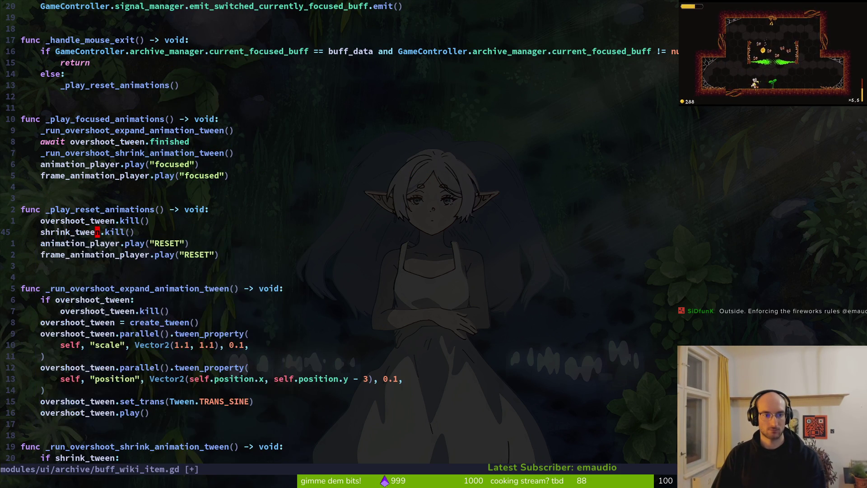
pyautogui.write(':w')
pyautogui.press('Return')
# - Run the game and hover a buff icon, hitting the null 'kill' error at line 45
pyautogui.hotkey('alt', 'Tab')
pyautogui.press('F5')
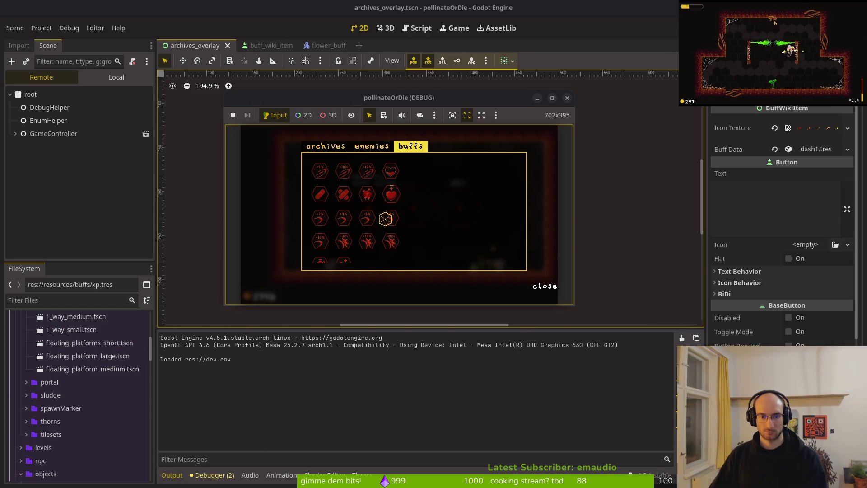
pyautogui.click(386, 217)
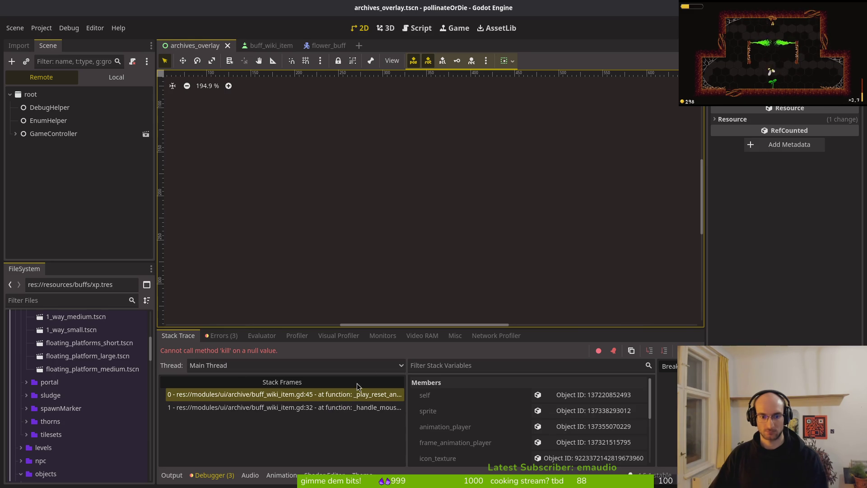
pyautogui.hotkey('alt', 'Tab')
# - Delete the overshoot_tween and shrink_tween kill() lines from _play_reset_animations and save
pyautogui.press('d')
pyautogui.press('d')
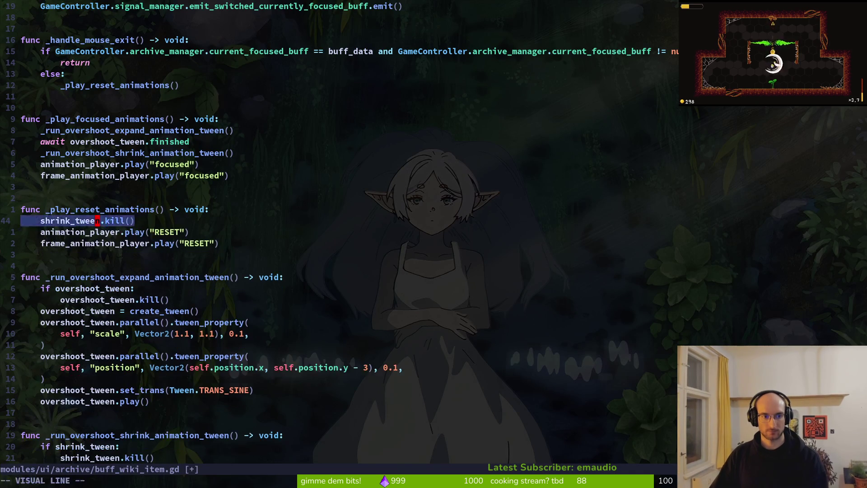
pyautogui.press('d')
pyautogui.press('d')
pyautogui.hotkey('ctrl', 's')
# - Remove the three overshoot tween-call lines from _play_focused_animations and save
pyautogui.press('k')
pyautogui.press('k')
pyautogui.press('k')
pyautogui.press('k')
pyautogui.hotkey('shift', 'v')
pyautogui.press('j')
pyautogui.press('j')
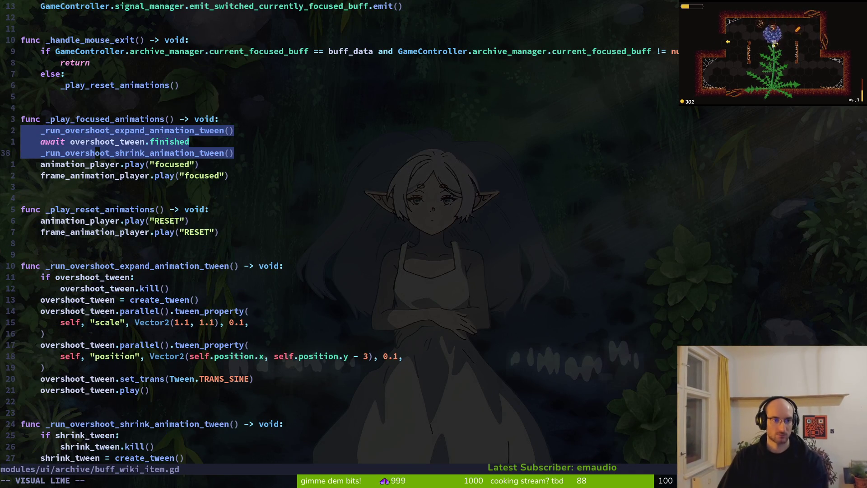
pyautogui.press('d')
pyautogui.hotkey('ctrl', 's')
pyautogui.hotkey('ctrl', 'u')
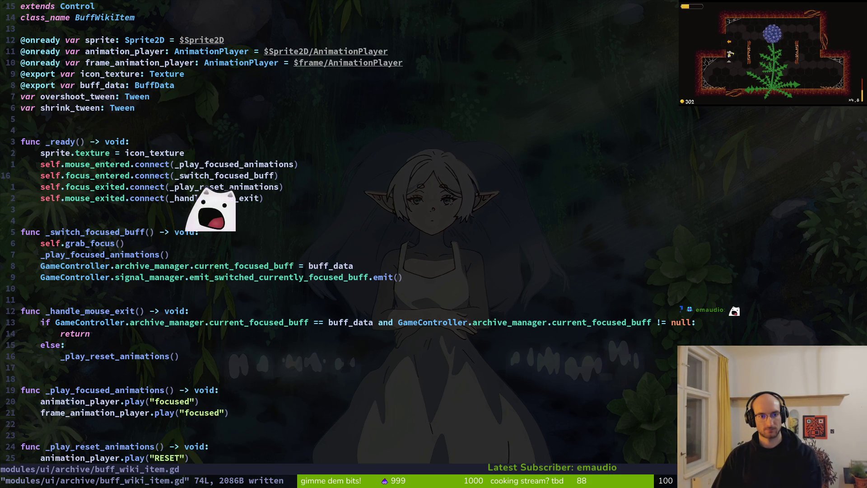
pyautogui.press('k')
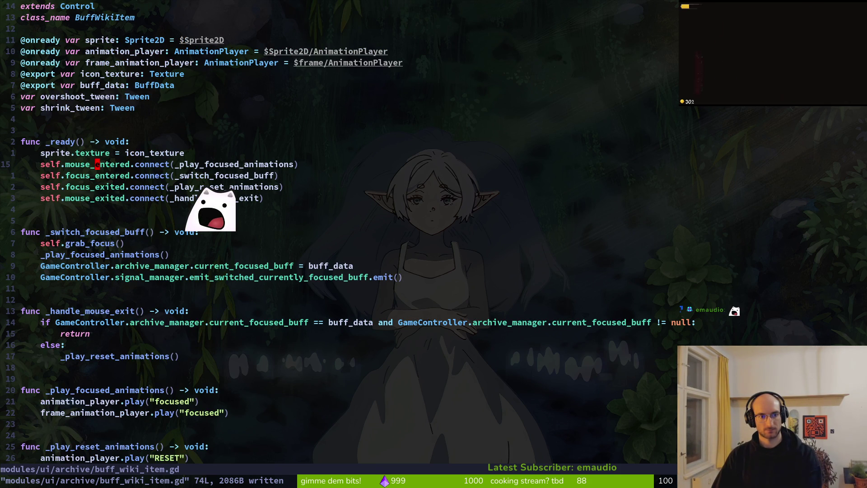
# - Duplicate the focus_entered connect line and begin a func(): lambda handler inside it
pyautogui.press('j')
pyautogui.press('j')
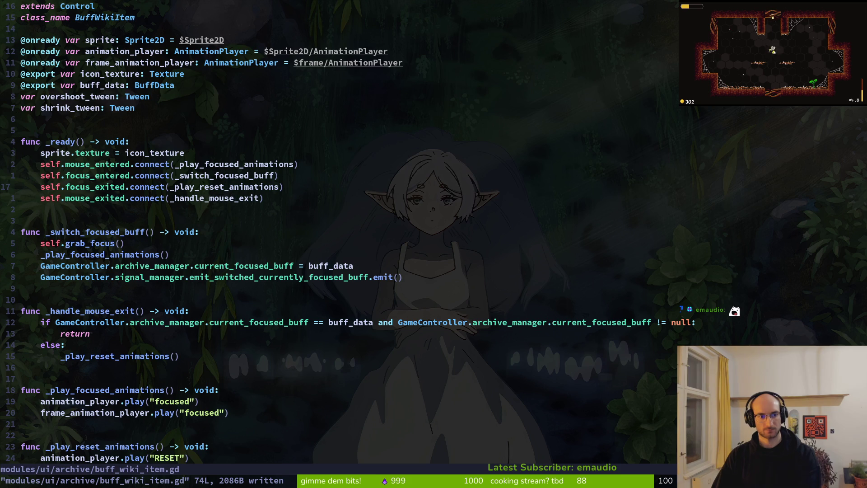
pyautogui.press('y')
pyautogui.press('y')
pyautogui.press('p')
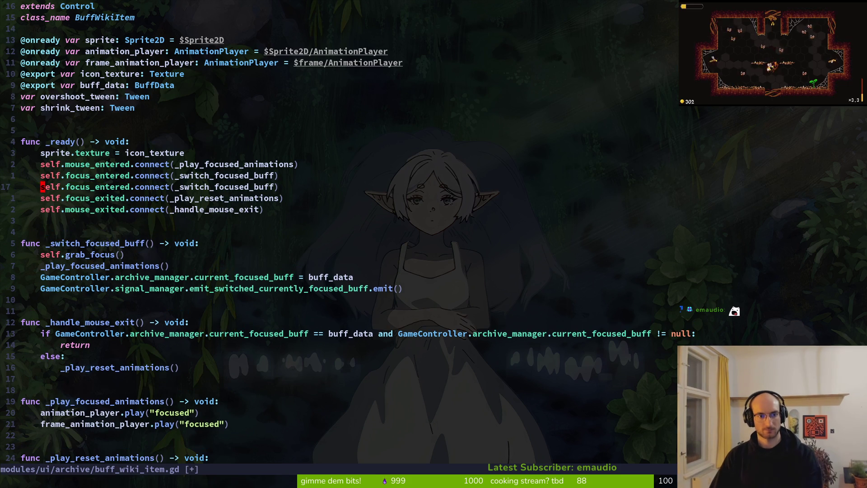
pyautogui.press('c')
pyautogui.press('i')
pyautogui.press('(')
pyautogui.write('func')
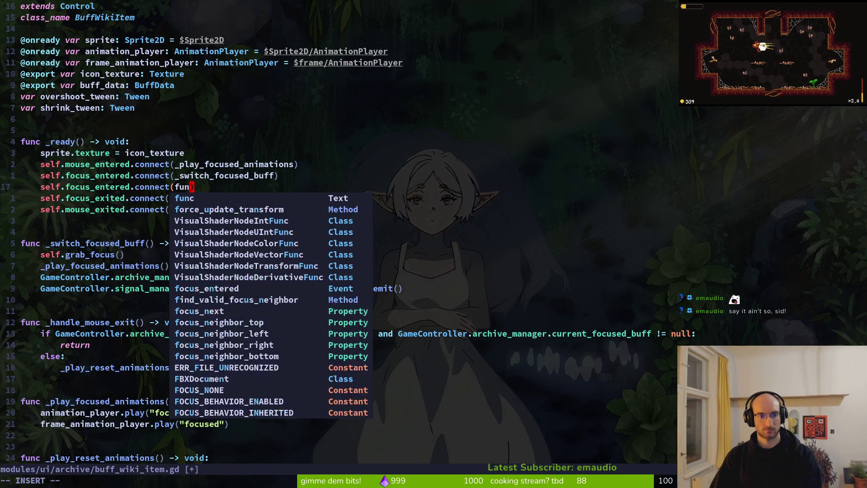
pyautogui.write('():')
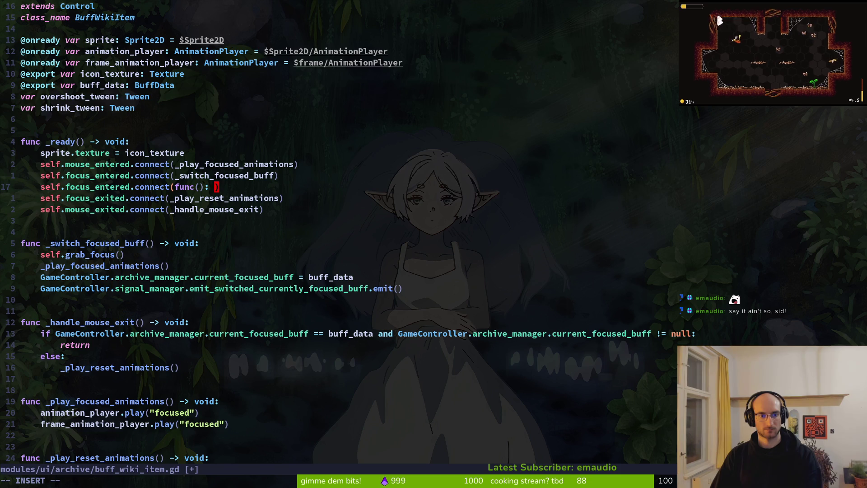
pyautogui.press('Escape')
# - Review flower.gd's tween sequence, then return to the emit line in buff_wiki_item.gd
pyautogui.press('9')
pyautogui.press('j')
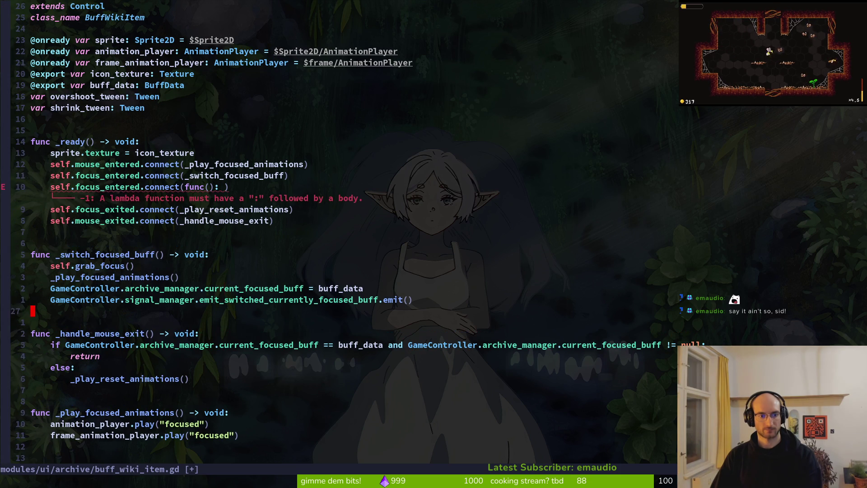
pyautogui.press('A')
pyautogui.press('Escape')
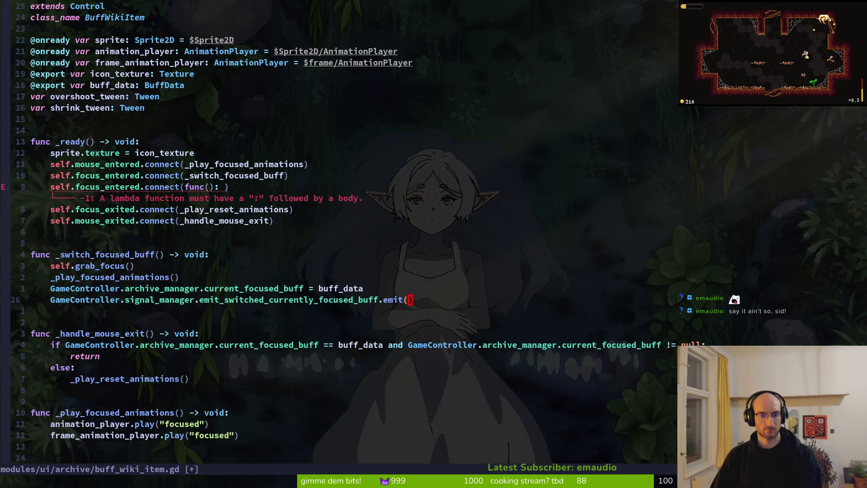
pyautogui.hotkey('ctrl', 'o')
pyautogui.press('k')
pyautogui.press('k')
pyautogui.press('k')
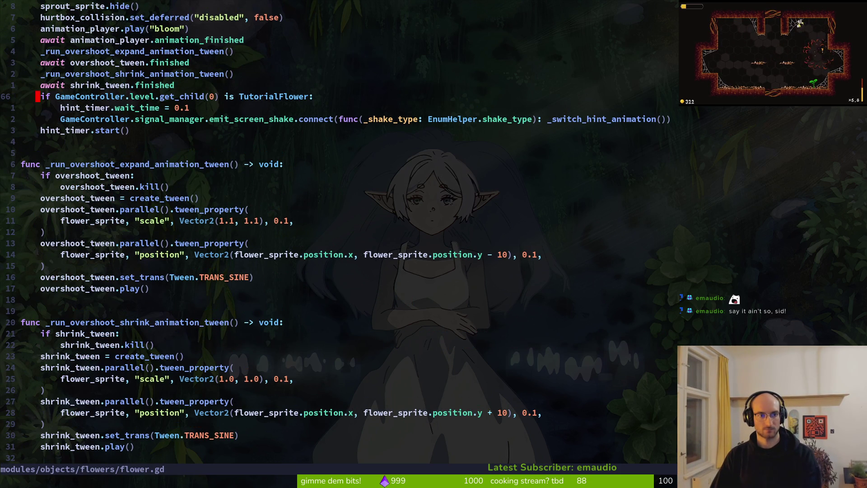
pyautogui.hotkey('ctrl', 'o')
# - Add a func _run_tweens() -> void: after the emit call holding the three tween calls, and save
pyautogui.press('o')
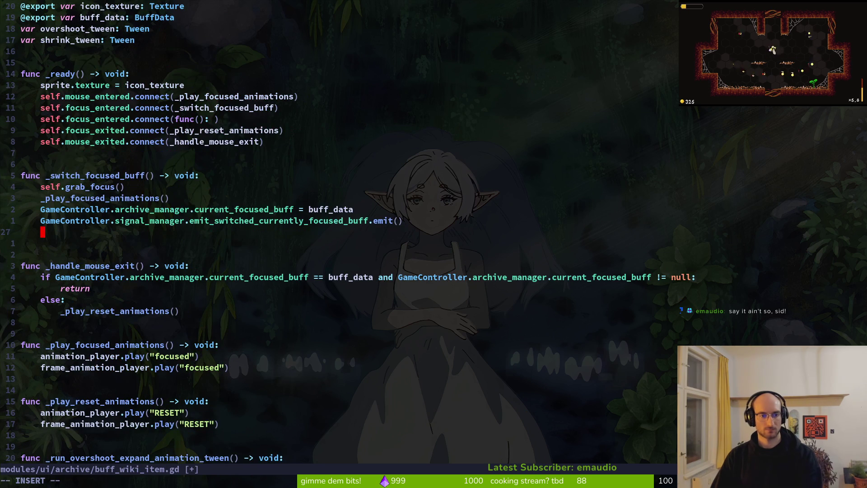
pyautogui.press('Return')
pyautogui.press('Return')
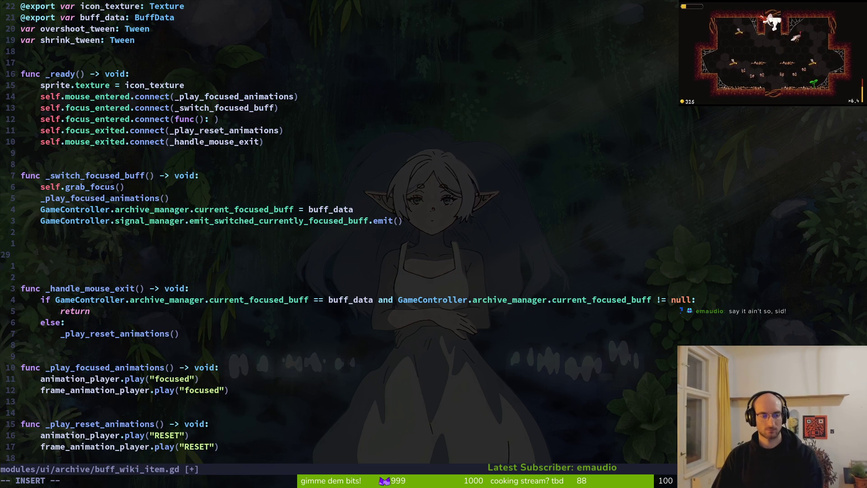
pyautogui.write('func _run_tweens() -> v')
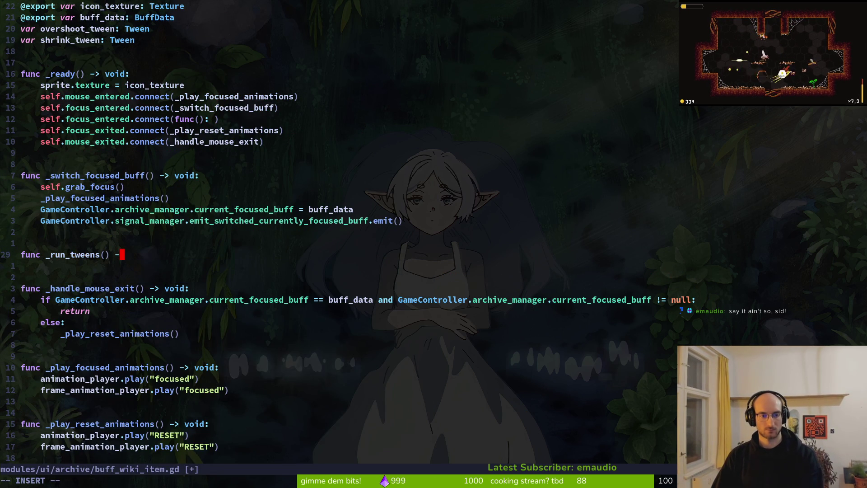
pyautogui.write('oid:')
pyautogui.press('Return')
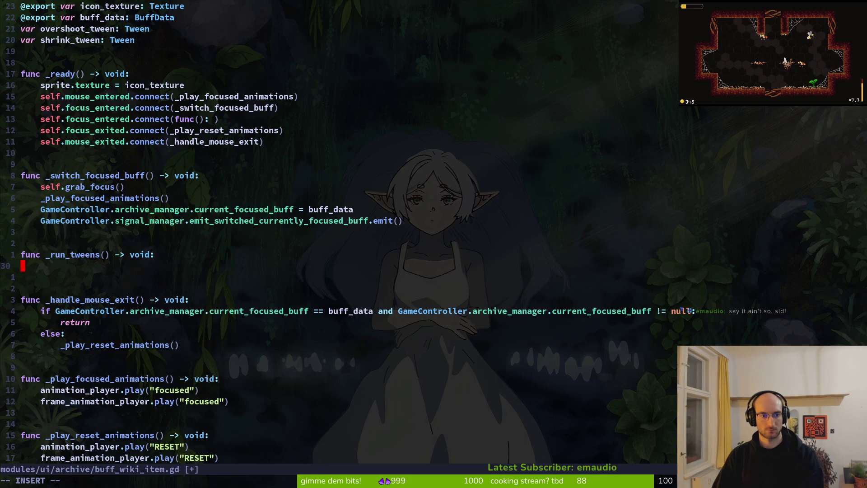
pyautogui.hotkey('ctrl', 'shift', 'v')
pyautogui.press('Return')
pyautogui.press('Escape')
pyautogui.write(':w')
pyautogui.press('Return')
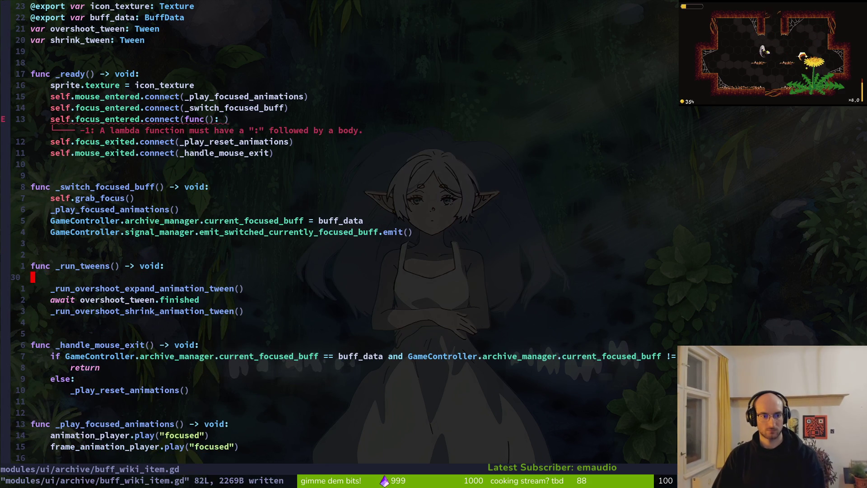
pyautogui.press('k')
pyautogui.press('k')
pyautogui.press('k')
# - Replace the broken lambda line with a focus_entered connect to _run_tweens and save
pyautogui.press('k')
pyautogui.press('k')
pyautogui.press('k')
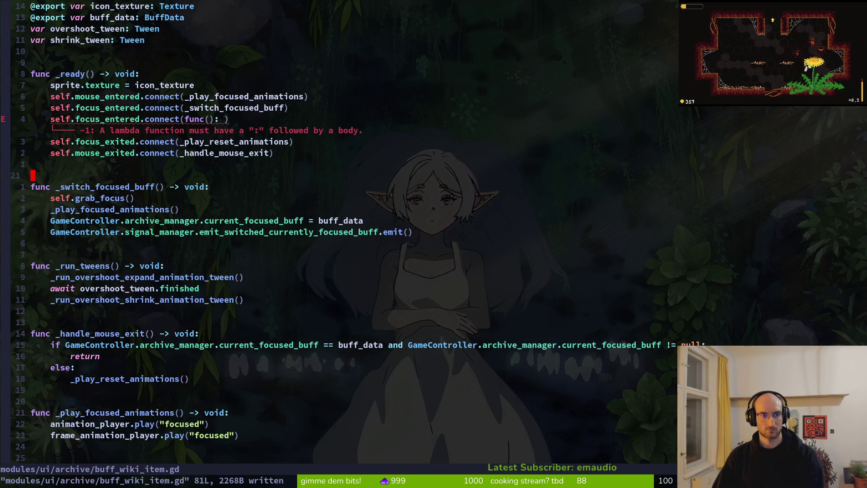
pyautogui.press('j')
pyautogui.press('d')
pyautogui.press('d')
pyautogui.press('k')
pyautogui.press('y')
pyautogui.press('y')
pyautogui.press('p')
pyautogui.press('f')
pyautogui.press('.')
pyautogui.press(';')
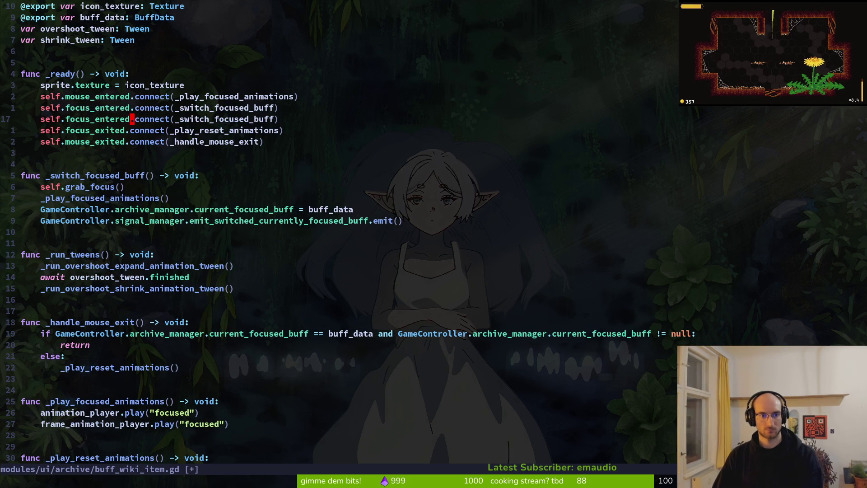
pyautogui.write('f(')
pyautogui.write('ci(_run_tweens')
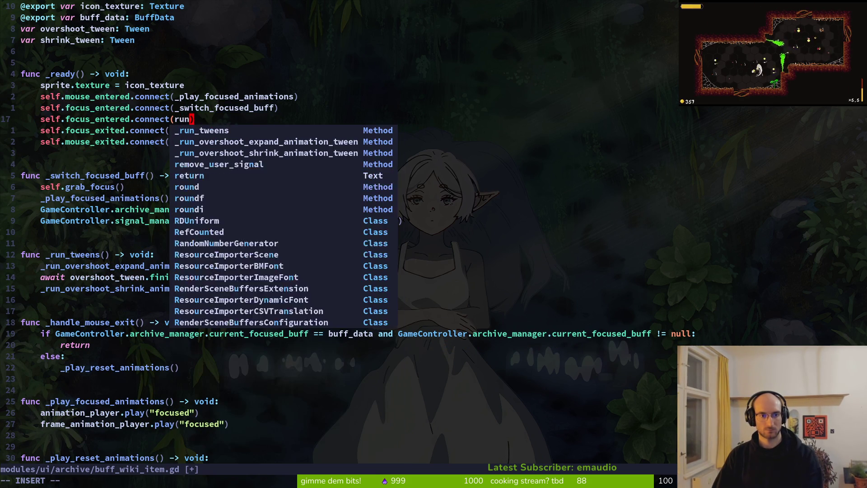
pyautogui.press('Escape')
pyautogui.write(':w')
pyautogui.press('Return')
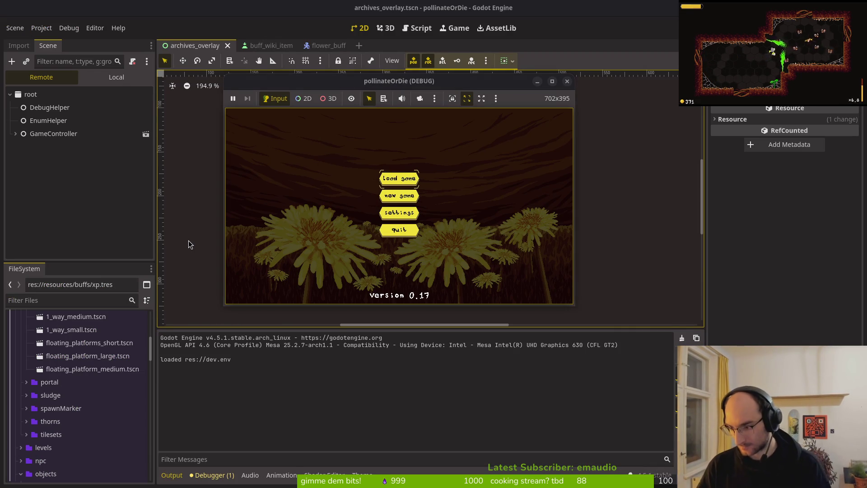
# - Start the game, open the archives overlay, view the 5% slash buff and the tattered notes
pyautogui.press('Return')
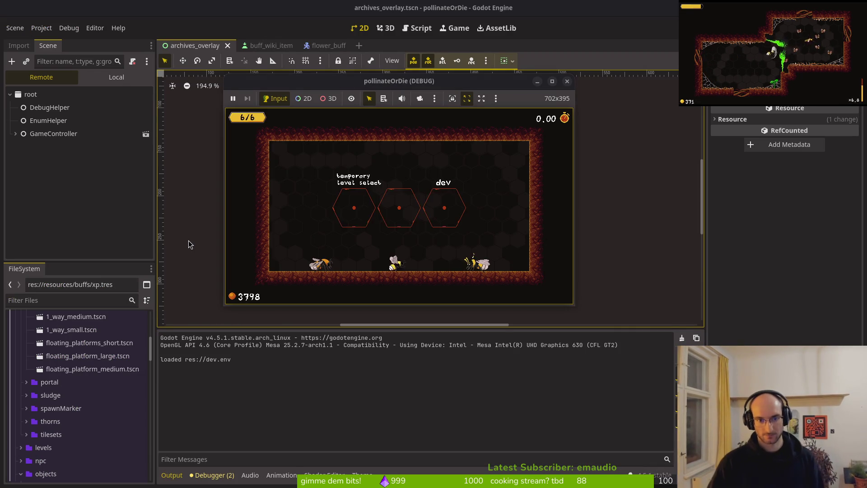
pyautogui.press('Tab')
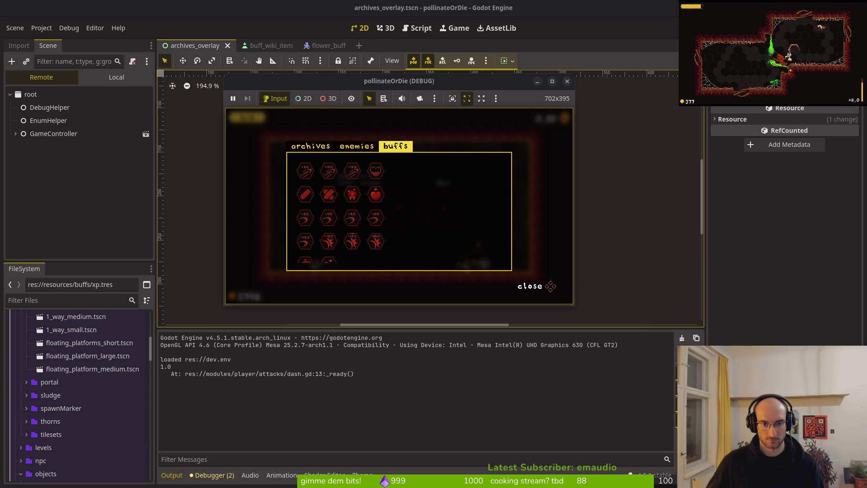
pyautogui.click(348, 218)
pyautogui.press('Left')
pyautogui.press('q')
pyautogui.press('q')
pyautogui.press('Down')
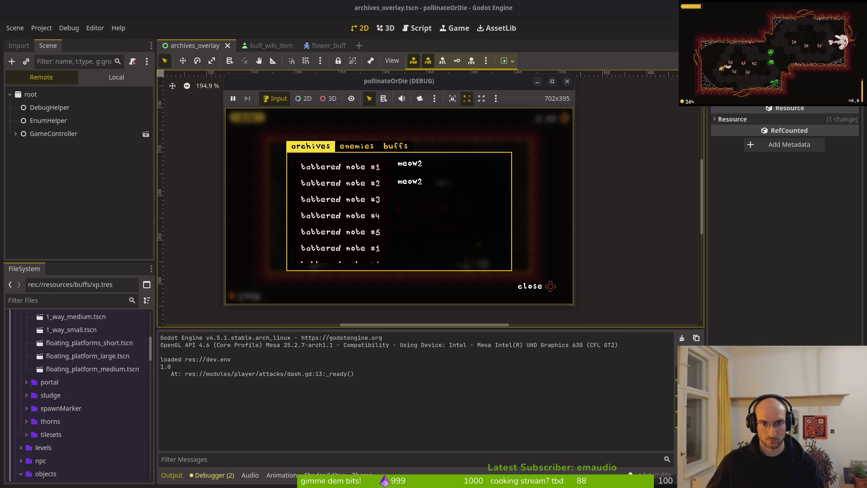
pyautogui.press('e')
pyautogui.press('e')
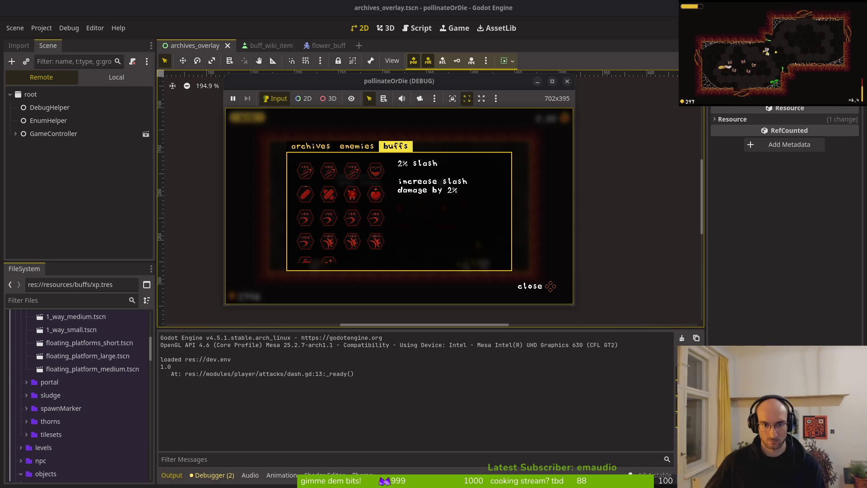
# - Browse the small heal, medium heal and 8% slash buff details, then stop the game
pyautogui.press('Down')
pyautogui.press('Right')
pyautogui.press('Down')
pyautogui.press('Up')
pyautogui.press('Right')
pyautogui.press('Right')
pyautogui.press('Right')
pyautogui.press('Left')
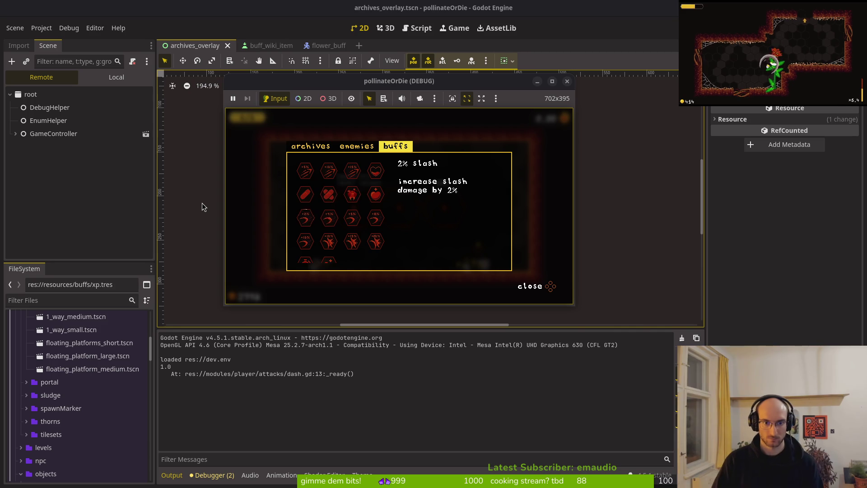
pyautogui.press('Tab')
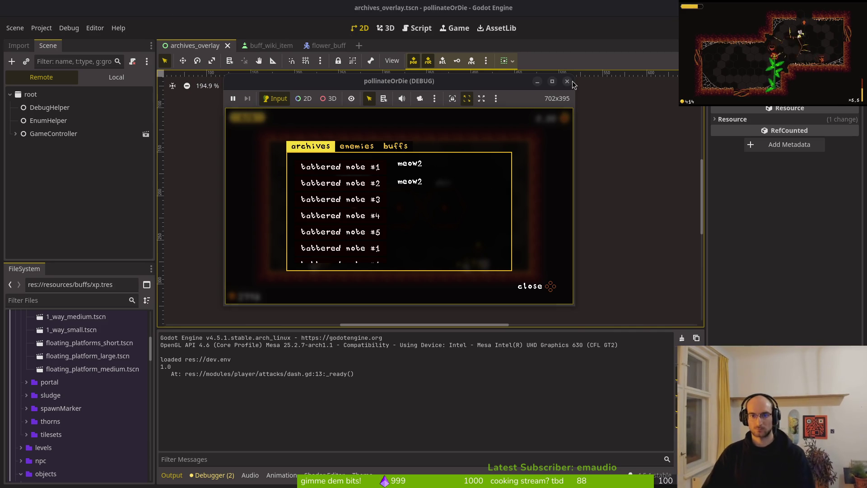
pyautogui.click(567, 82)
# - Save, collapse GridContainer, close the flower_buff and buff_wiki_item scene tabs, and return to Neovim
pyautogui.hotkey('ctrl', 's')
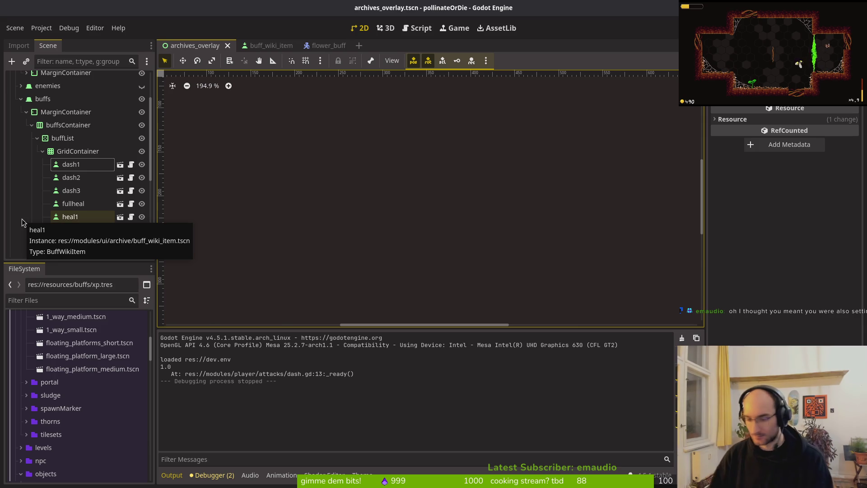
pyautogui.click(46, 150)
pyautogui.click(42, 151)
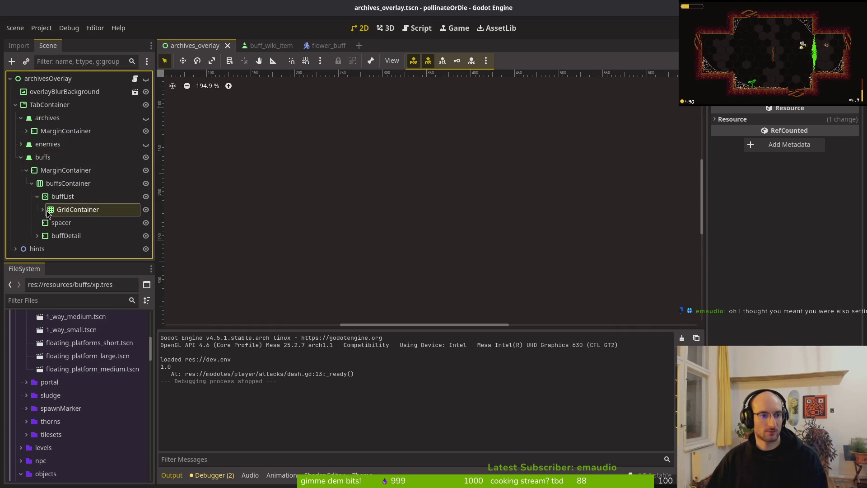
pyautogui.middleClick(307, 46)
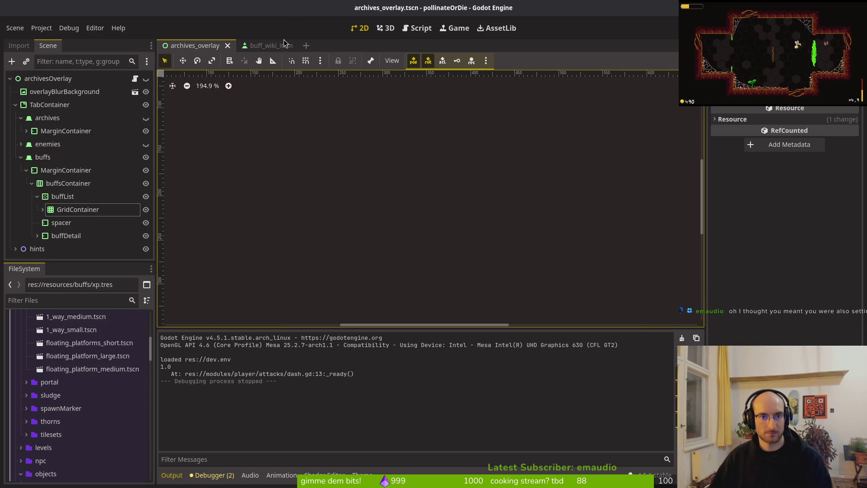
pyautogui.middleClick(271, 46)
pyautogui.hotkey('ctrl', 's')
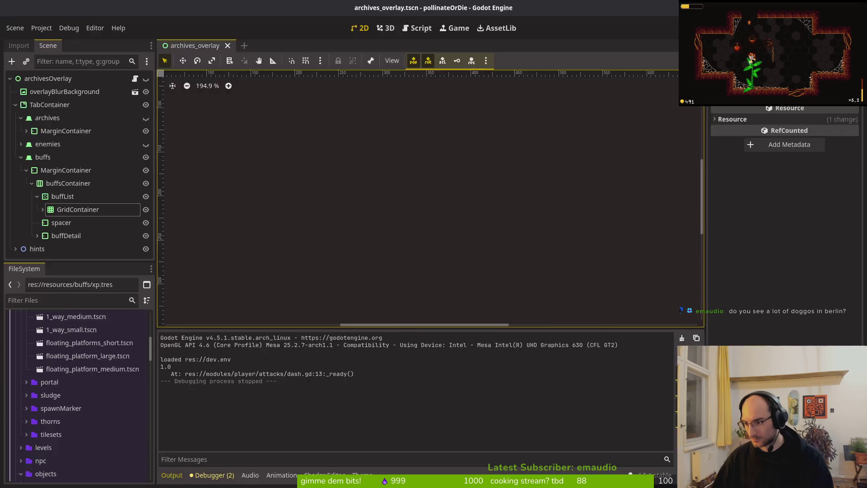
pyautogui.hotkey('alt', 'Tab')
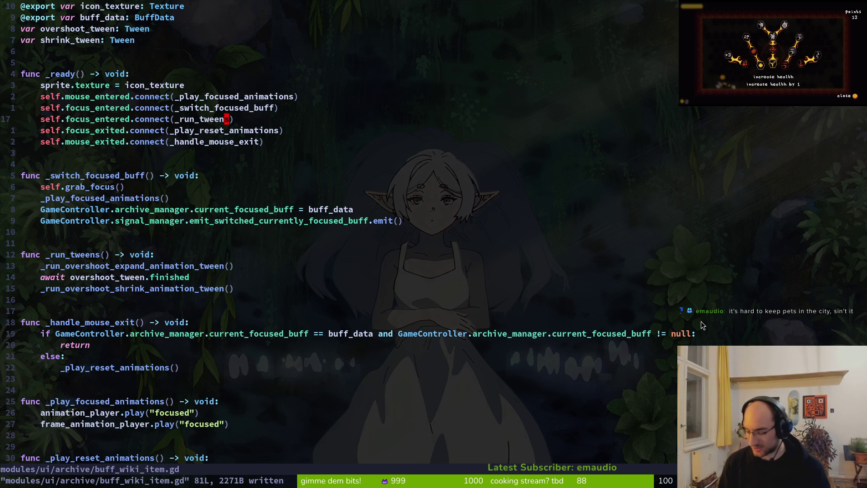
# - Save the script and locate the shrink tween's three-line position tween_property call
pyautogui.write(':w')
pyautogui.press('Return')
pyautogui.hotkey('ctrl', 'd')
pyautogui.hotkey('ctrl', 'd')
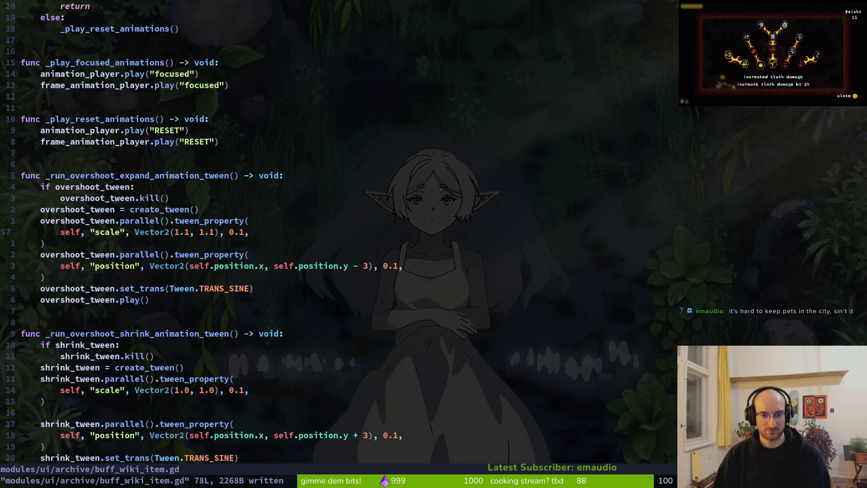
pyautogui.hotkey('ctrl', 'd')
pyautogui.press('k')
pyautogui.press('k')
pyautogui.press('k')
pyautogui.press('j')
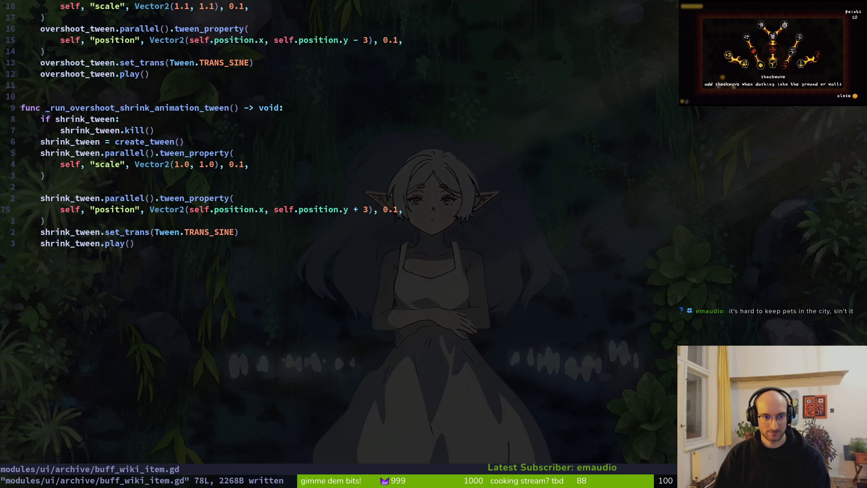
pyautogui.press('k')
pyautogui.press('V')
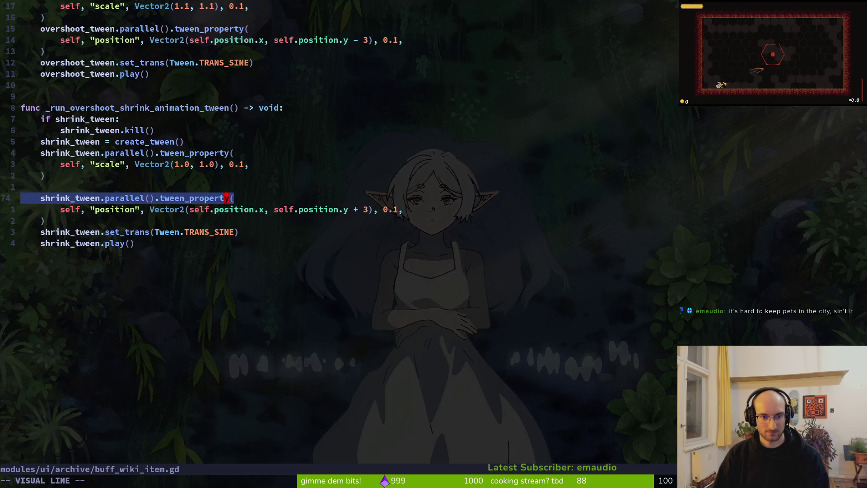
pyautogui.press('j')
pyautogui.press('j')
pyautogui.press('Escape')
# - Comment out the shrink tween's position tween_property block with # and save
pyautogui.press('-')
pyautogui.press('-')
pyautogui.hotkey('ctrl', 'v')
pyautogui.press('j')
pyautogui.press('j')
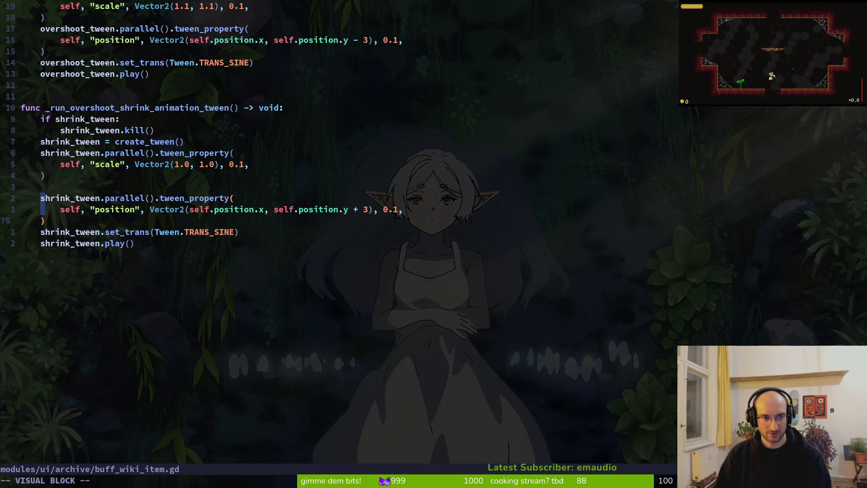
pyautogui.write('I#')
pyautogui.press('Escape')
pyautogui.hotkey('ctrl', 's')
# - Comment out the expand tween's overshoot position tween_property block with #, undoing a mistaken @ marker
pyautogui.press('k')
pyautogui.press('k')
pyautogui.press('k')
pyautogui.press('k')
pyautogui.press('k')
pyautogui.press('k')
pyautogui.press('k')
pyautogui.press('k')
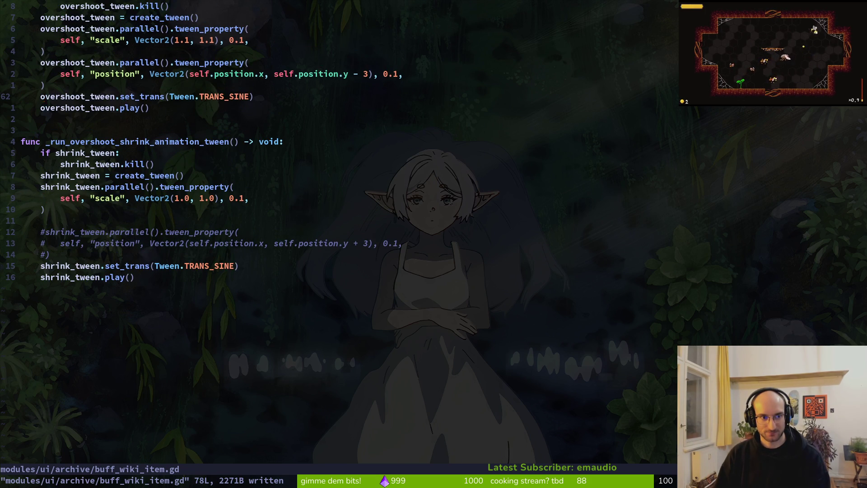
pyautogui.hotkey('ctrl', 'v')
pyautogui.press('k')
pyautogui.press('k')
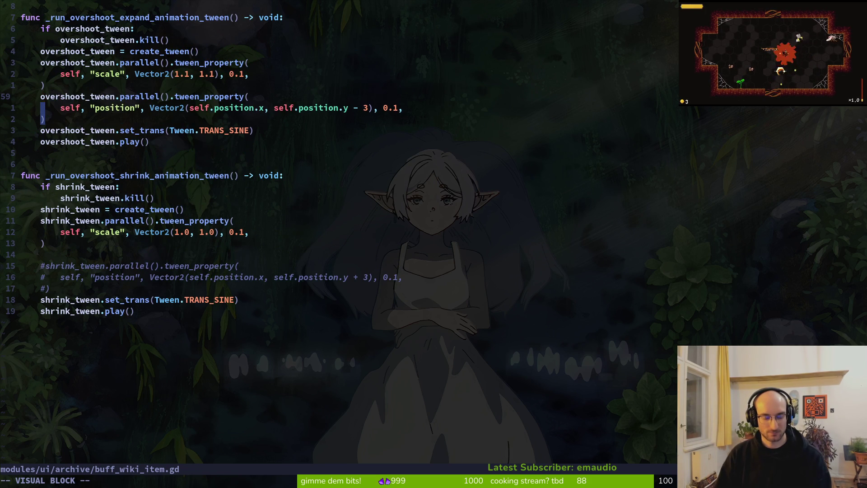
pyautogui.write('I@')
pyautogui.press('Escape')
pyautogui.press('u')
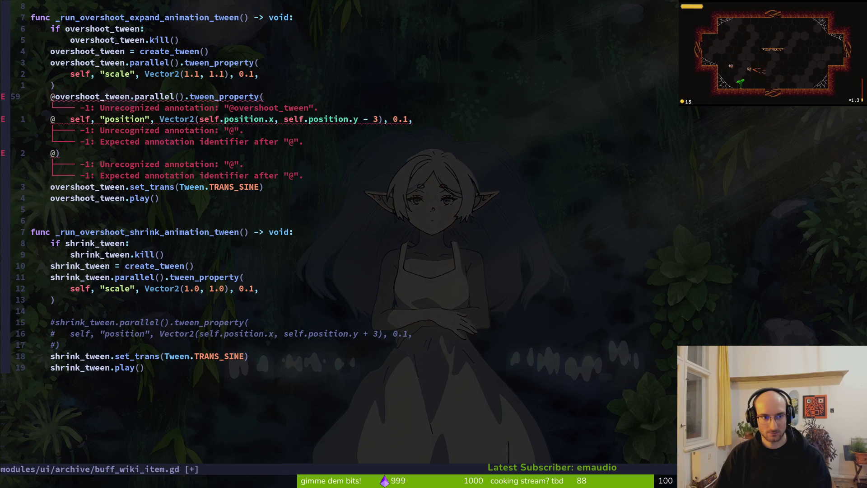
pyautogui.hotkey('ctrl', 'v')
pyautogui.press('j')
pyautogui.press('j')
pyautogui.write('I')
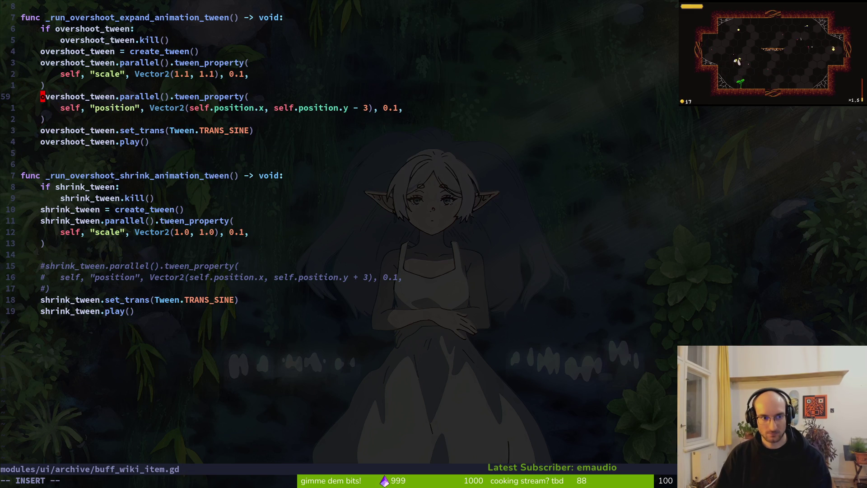
pyautogui.write('#')
pyautogui.press('Escape')
# - Save the script and relaunch the game in Godot with F5
pyautogui.write(':w')
pyautogui.press('Return')
pyautogui.hotkey('alt', 'Tab')
pyautogui.press('F5')
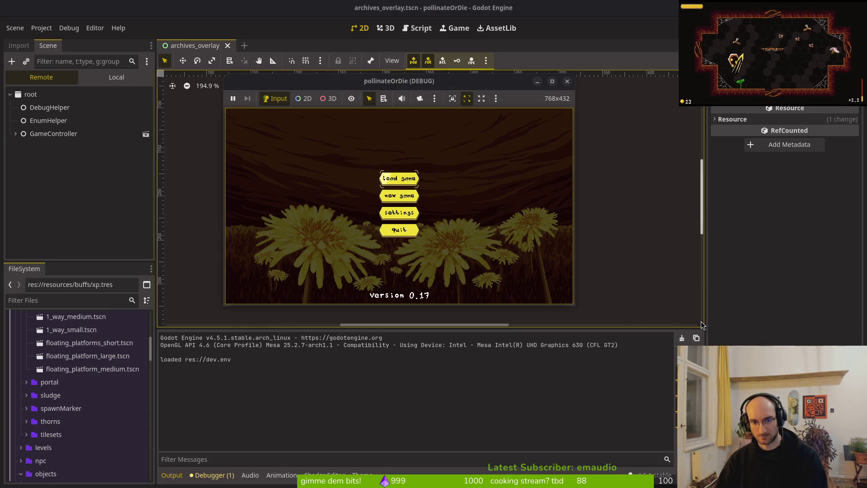
# - Start the game, open the archives overlay, and browse buffs from +1 max hp to the dash buffs
pyautogui.press('Return')
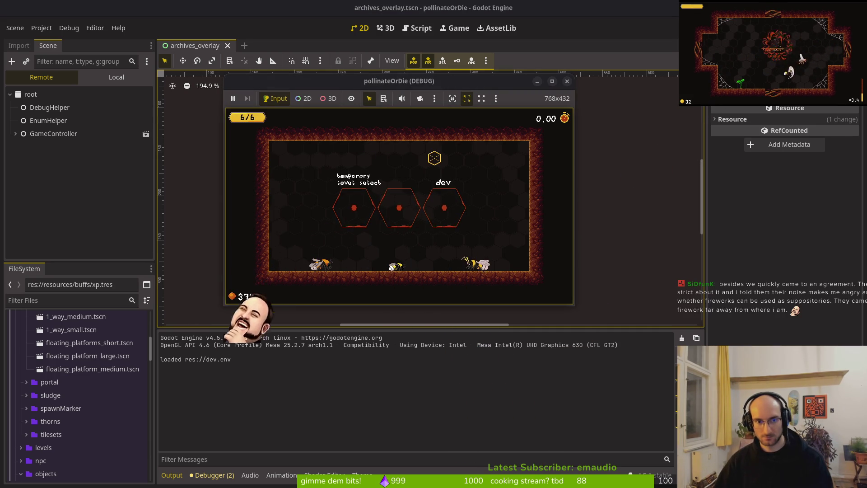
pyautogui.press('Tab')
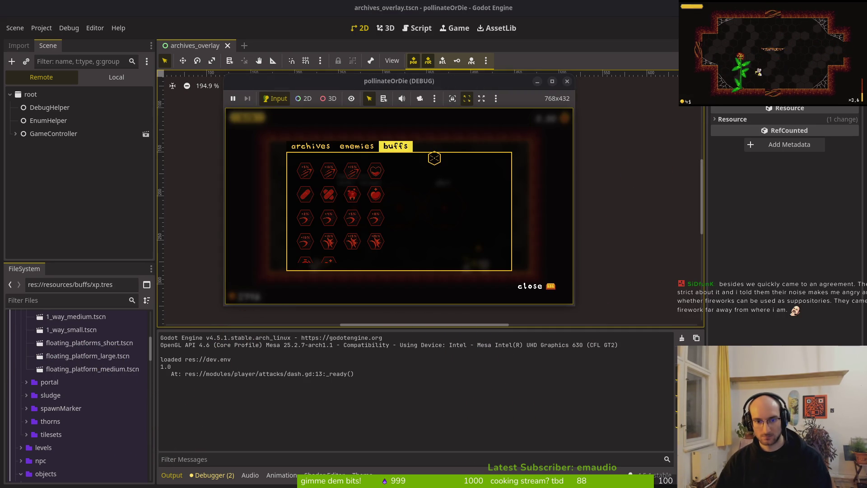
pyautogui.click(375, 194)
pyautogui.press('Left')
pyautogui.press('Left')
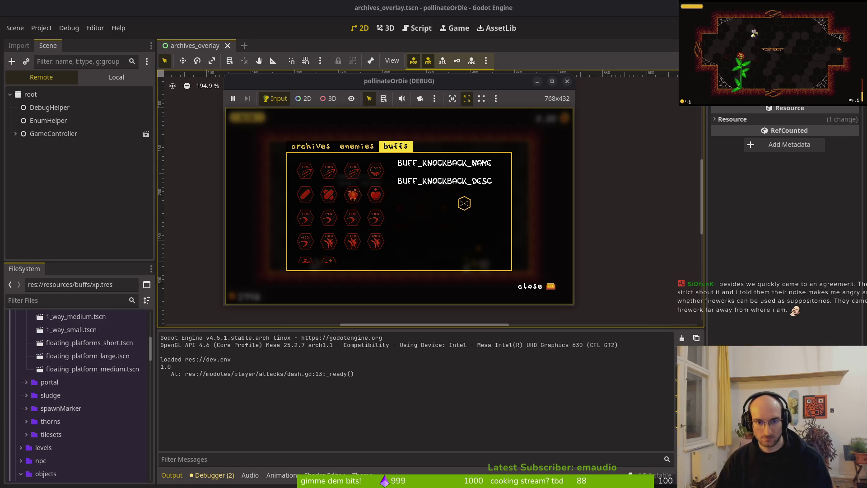
pyautogui.press('Right')
pyautogui.press('Right')
pyautogui.press('Left')
pyautogui.press('Left')
pyautogui.press('Right')
pyautogui.press('Down')
pyautogui.press('Left')
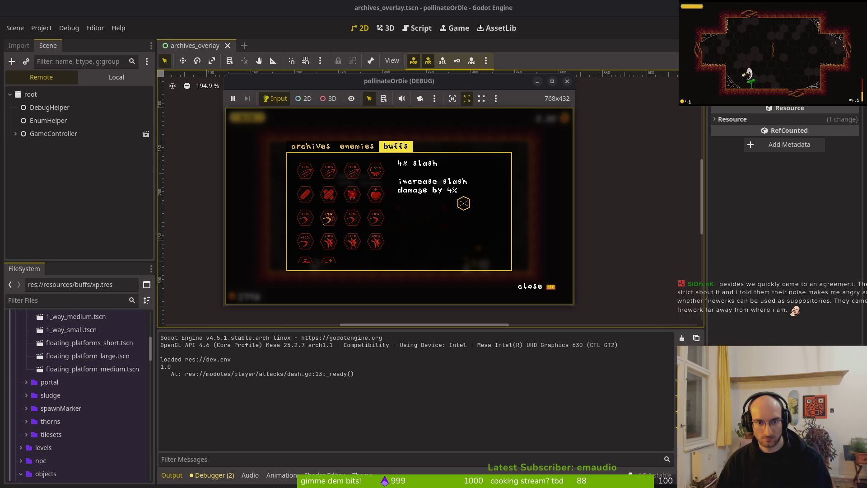
pyautogui.press('Right')
pyautogui.press('Up')
pyautogui.press('Up')
pyautogui.press('Left')
pyautogui.press('Left')
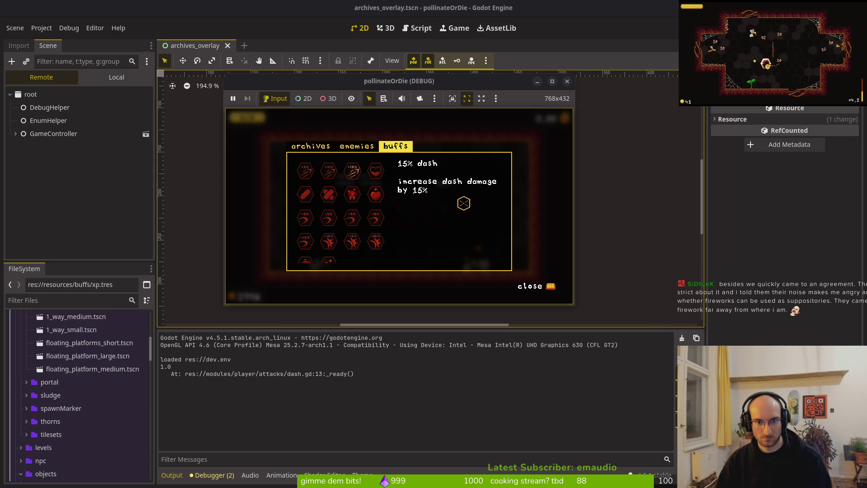
pyautogui.press('Left')
# - Check the medium heal, knockback and +1 max hp buff descriptions, then stop the game
pyautogui.press('Down')
pyautogui.press('Right')
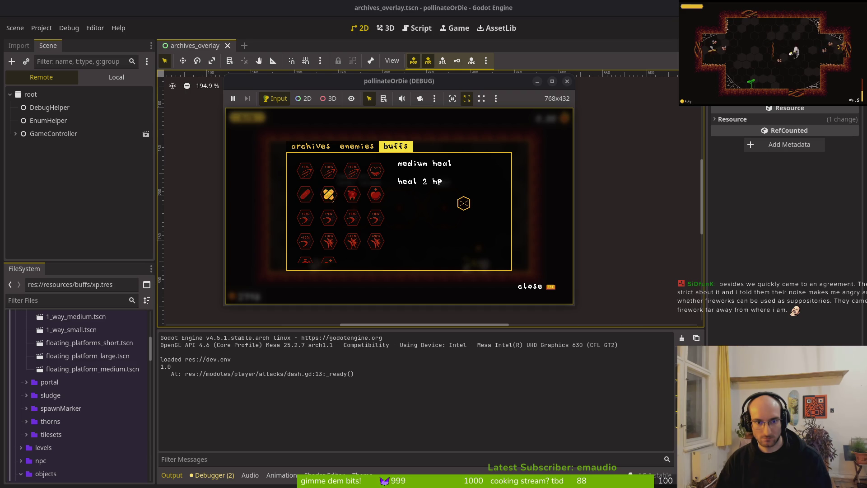
pyautogui.press('Right')
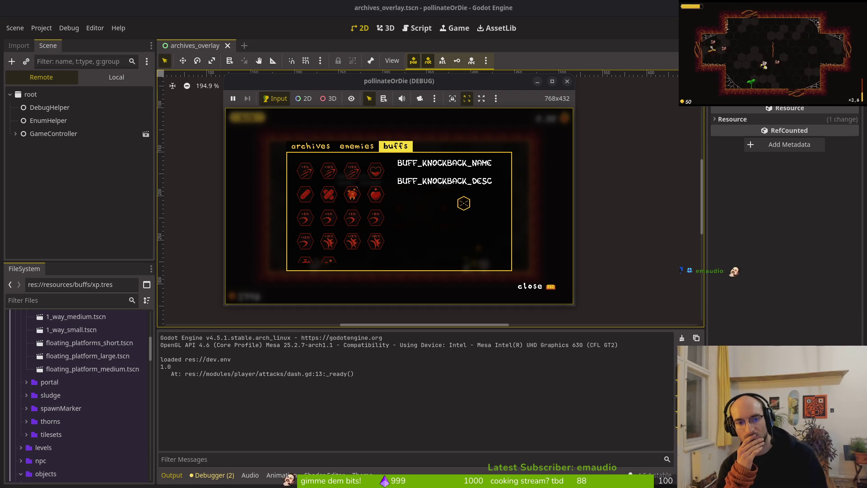
pyautogui.press('Right')
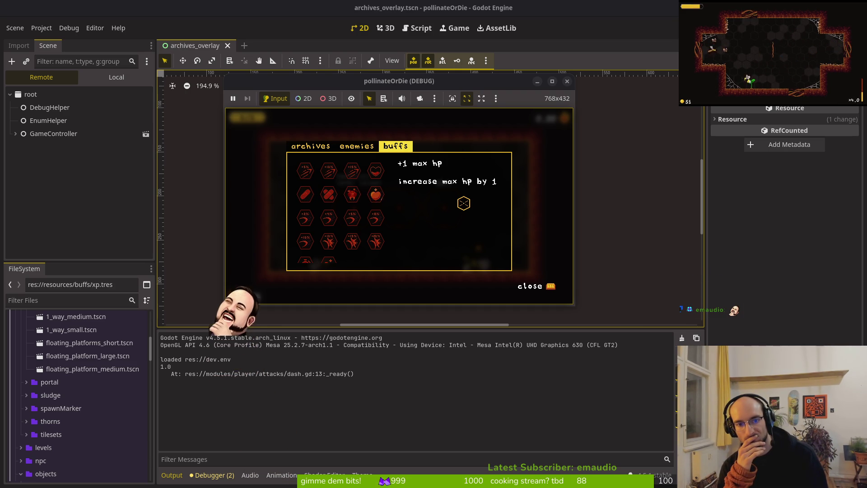
pyautogui.press('Left')
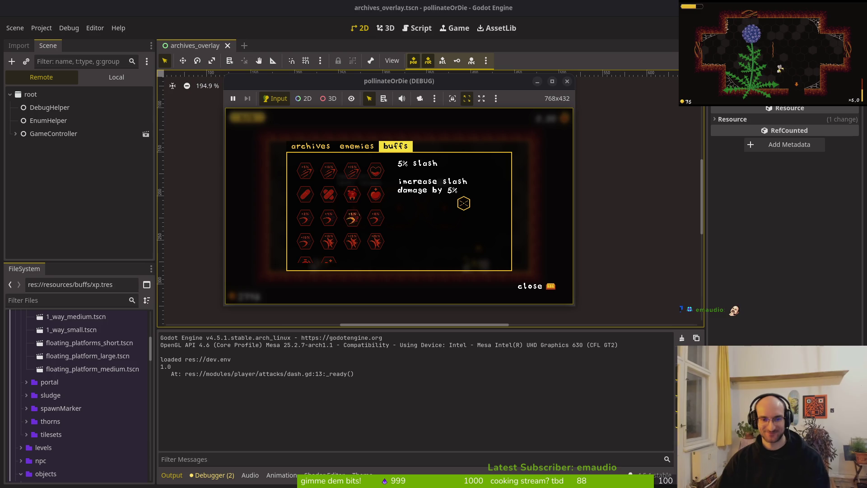
pyautogui.press('Down')
pyautogui.press('Down')
pyautogui.press('Down')
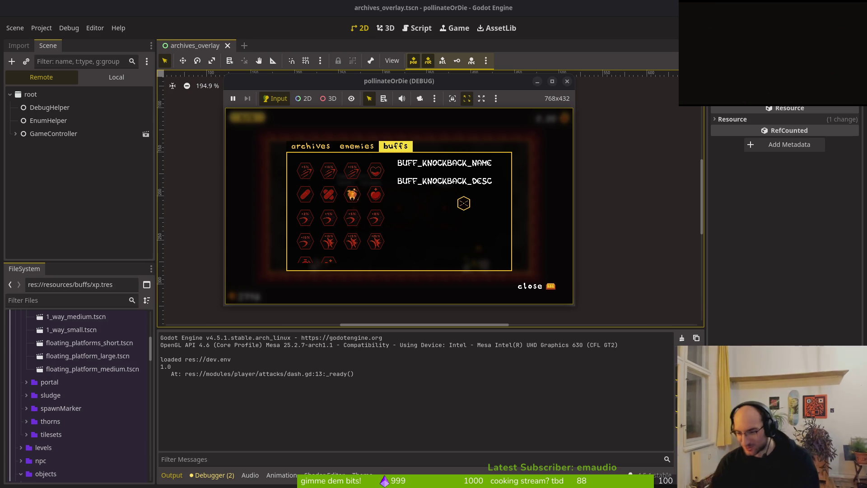
pyautogui.press('Left')
pyautogui.press('Up')
pyautogui.press('Up')
pyautogui.press('Up')
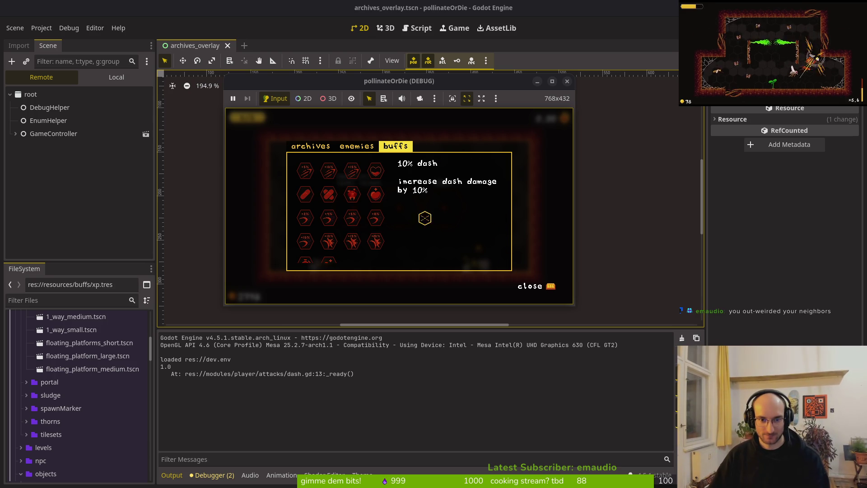
pyautogui.click(568, 83)
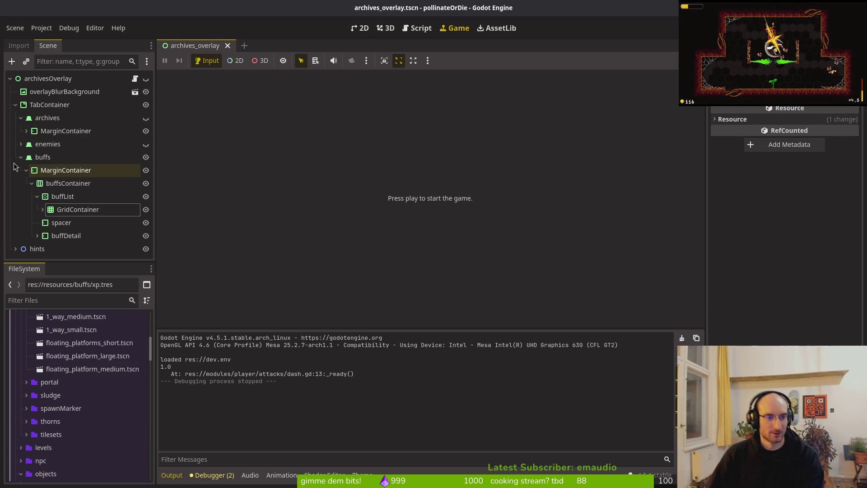
# - Save the archives overlay scene, then delete the commented-out shrink position tween lines in buff_wiki_item.gd and save
pyautogui.click(27, 170)
pyautogui.hotkey('ctrl', 's')
pyautogui.hotkey('alt', 'Tab')
pyautogui.click(235, 202)
pyautogui.click(183, 266)
pyautogui.press('V')
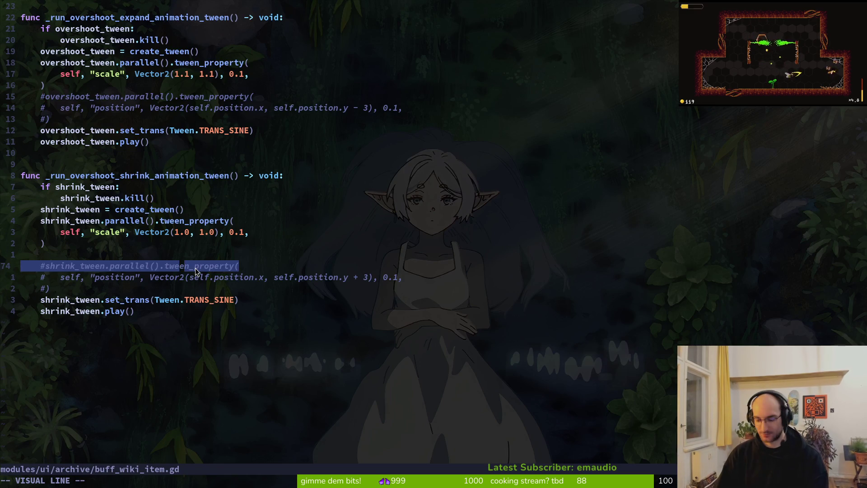
pyautogui.press('j')
pyautogui.press('j')
pyautogui.press('d')
pyautogui.click(22, 255)
pyautogui.write('V')
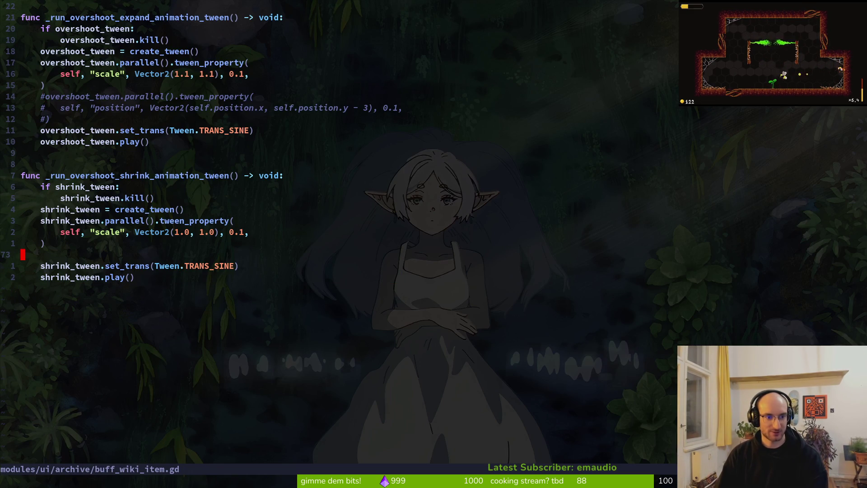
pyautogui.write('d:w')
pyautogui.press('Return')
# - Delete the commented-out overshoot position tween block and save buff_wiki_item.gd
pyautogui.press('k')
pyautogui.press('k')
pyautogui.press('k')
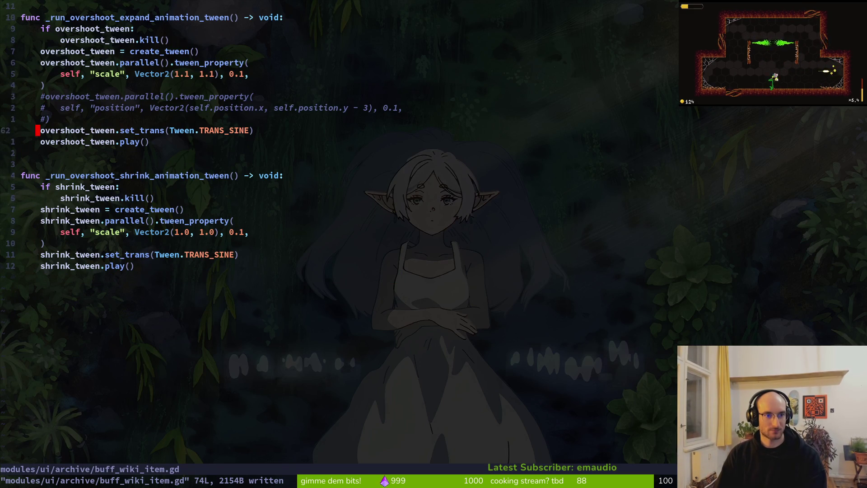
pyautogui.press('V')
pyautogui.press('j')
pyautogui.press('Escape')
pyautogui.press('k')
pyautogui.press('V')
pyautogui.press('j')
pyautogui.press('j')
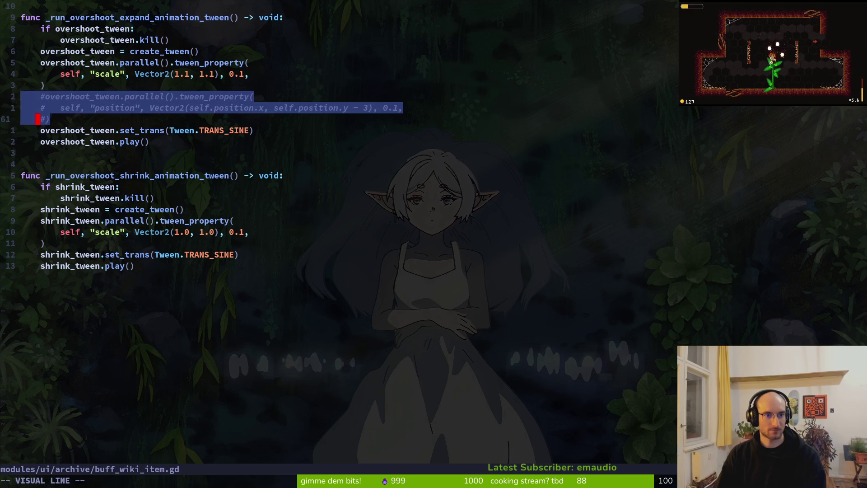
pyautogui.write('d:w')
pyautogui.press('Return')
pyautogui.hotkey('ctrl', 'u')
pyautogui.hotkey('ctrl', 'u')
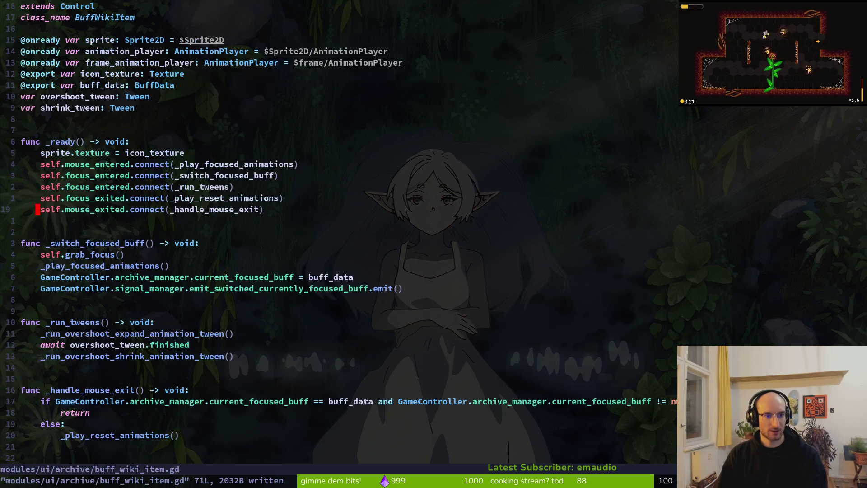
# - In the Godot scene tree, expand buffs, buffList and GridContainer and select the dash1 buff item
pyautogui.hotkey('alt', 'Tab')
pyautogui.click(26, 169)
pyautogui.click(37, 196)
pyautogui.click(37, 196)
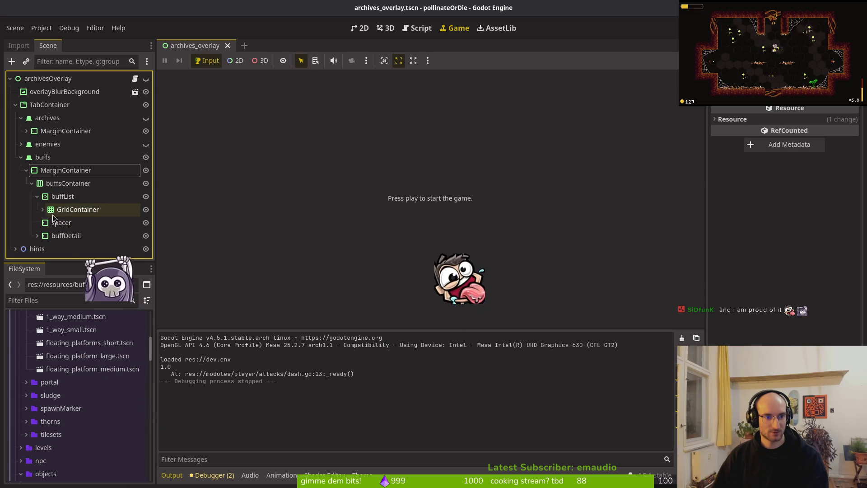
pyautogui.click(43, 209)
pyautogui.scroll(-2, 70, 169)
pyautogui.click(69, 167)
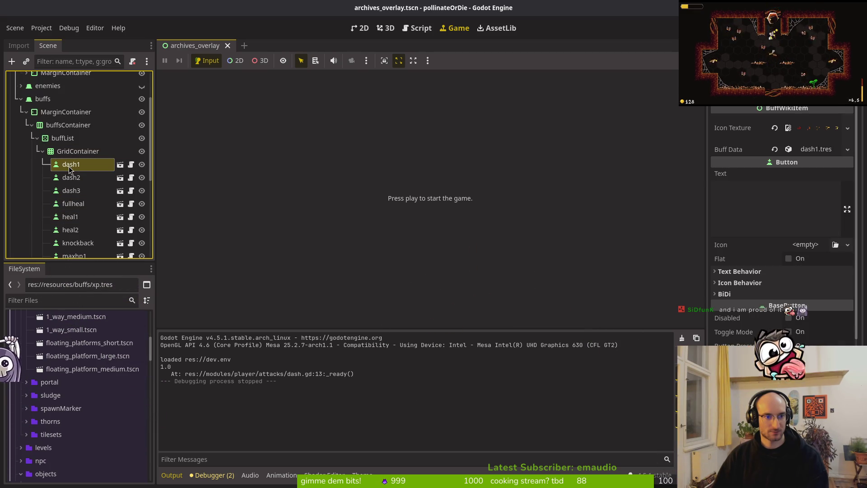
# - Open archives_overlay.gd in Neovim through the project file search
pyautogui.hotkey('alt', 'Tab')
pyautogui.press('space')
pyautogui.press('f')
pyautogui.press('f')
pyautogui.write('ardover')
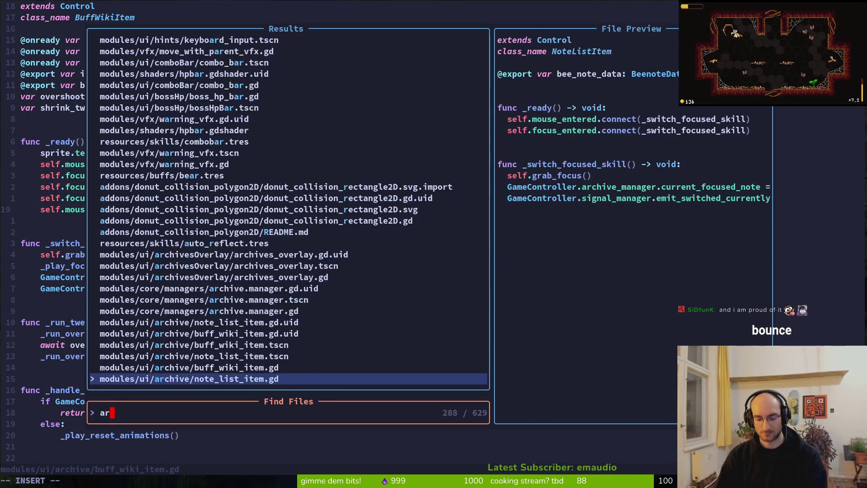
pyautogui.press('Down')
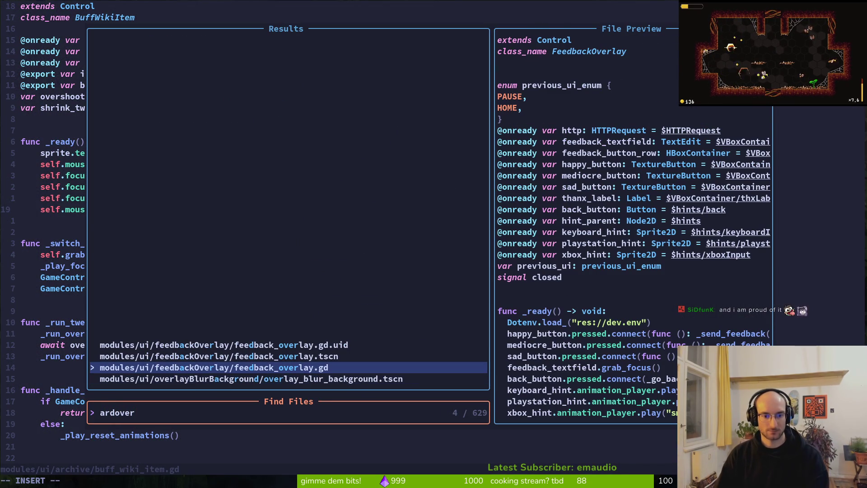
pyautogui.press('Down')
pyautogui.press('BackSpace')
pyautogui.press('BackSpace')
pyautogui.press('BackSpace')
pyautogui.write('overlay')
pyautogui.press('Return')
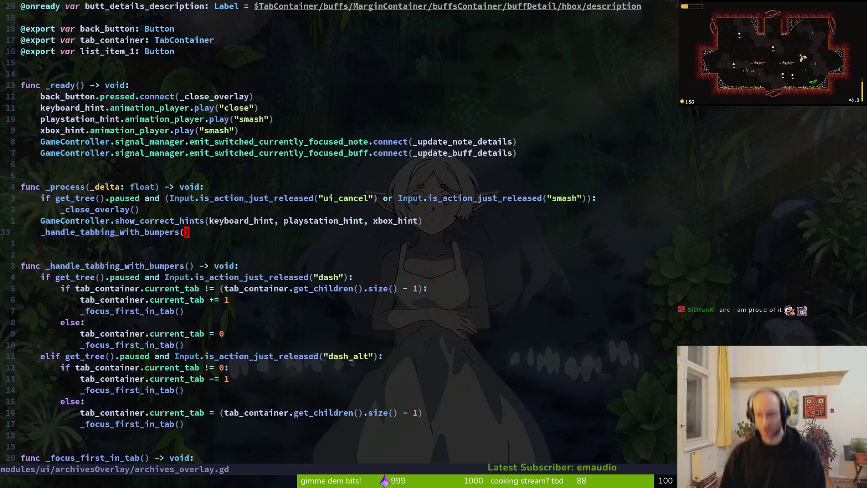
# - Quit Neovim with :q and run tig status to view the repository changes
pyautogui.write(':q')
pyautogui.press('Return')
pyautogui.write('tig status')
pyautogui.press('Return')
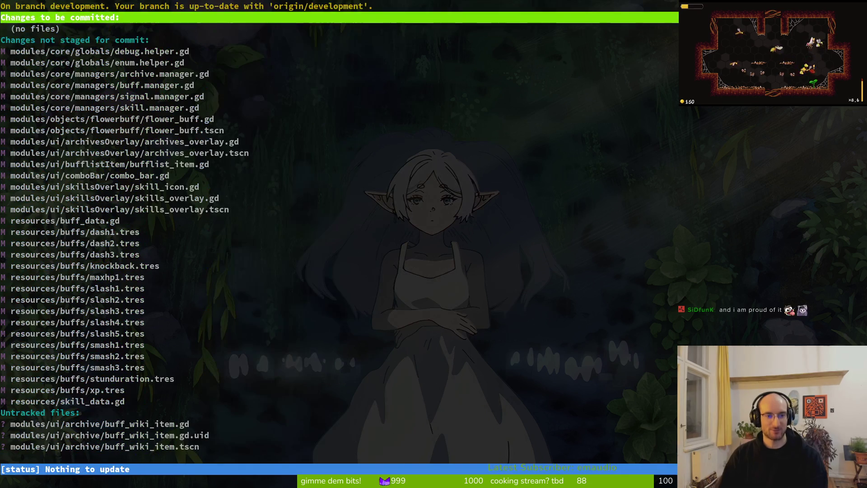
# - Stage buff_data.gd and the buff resources dash1 through smash3, then review the skill_data.gd diff
pyautogui.press('Down')
pyautogui.press('Down')
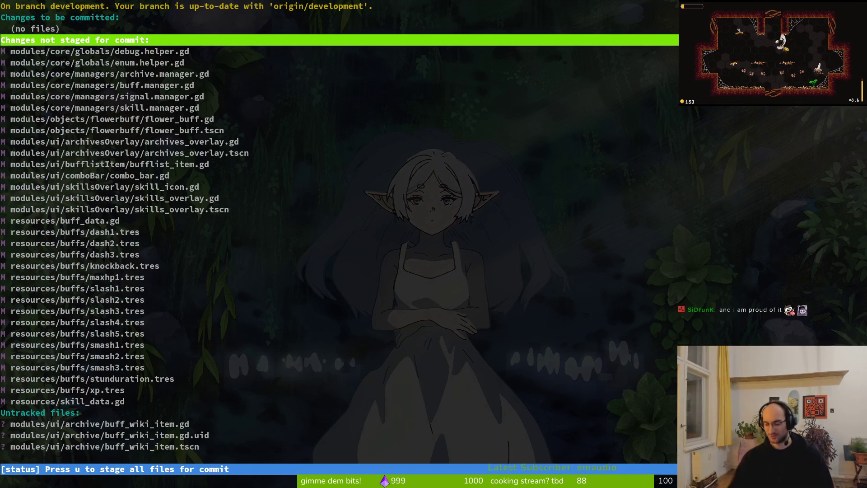
pyautogui.press('Down')
pyautogui.press('Down')
pyautogui.press('Down')
pyautogui.press('Return')
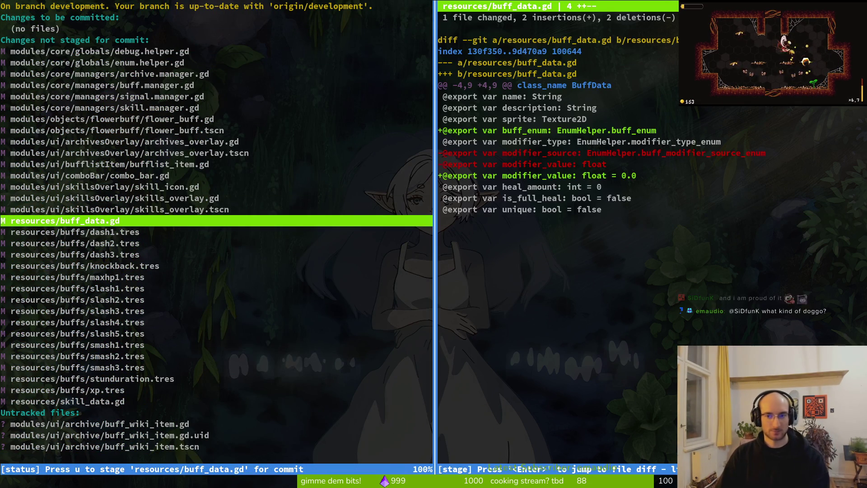
pyautogui.press('u')
pyautogui.press('q')
pyautogui.press('u')
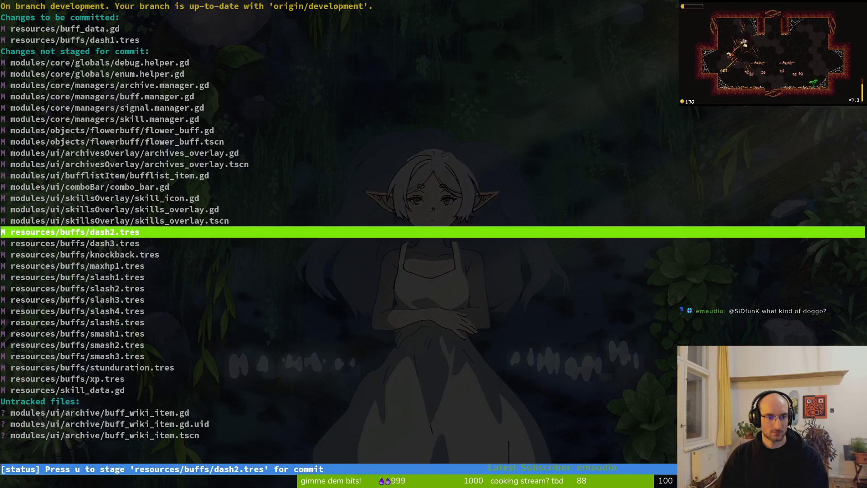
pyautogui.press('u')
pyautogui.press('u')
pyautogui.press('u')
pyautogui.press('u')
pyautogui.press('u')
pyautogui.press('Return')
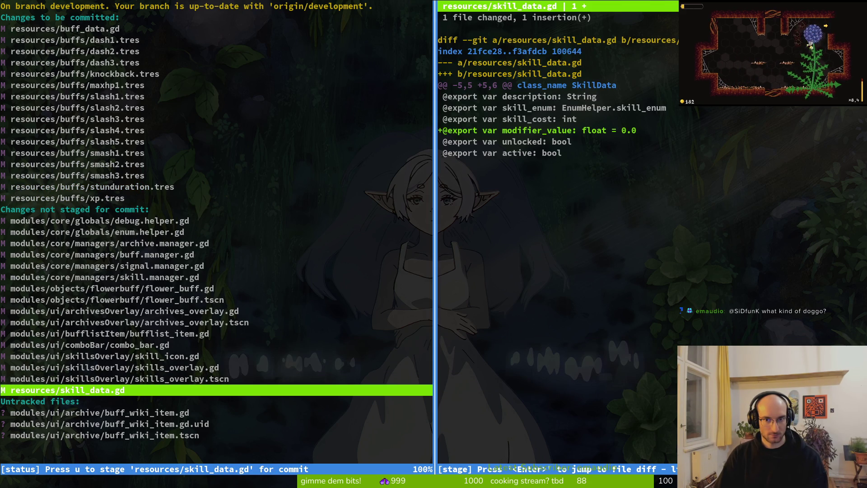
pyautogui.press('q')
# - Stage combo_bar.gd and review the archives_overlay.tscn and archives_overlay.gd diffs without staging
pyautogui.press('Down')
pyautogui.press('Down')
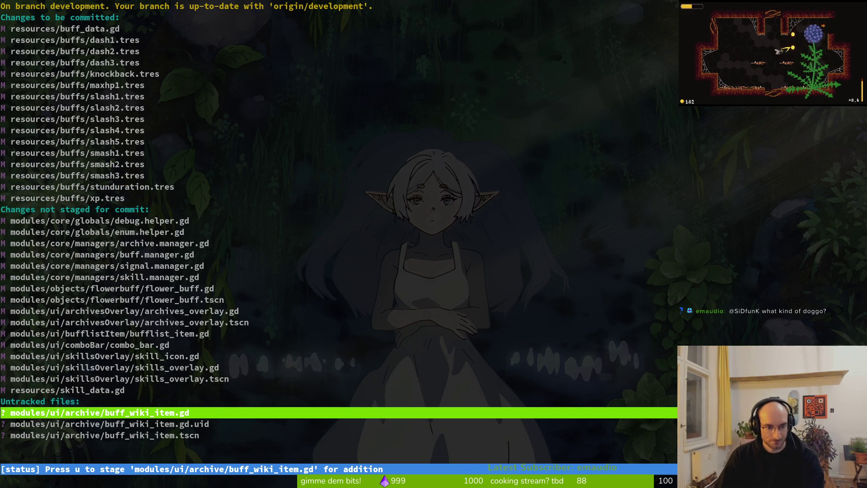
pyautogui.press('Up')
pyautogui.press('Up')
pyautogui.press('Up')
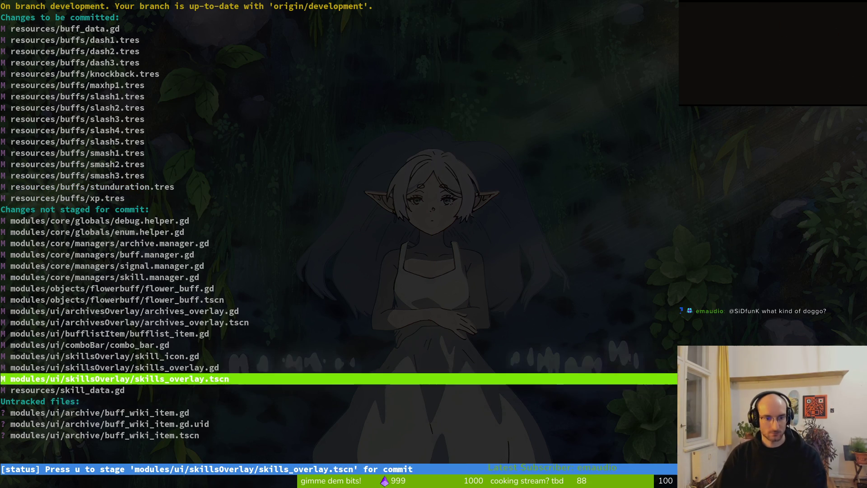
pyautogui.press('Return')
pyautogui.press('u')
pyautogui.press('q')
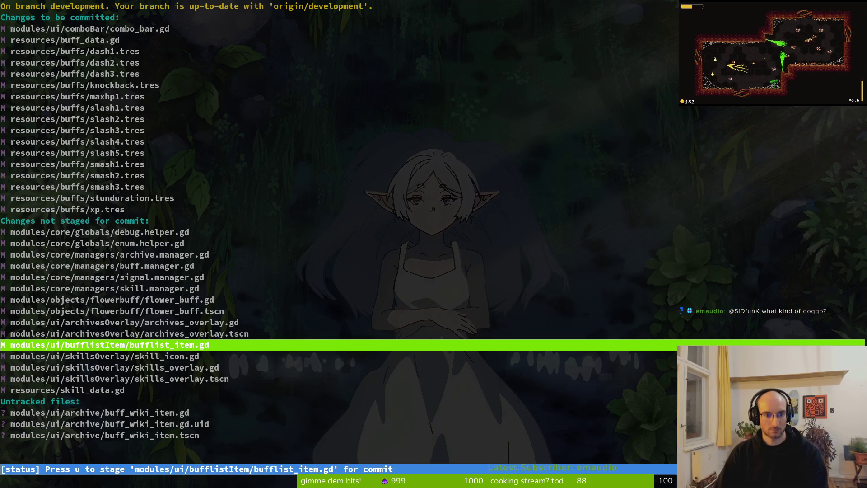
pyautogui.press('Up')
pyautogui.press('Return')
pyautogui.press('Up')
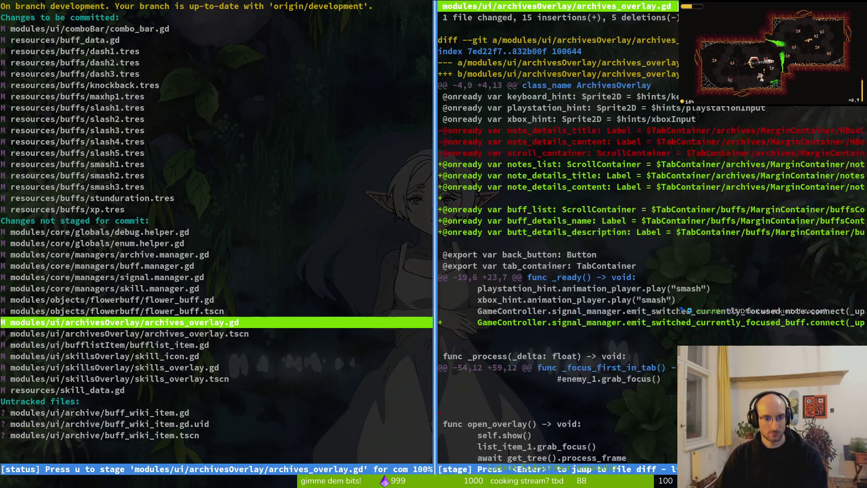
pyautogui.press('q')
# - Stage flower_buff.gd plus skill.manager.gd, signal.manager.gd and buff.manager.gd
pyautogui.press('Up')
pyautogui.press('Up')
pyautogui.press('Return')
pyautogui.press('u')
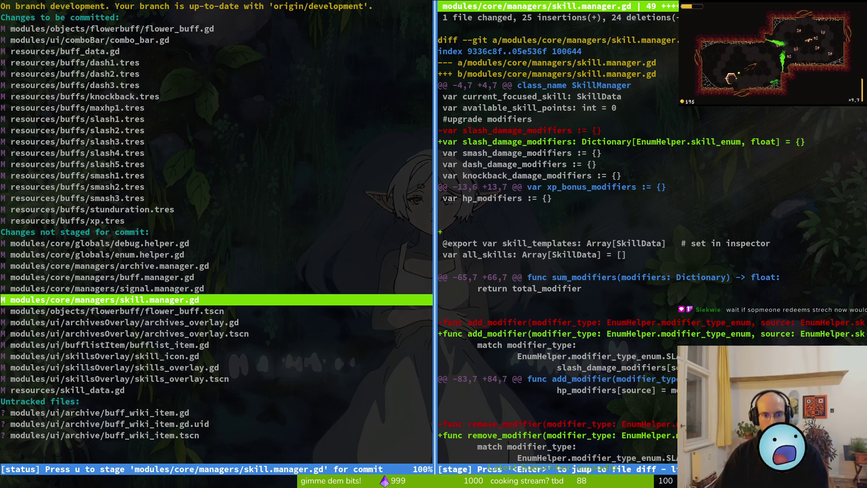
pyautogui.press('u')
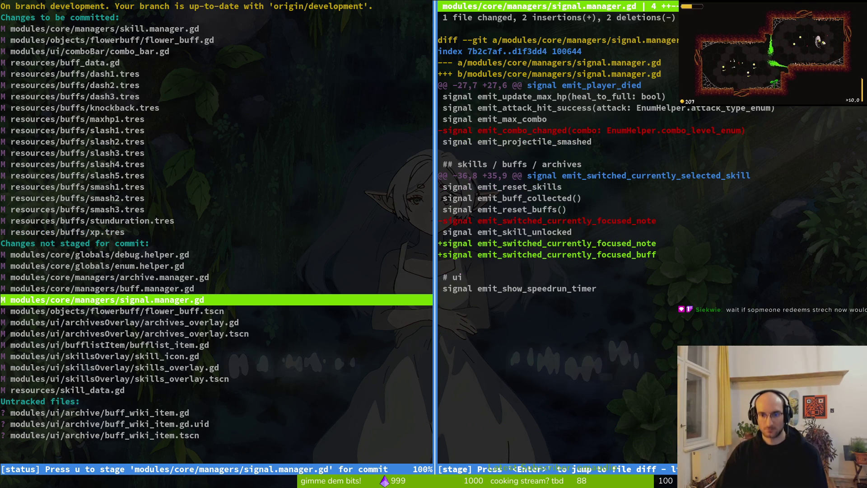
pyautogui.press('u')
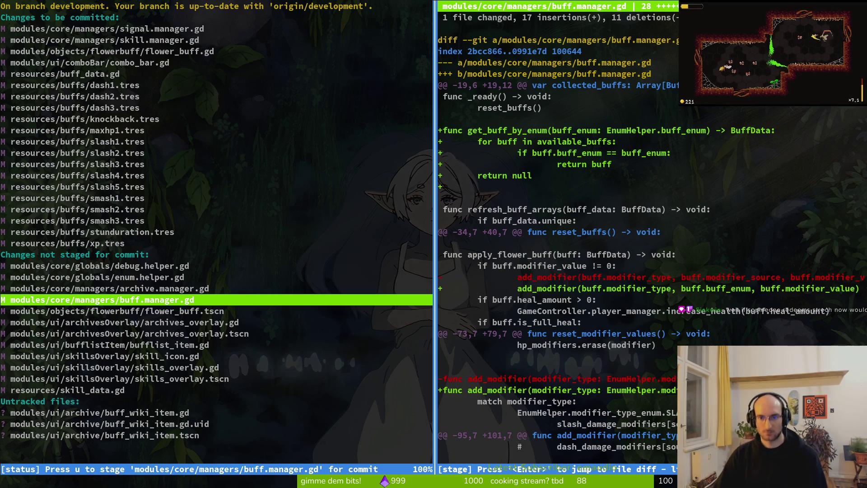
pyautogui.press('u')
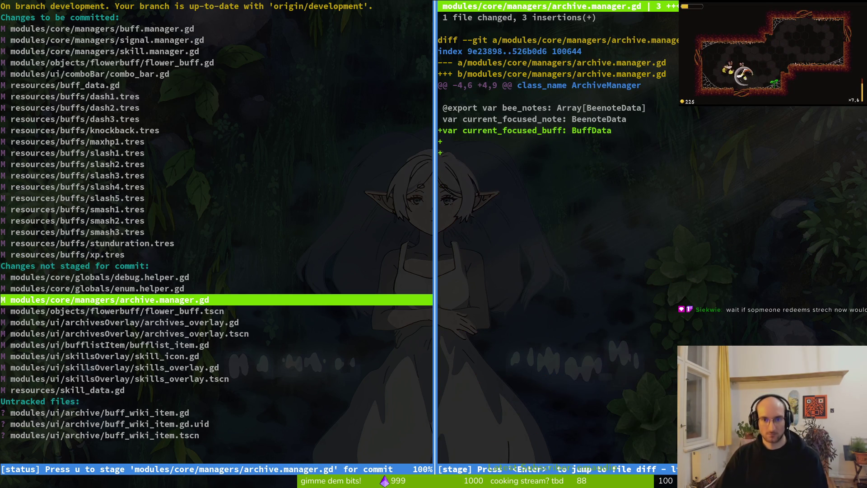